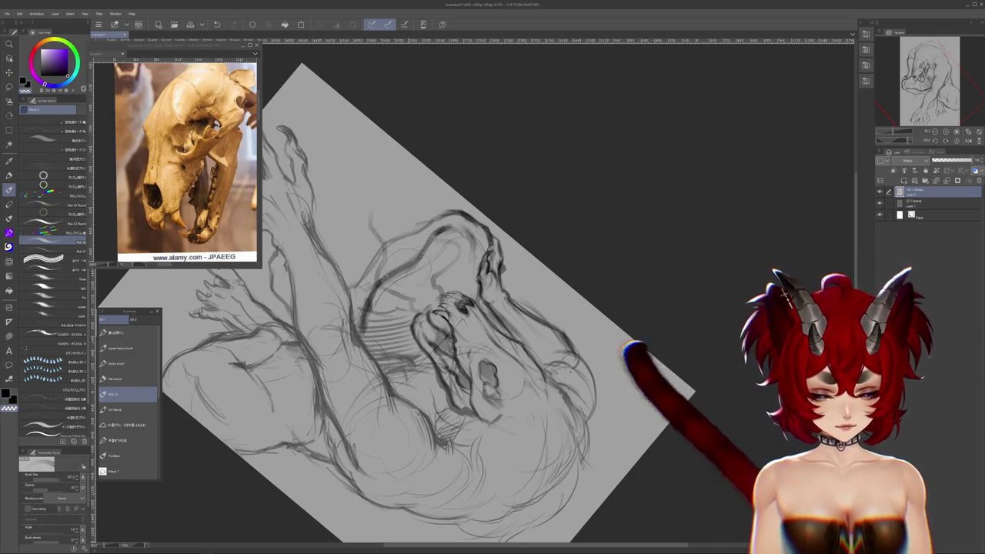
- Add soft grey shading around the jaw and a short dark pencil stroke
drag(420, 293, 388, 265)
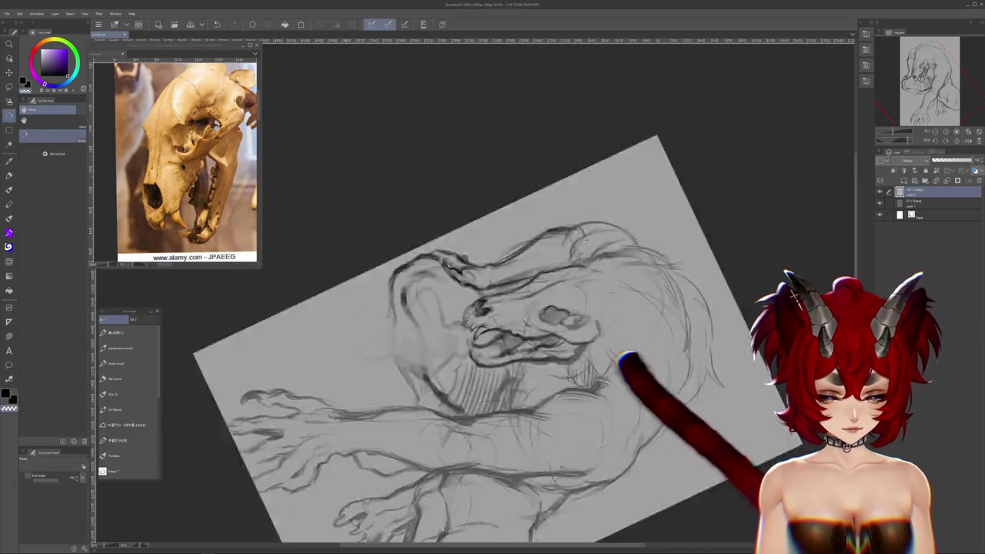
mouse_move(389, 231)
mouse_down()
mouse_move(408, 484)
mouse_move(254, 431)
mouse_up()
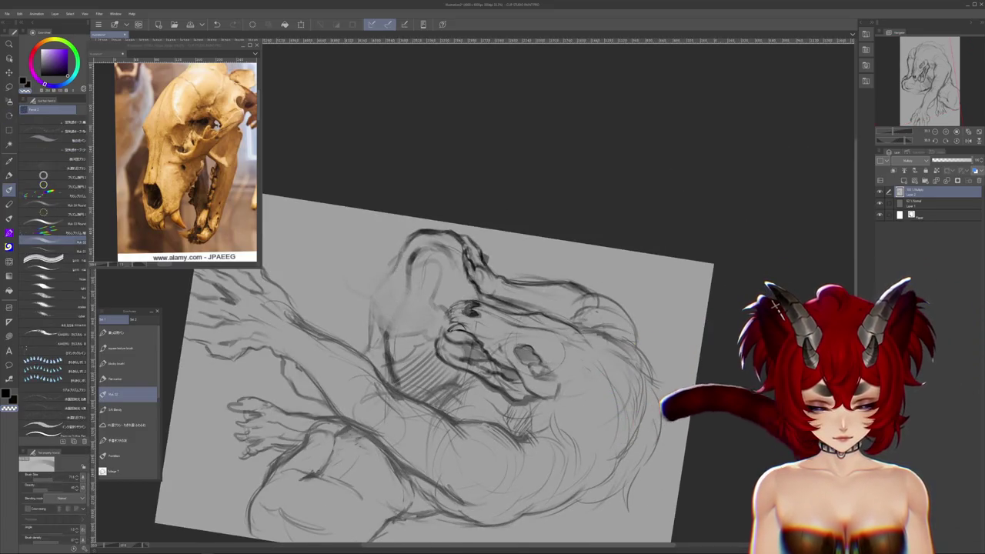
drag(373, 311, 371, 345)
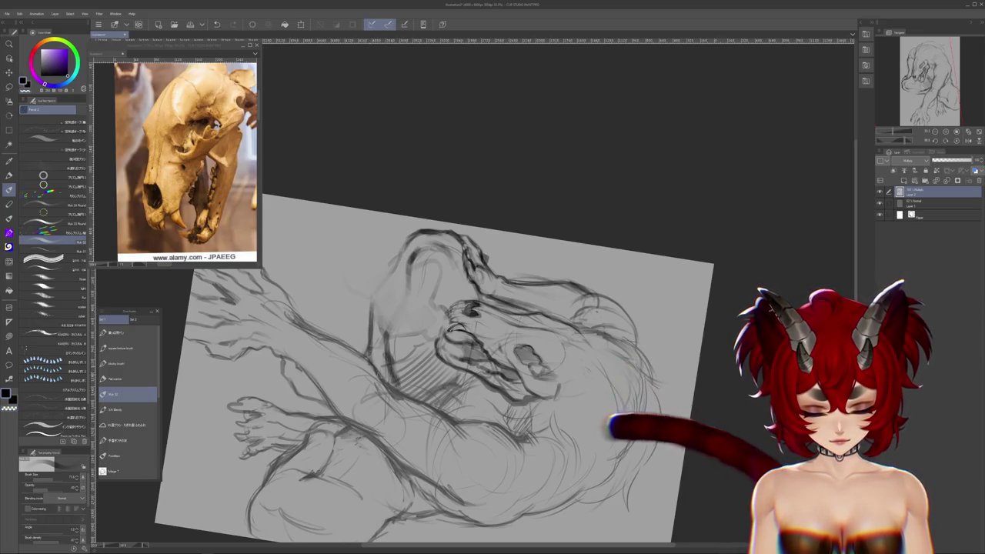
- Rotate the canvas upright and pan down to show the creature's legs and feet
key(r)
mouse_move(493, 324)
mouse_down()
mouse_move(531, 108)
mouse_move(620, 418)
mouse_up()
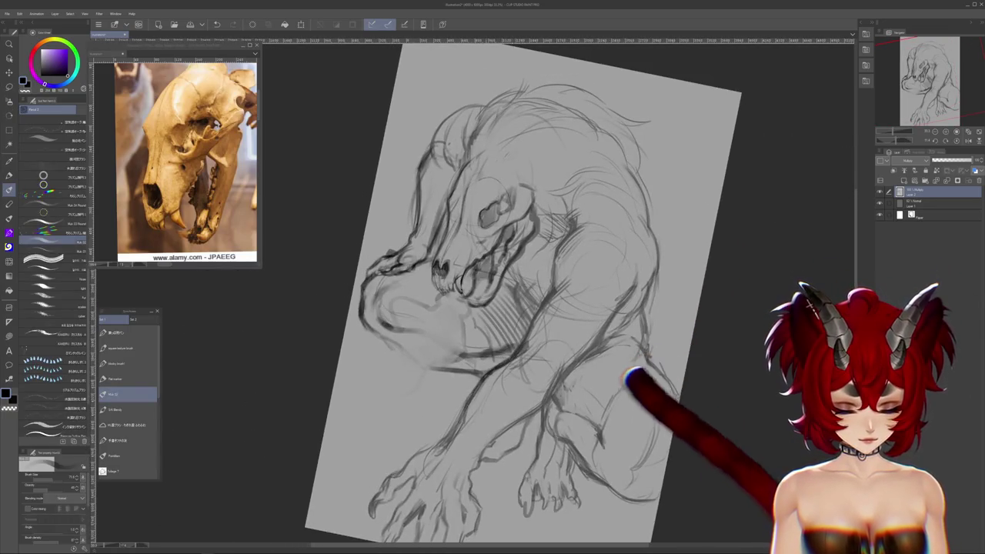
drag(806, 304, 776, 269)
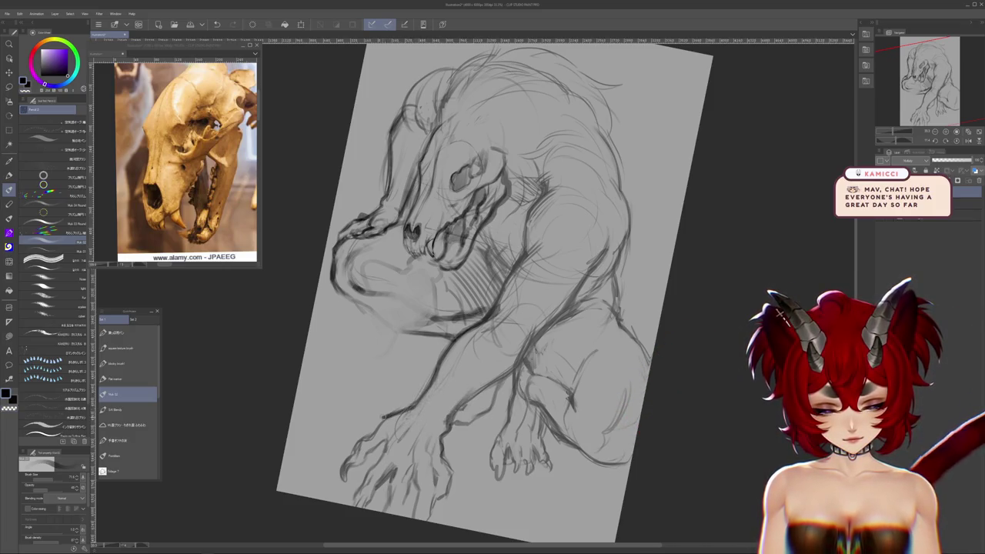
drag(493, 308, 523, 231)
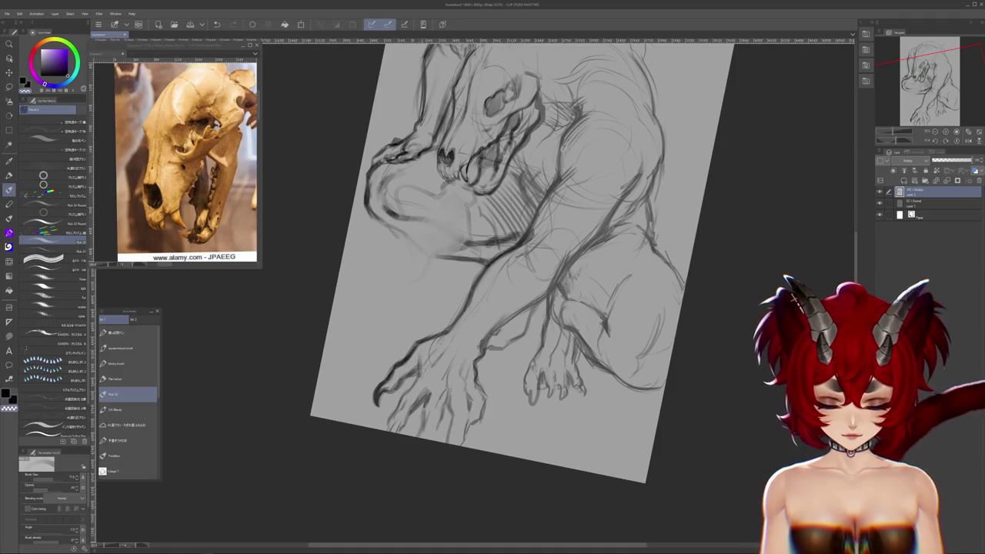
scroll(523, 262, down, 2)
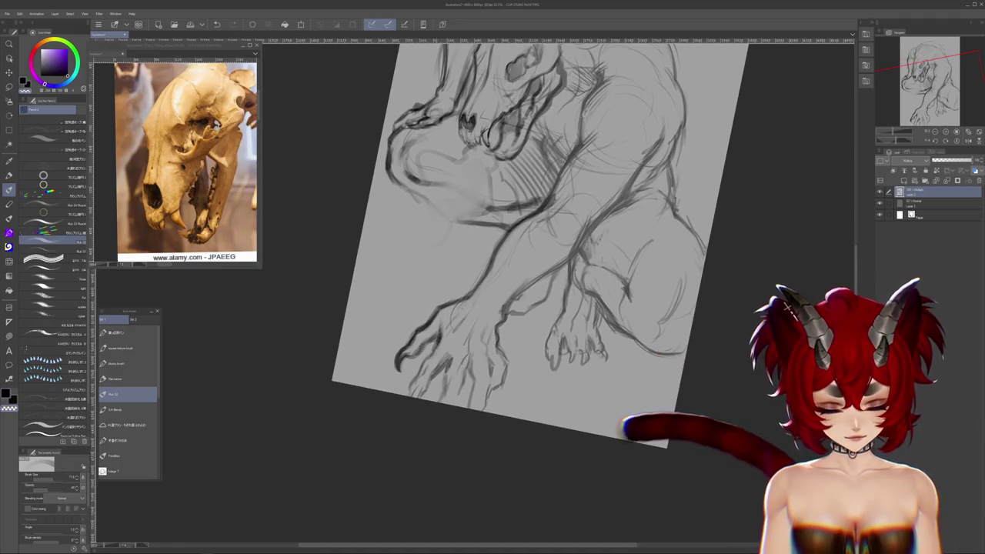
- With the brush, go over one contour line along the creature's side to darken it
drag(632, 193, 731, 323)
key(b)
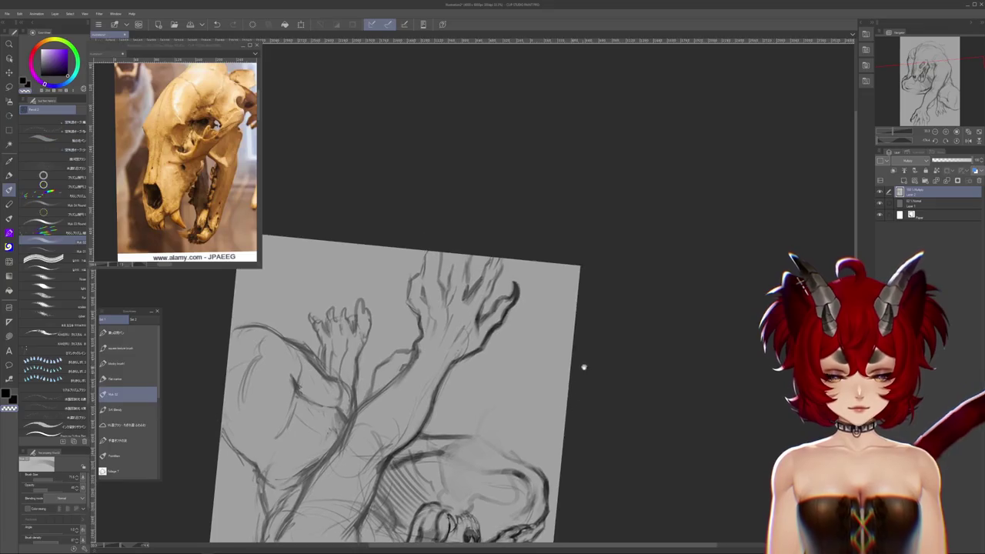
scroll(492, 379, up, 2)
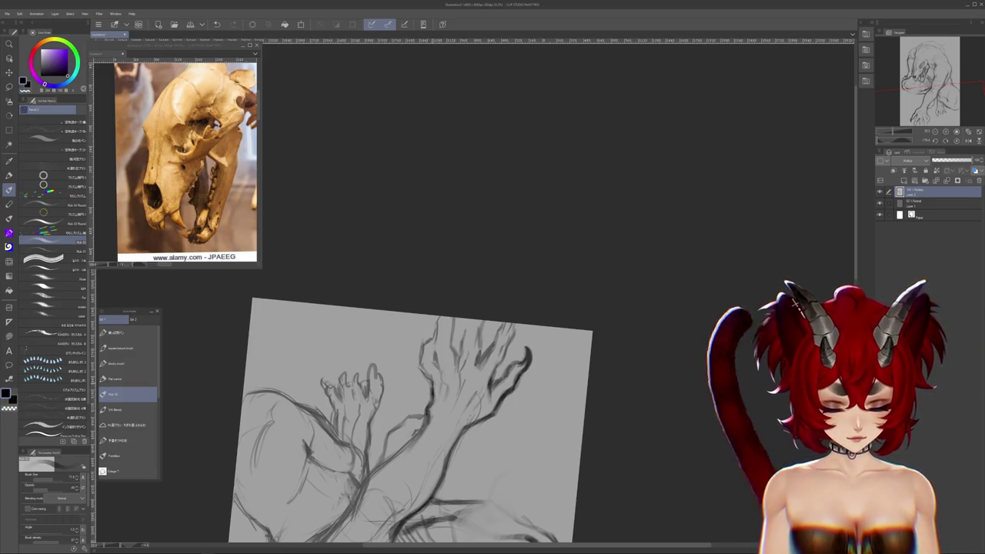
scroll(428, 416, down, 4)
scroll(439, 341, down, 8)
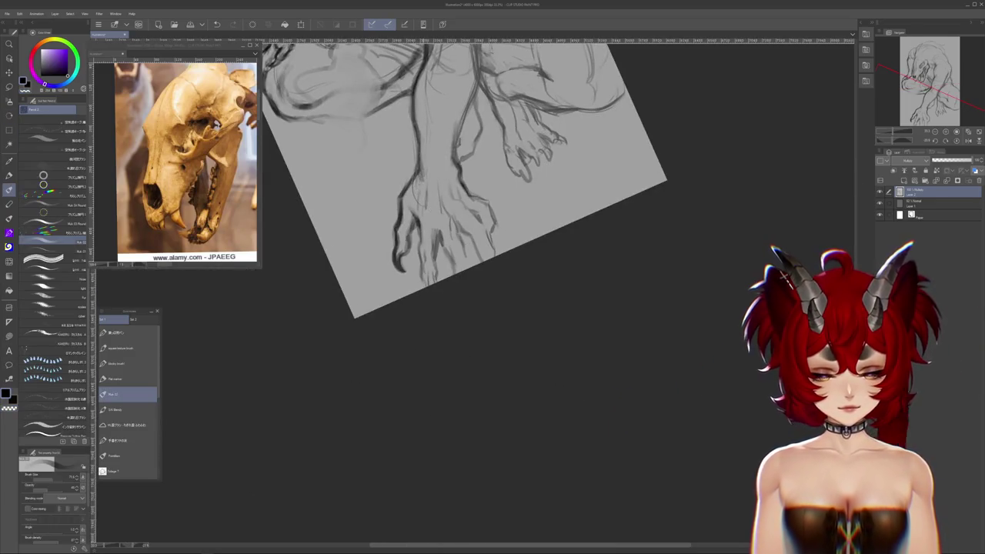
scroll(473, 235, up, 3)
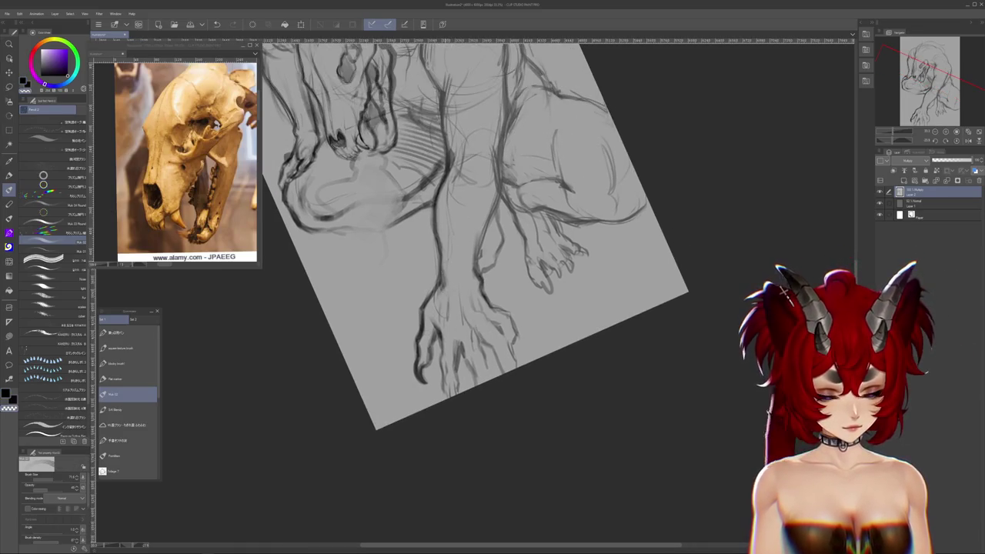
scroll(445, 279, down, 1)
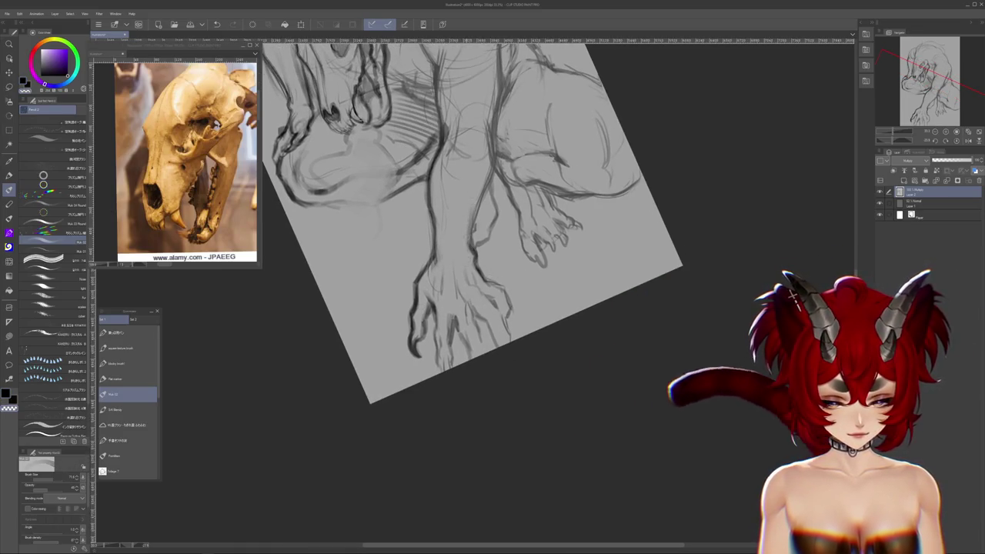
scroll(474, 254, up, 2)
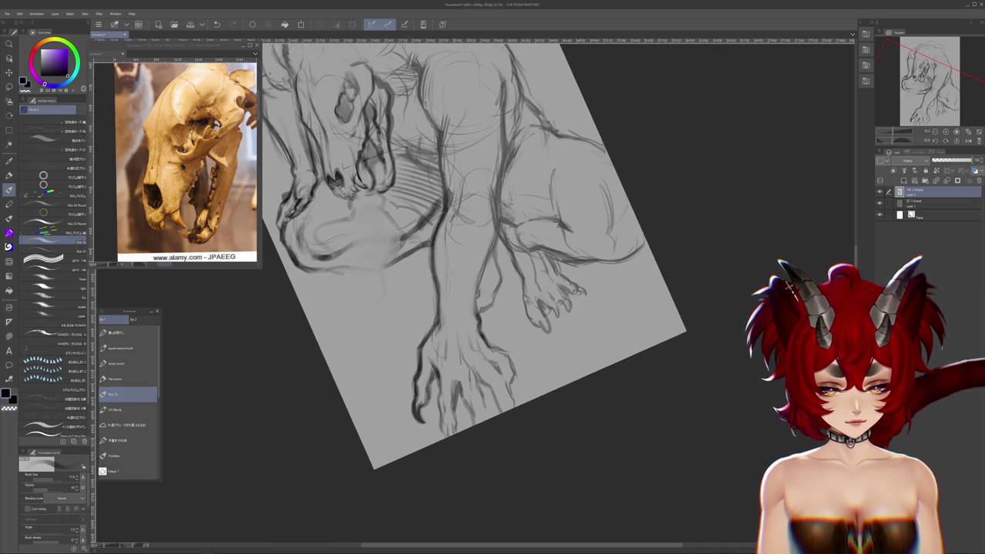
scroll(474, 293, up, 2)
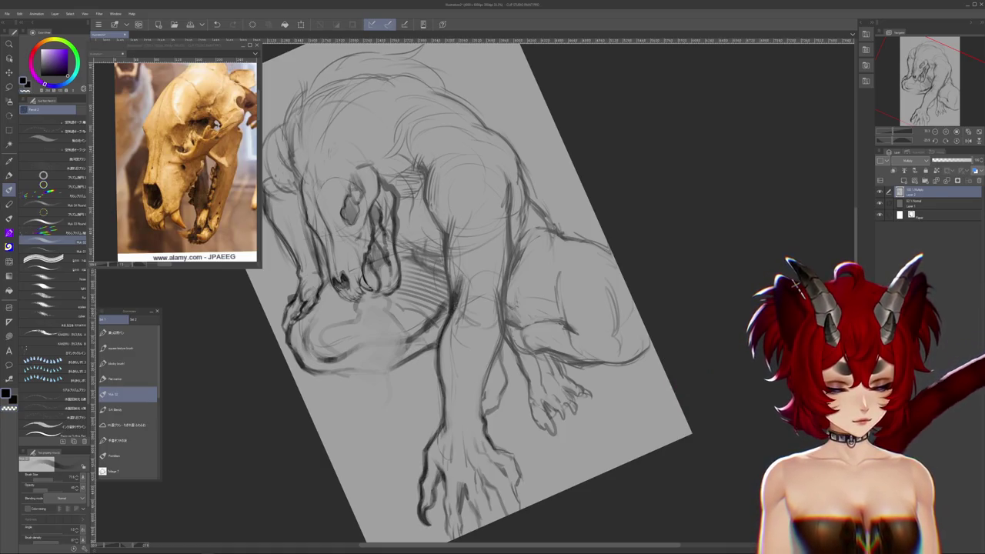
scroll(520, 169, down, 3)
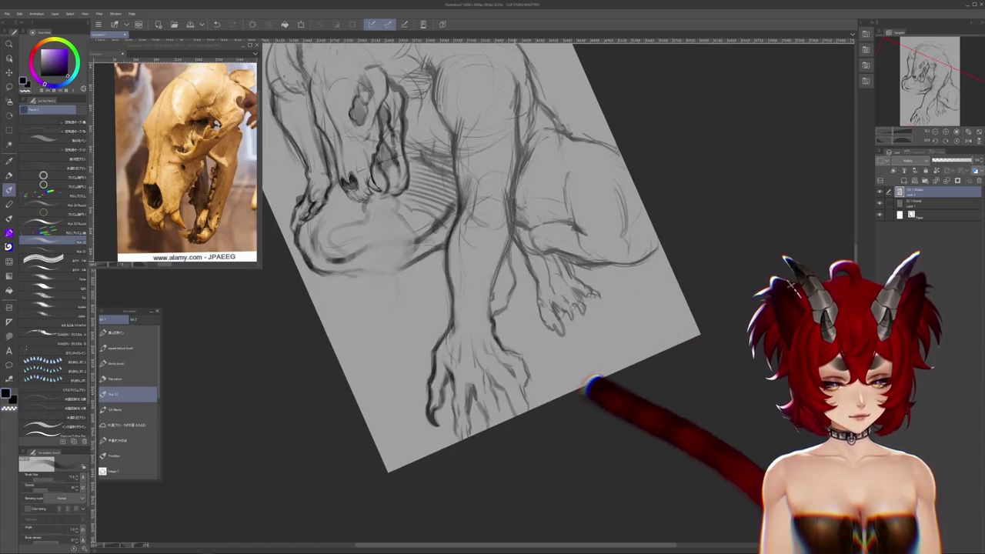
drag(523, 163, 516, 109)
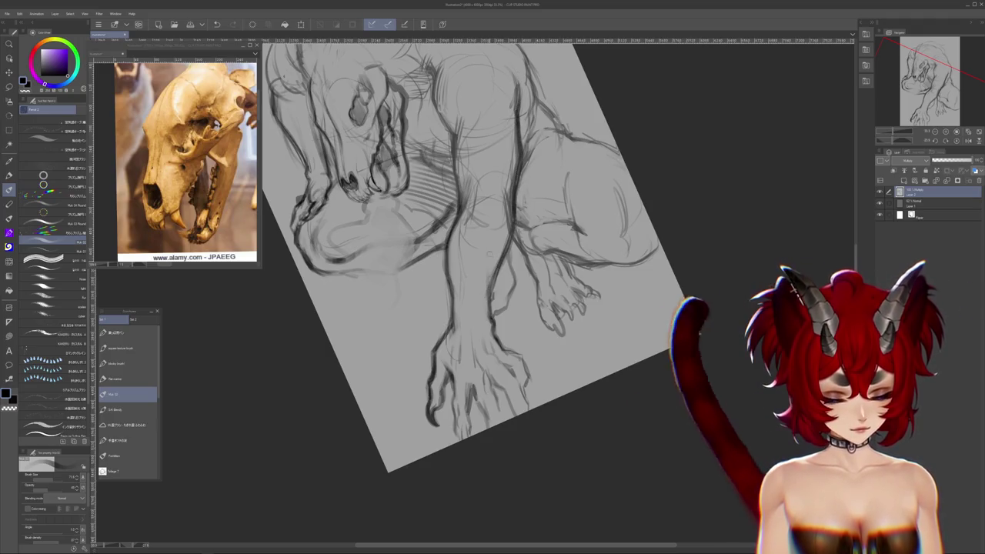
drag(651, 351, 635, 419)
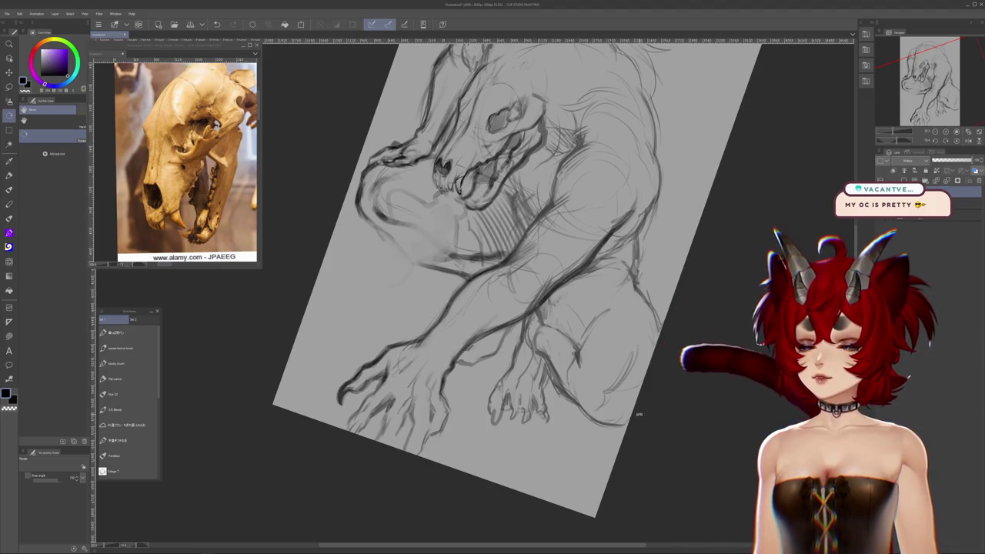
- Reset the canvas rotation to upright, return to the brush, and reposition the sketch
drag(633, 414, 635, 382)
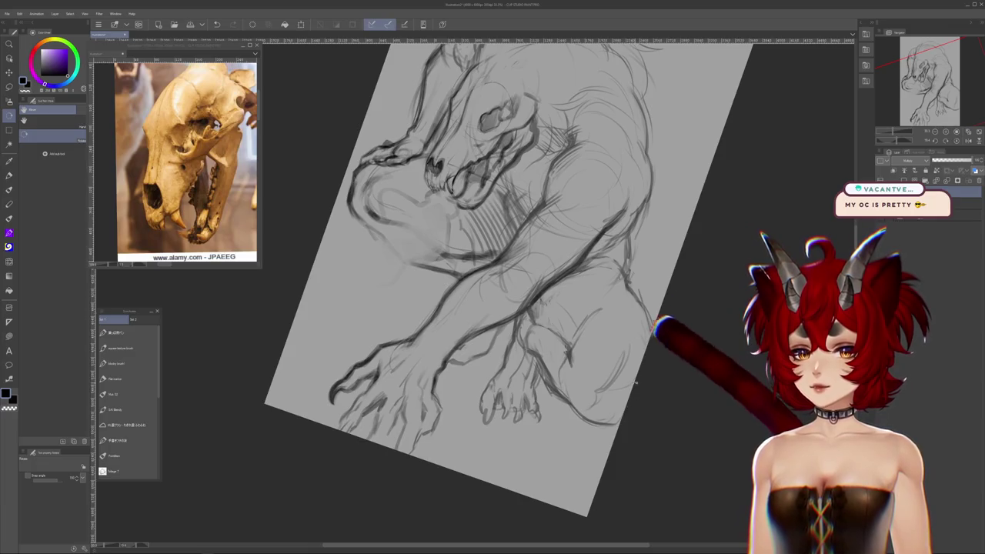
key(ctrl+at)
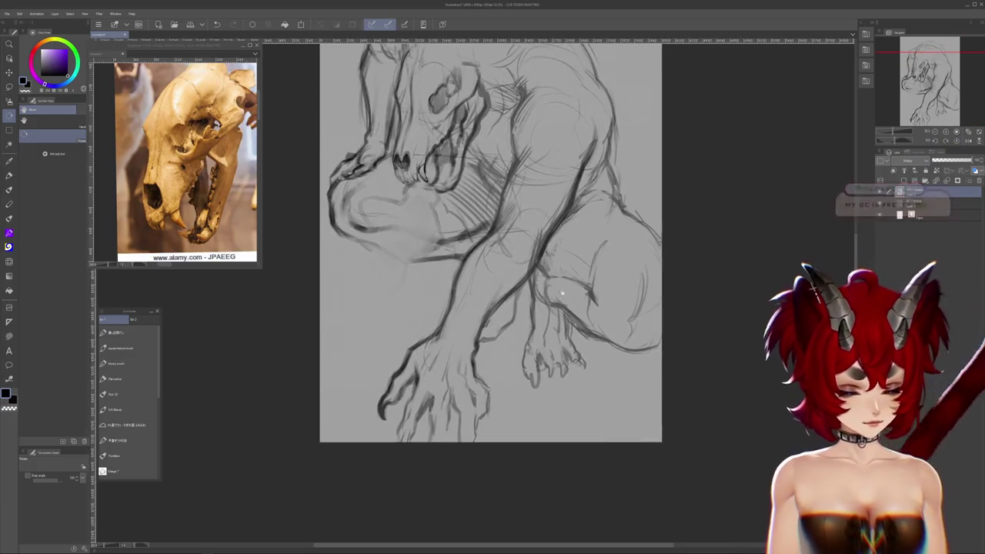
key(p)
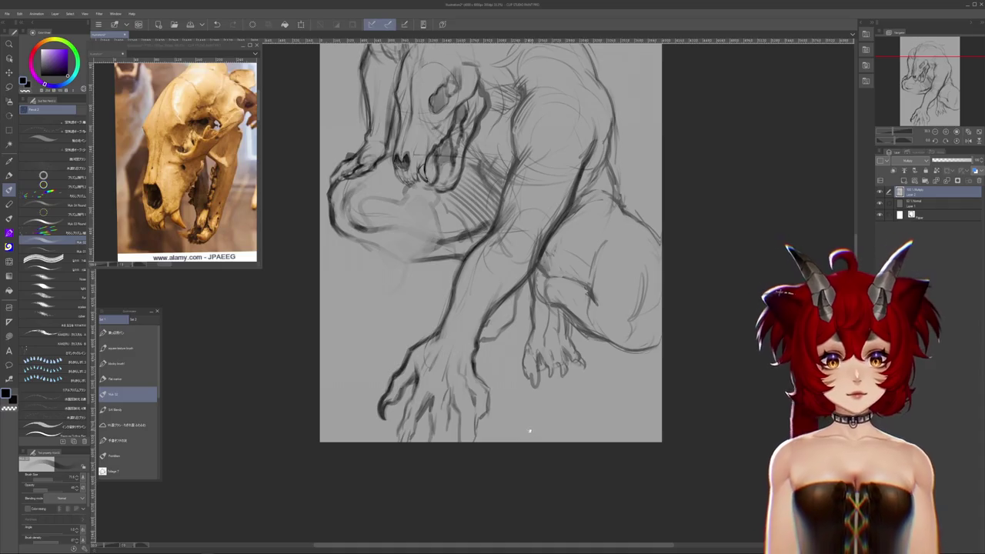
drag(530, 431, 526, 406)
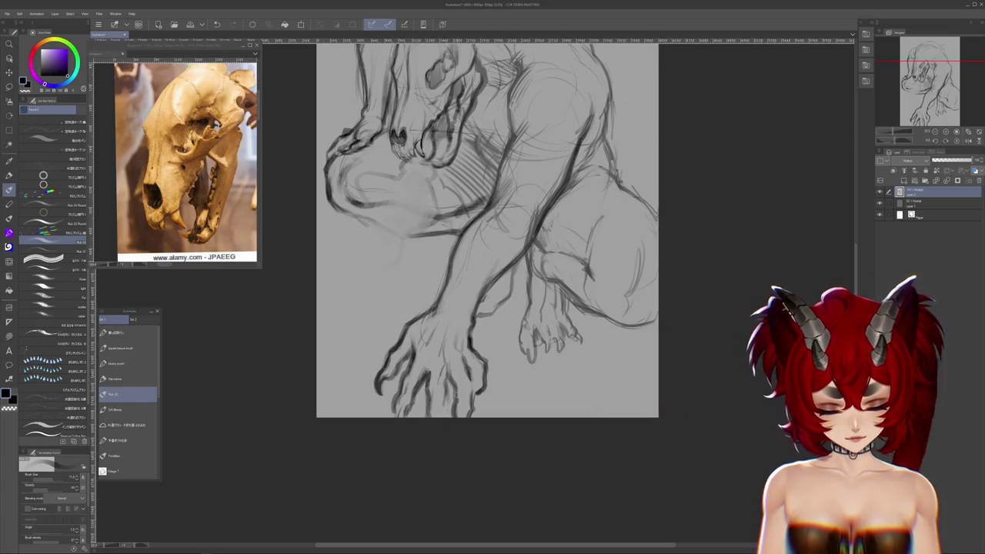
scroll(488, 231, up, 1)
drag(488, 231, 466, 298)
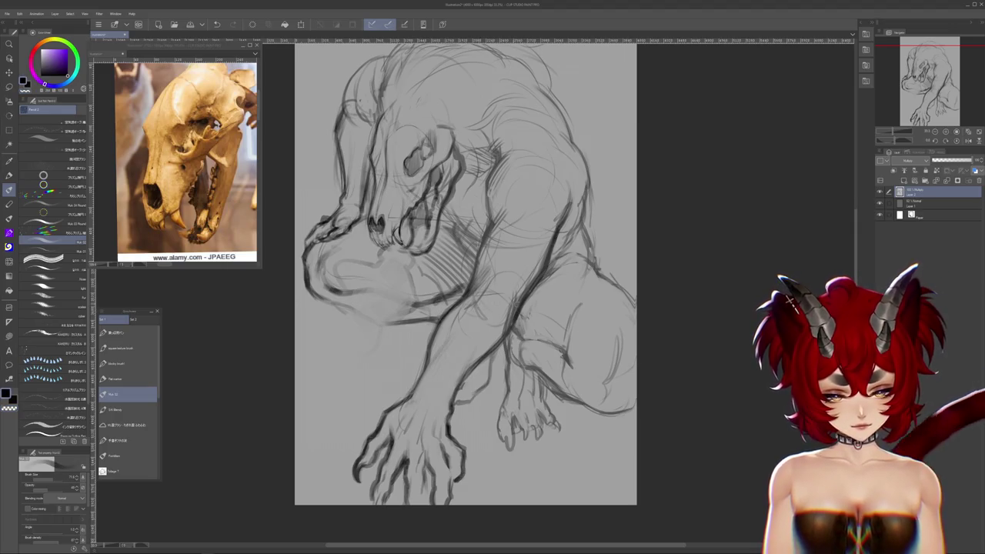
- Pick red as the drawing colour on the colour wheel
drag(465, 315, 447, 347)
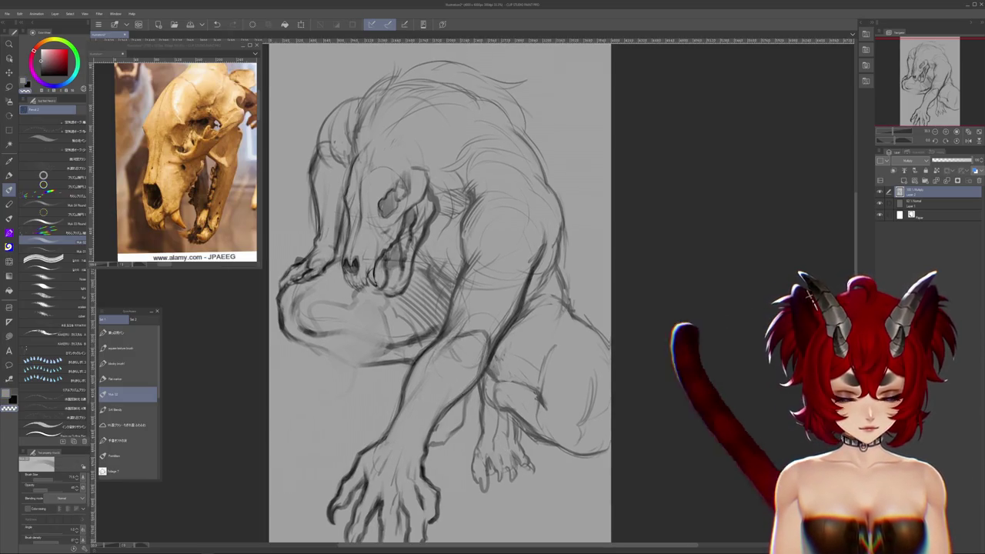
scroll(440, 418, down, 2)
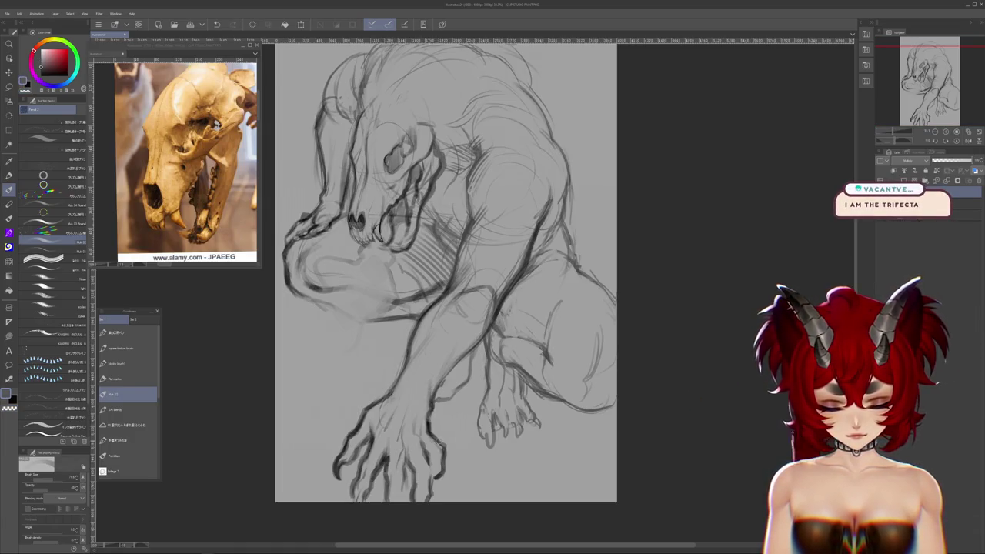
scroll(454, 308, down, 2)
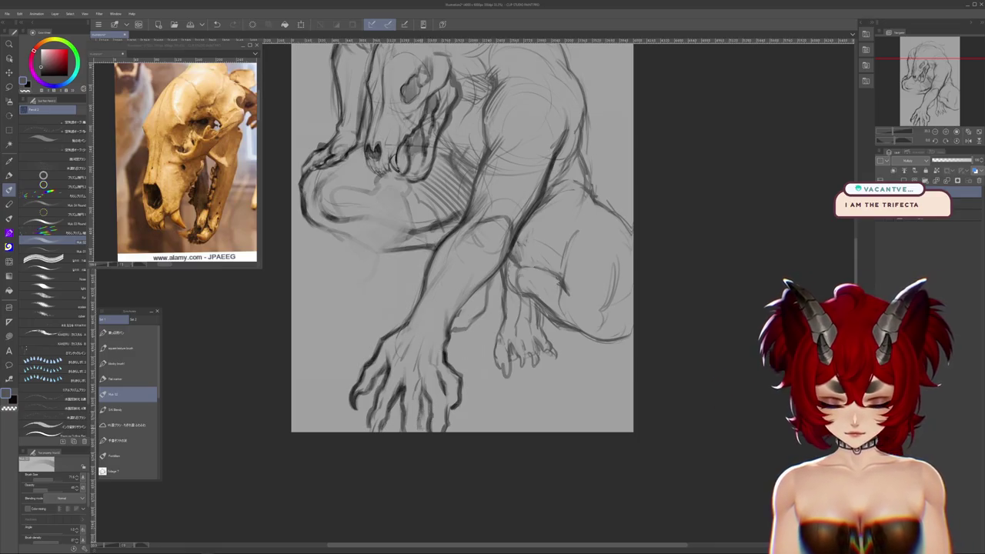
scroll(509, 370, up, 3)
scroll(512, 385, up, 3)
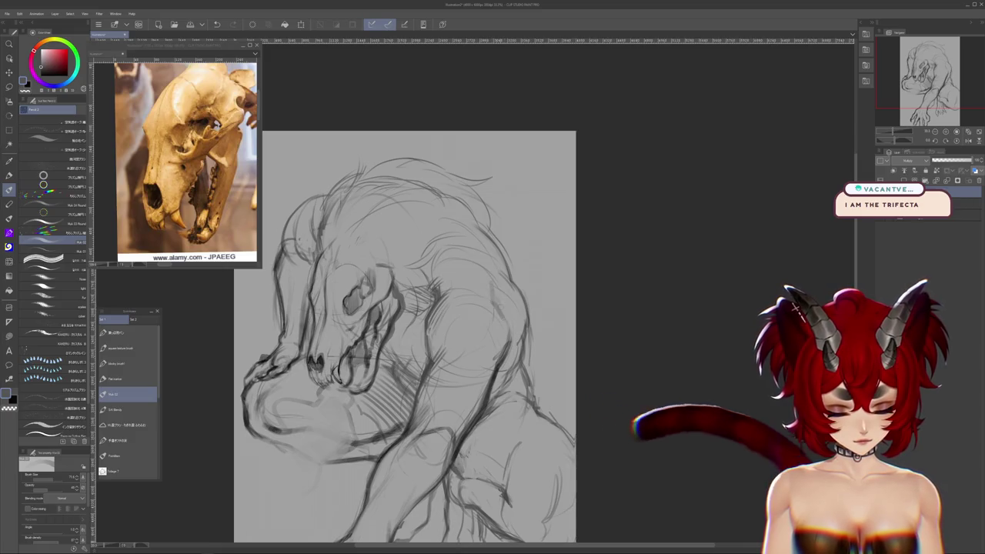
- Pan and rotate the canvas between landscape and portrait to frame the head
drag(498, 338, 513, 344)
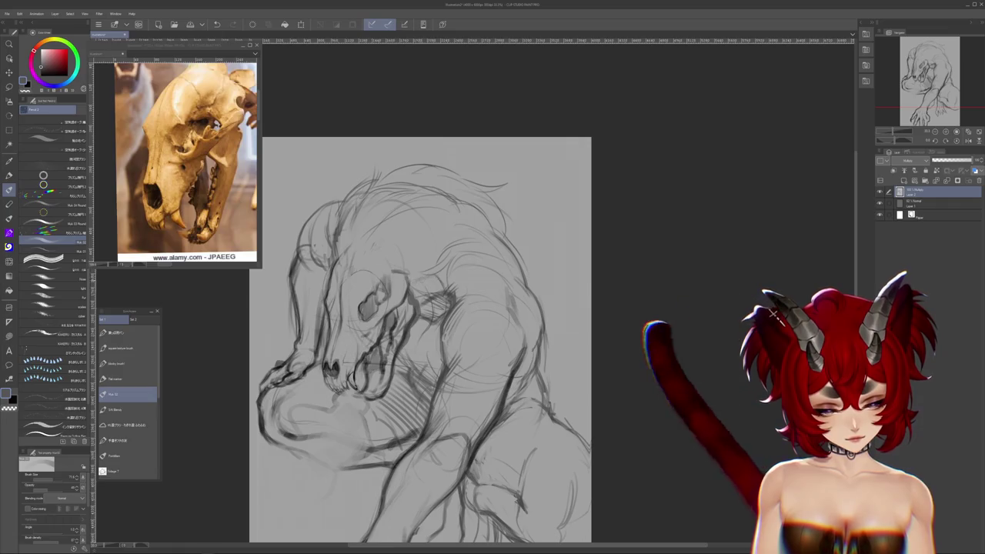
drag(590, 246, 539, 154)
key(b)
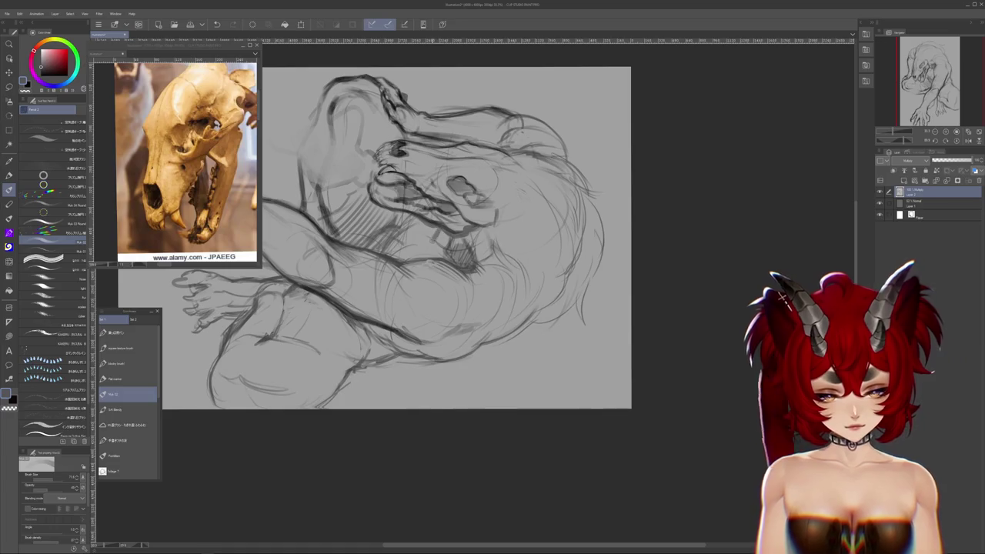
mouse_move(433, 229)
mouse_down()
mouse_move(551, 250)
mouse_move(563, 221)
mouse_up()
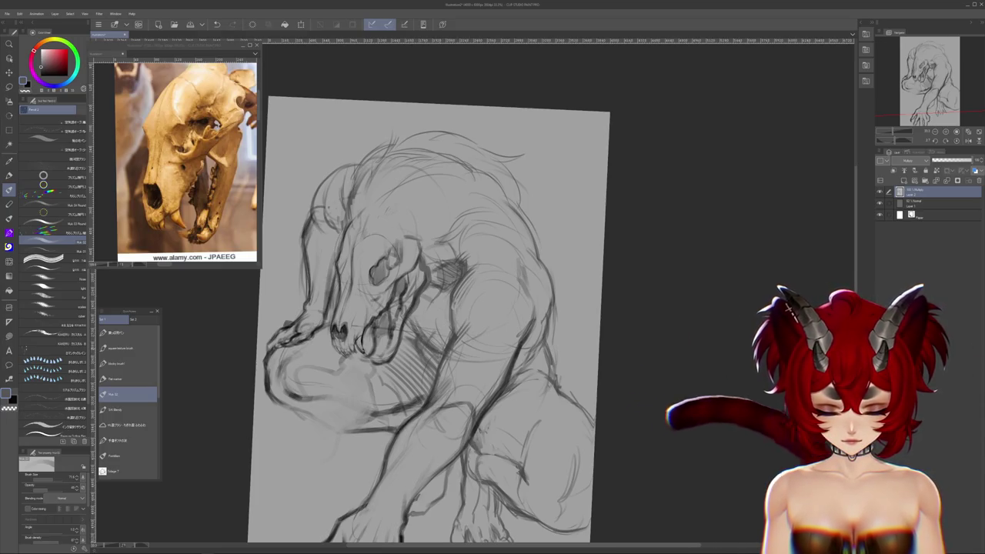
drag(563, 221, 462, 346)
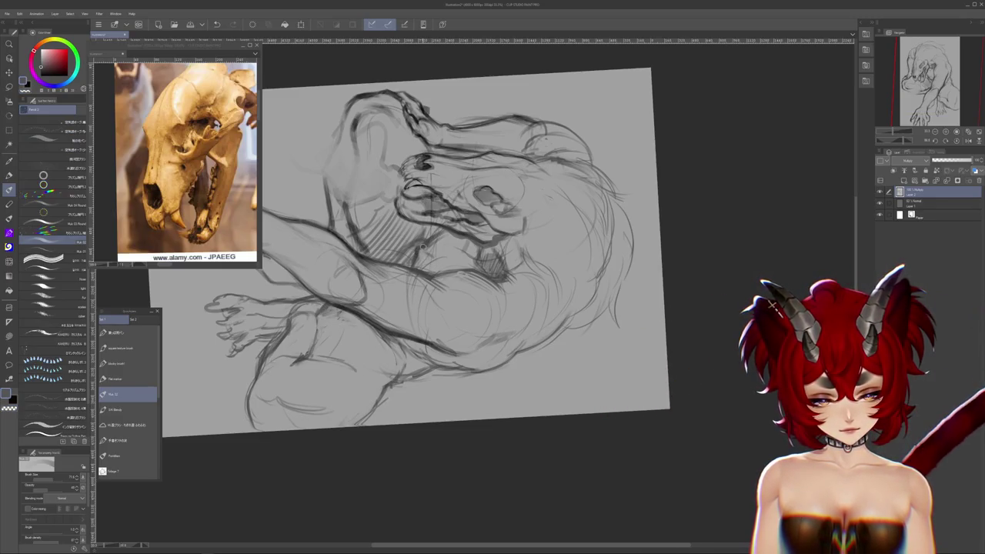
drag(423, 247, 436, 337)
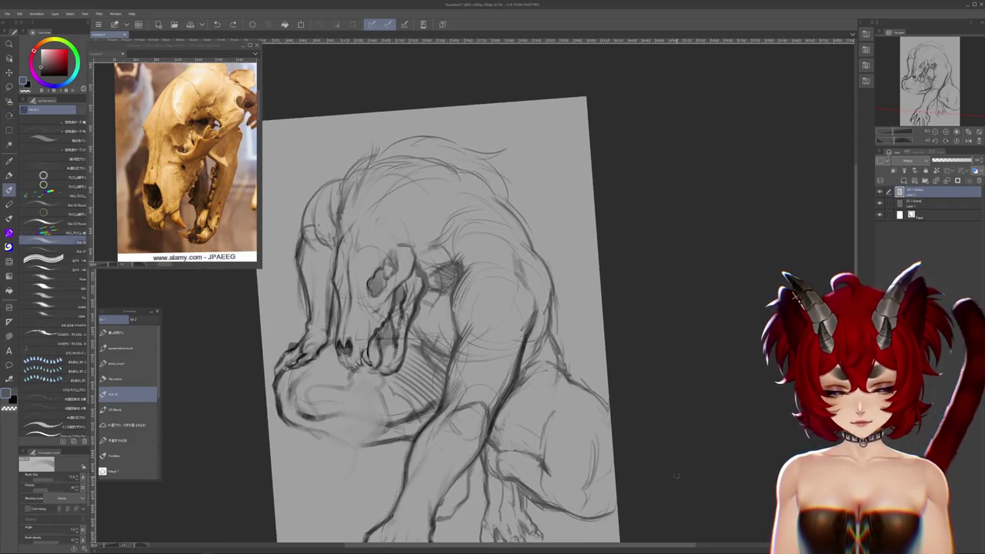
scroll(678, 483, up, 1)
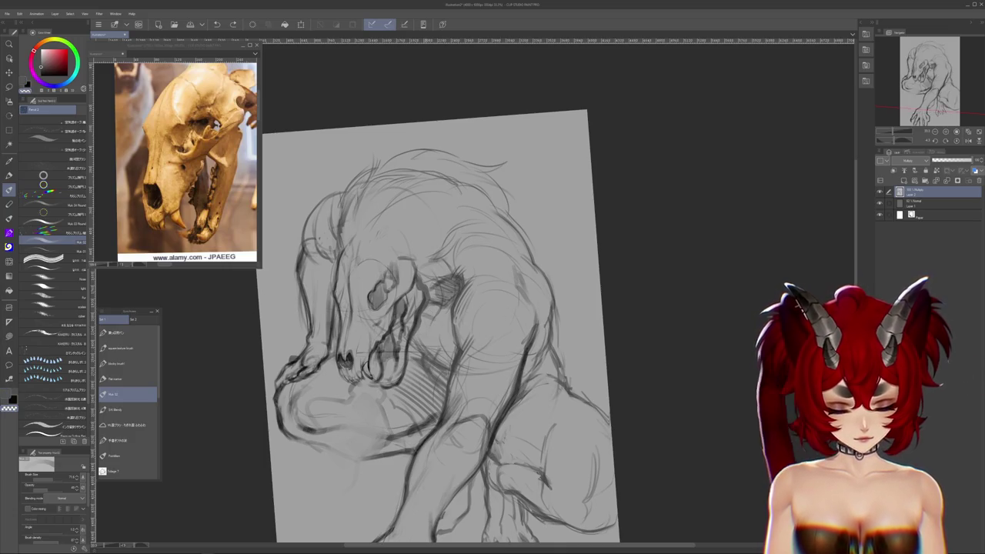
drag(363, 385, 379, 339)
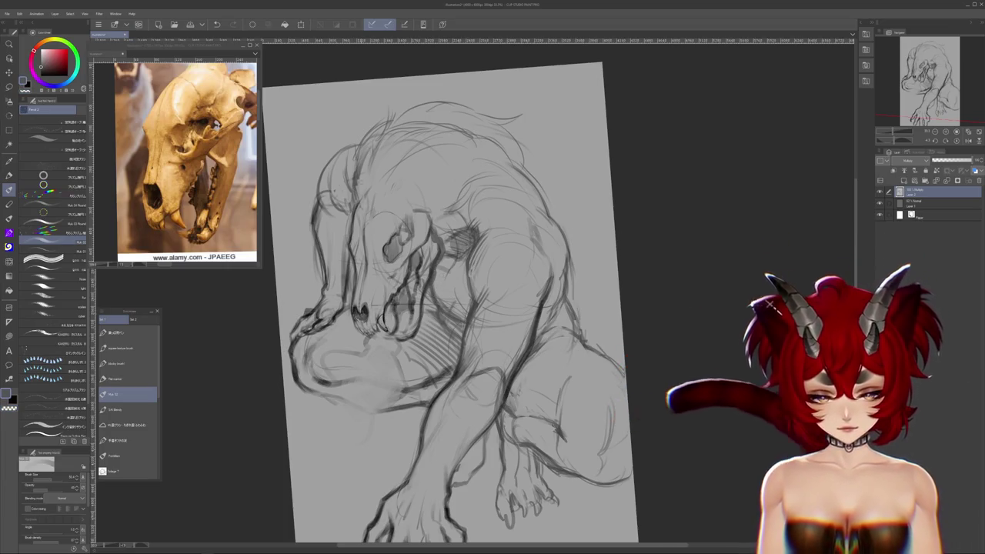
drag(281, 204, 304, 277)
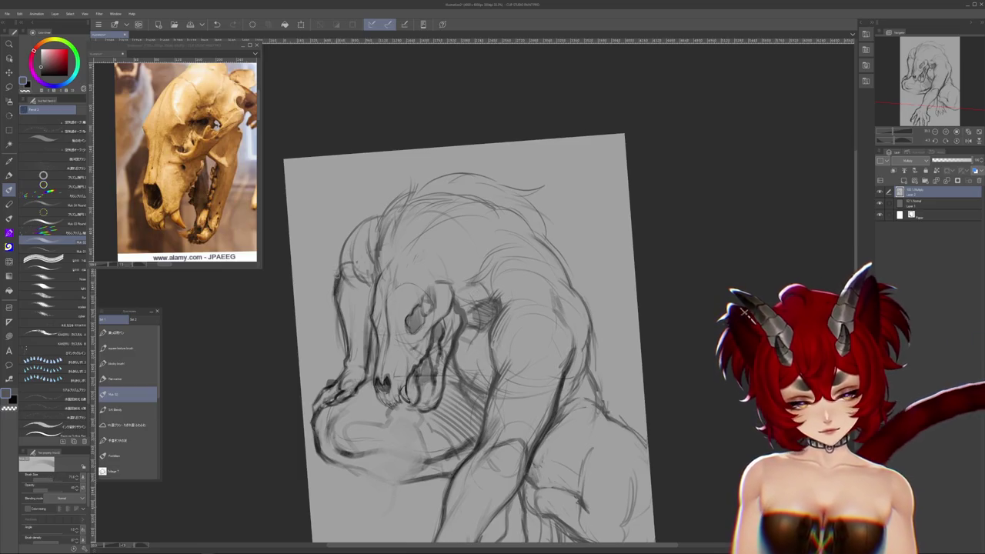
- Darken the top-left outline of the creature's head with firmer strokes
drag(335, 264, 377, 218)
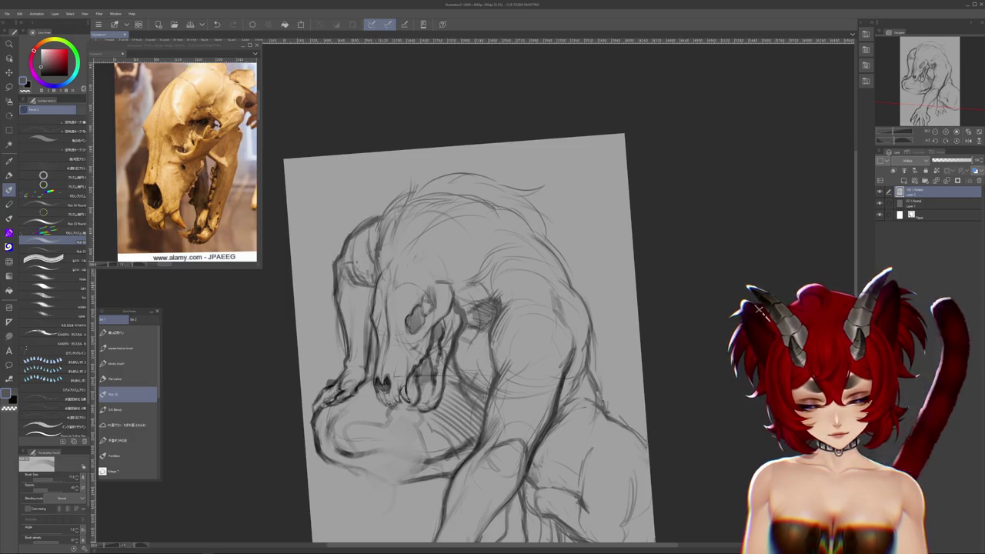
drag(462, 347, 501, 378)
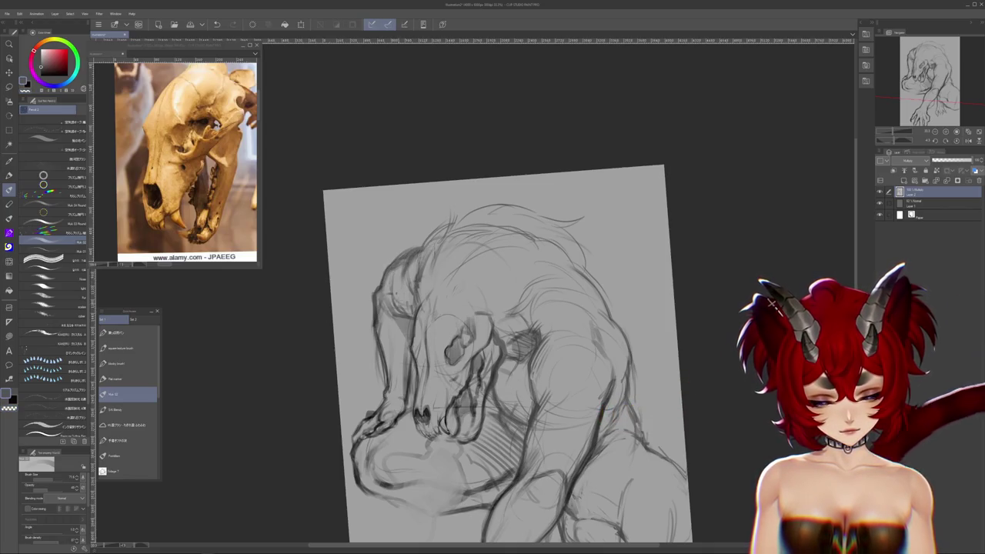
mouse_move(539, 231)
mouse_down()
mouse_move(601, 266)
mouse_move(462, 177)
mouse_up()
click(128, 394)
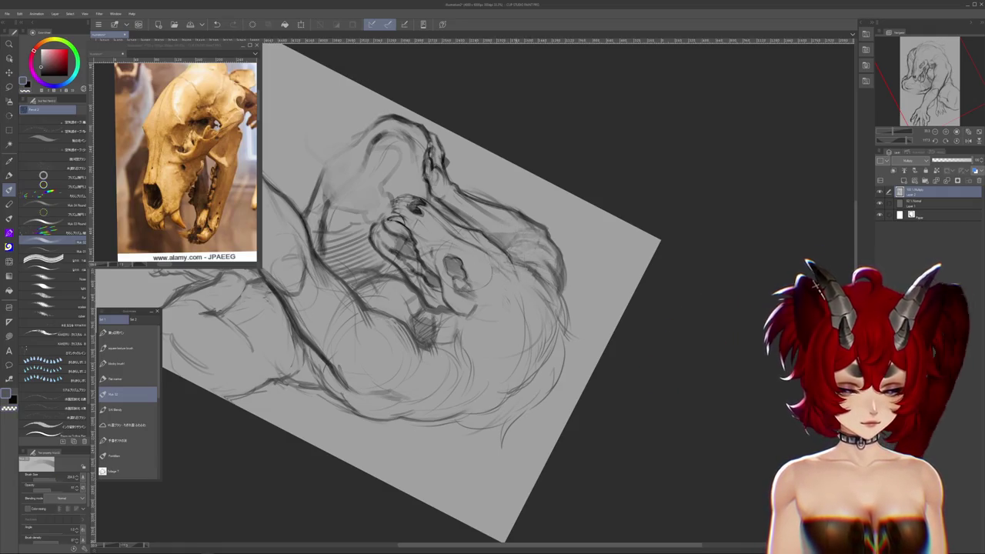
- Rotate the canvas back toward upright and zoom in on the forearm
scroll(408, 308, up, 3)
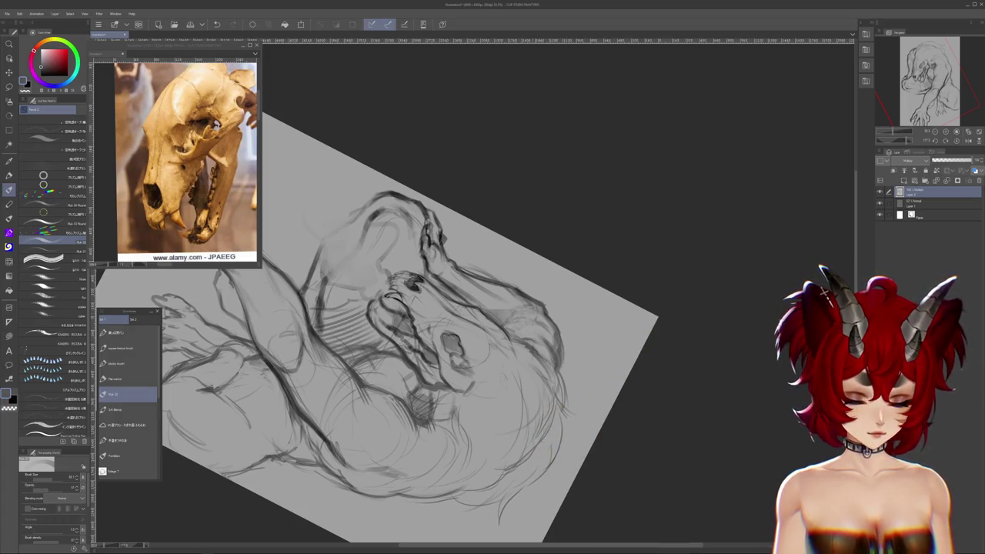
drag(416, 324, 431, 231)
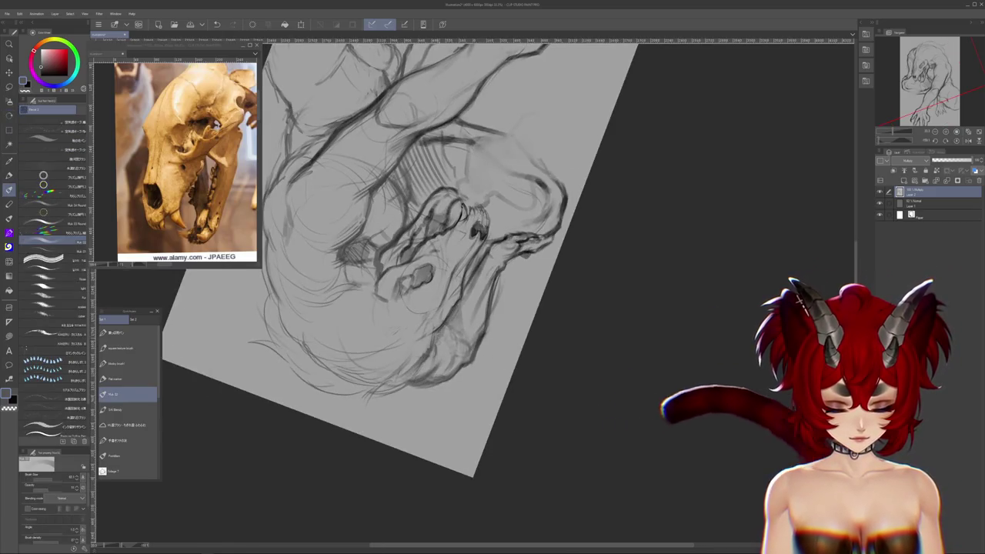
mouse_move(428, 360)
mouse_down()
mouse_move(668, 466)
mouse_move(559, 339)
mouse_up()
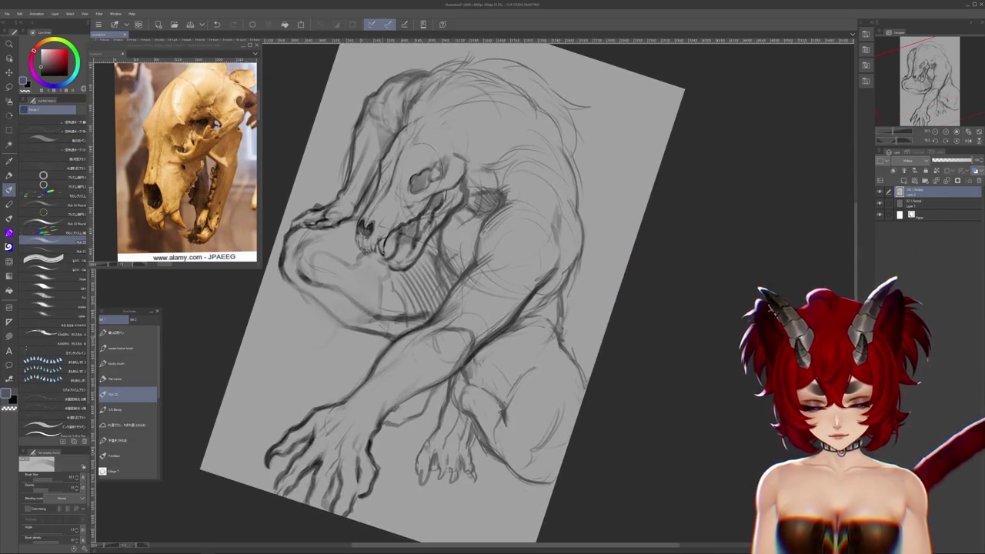
mouse_move(431, 308)
mouse_down()
mouse_move(462, 277)
mouse_move(431, 292)
mouse_up()
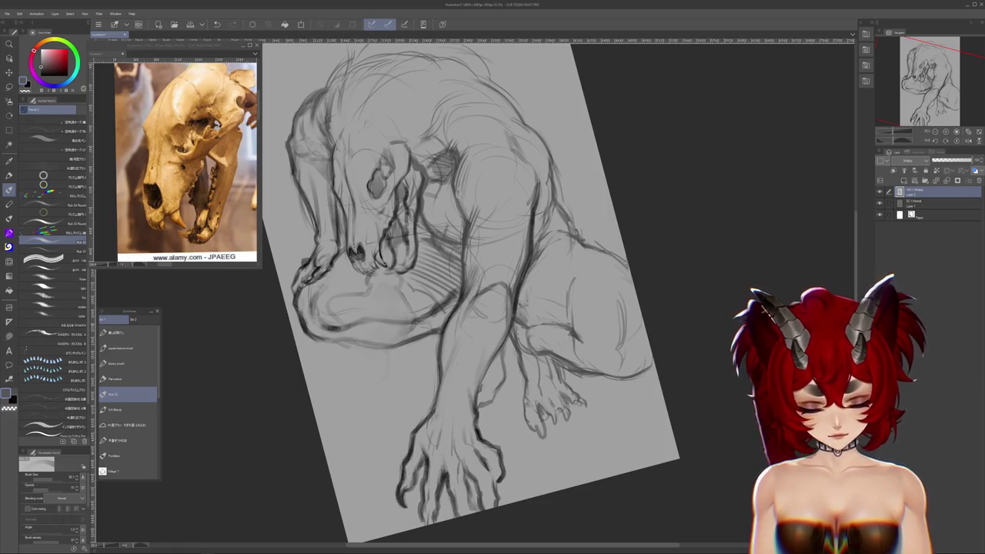
scroll(598, 378, down, 1)
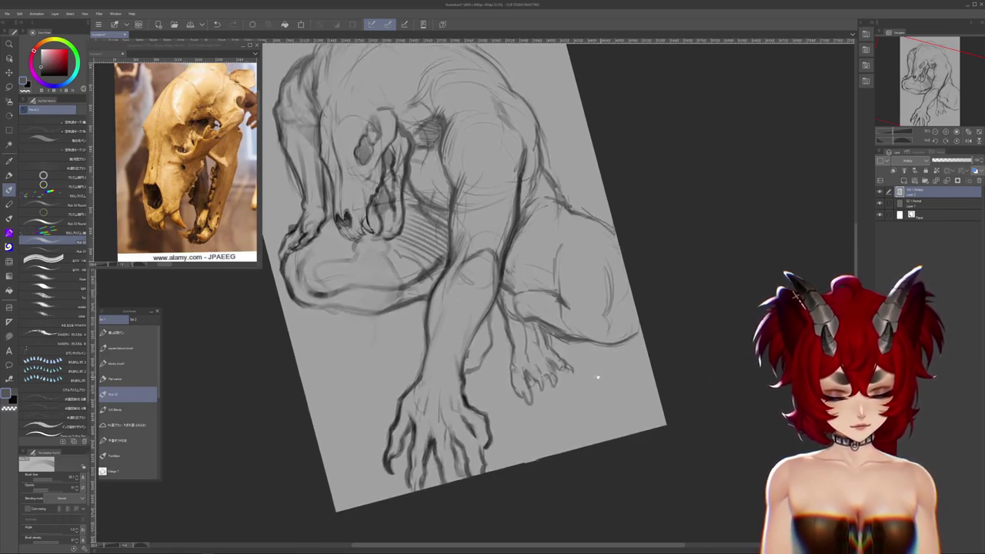
drag(598, 378, 567, 396)
- Lasso the forearm, paste a copy onto a new layer, and commit a transform
key(m)
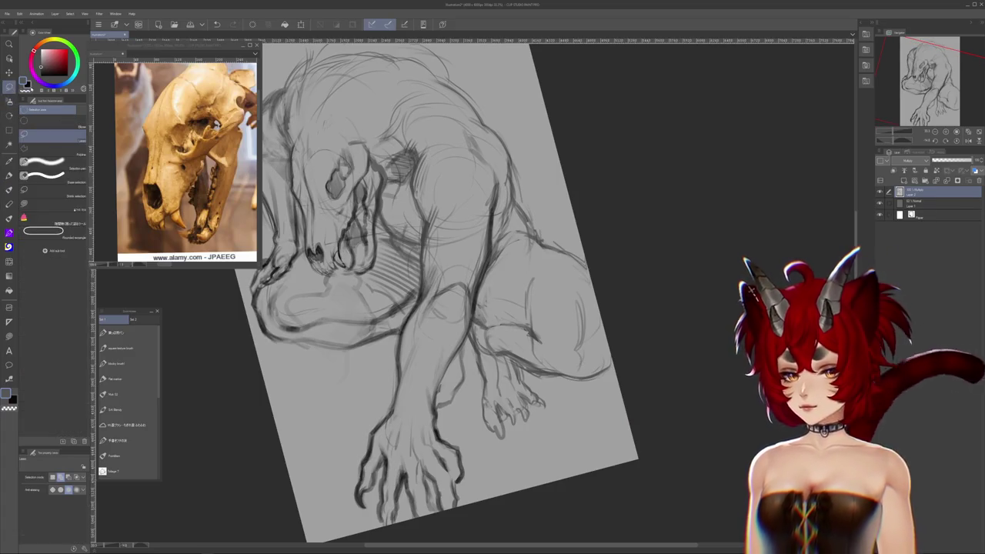
drag(435, 344, 440, 419)
key(ctrl+c)
key(ctrl+v)
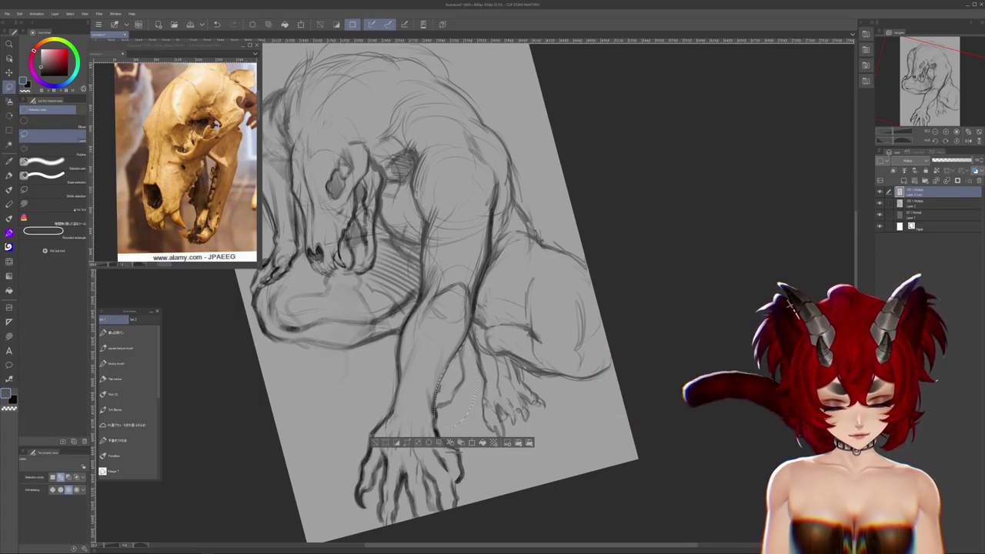
key(ctrl+t)
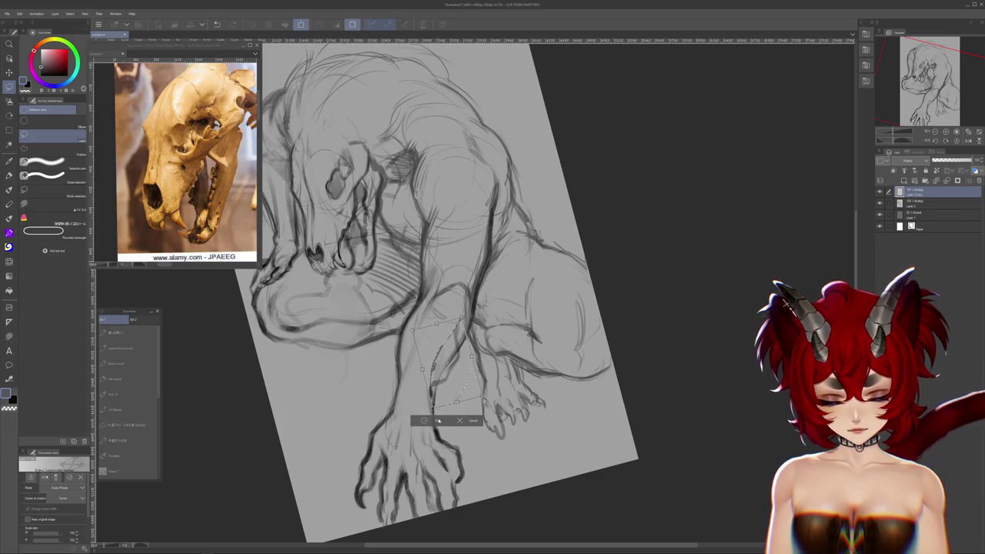
click(437, 421)
- Rotate the view sideways and switch back to a drawing brush
mouse_move(776, 314)
mouse_down()
mouse_move(593, 449)
mouse_move(576, 414)
mouse_move(560, 428)
mouse_up()
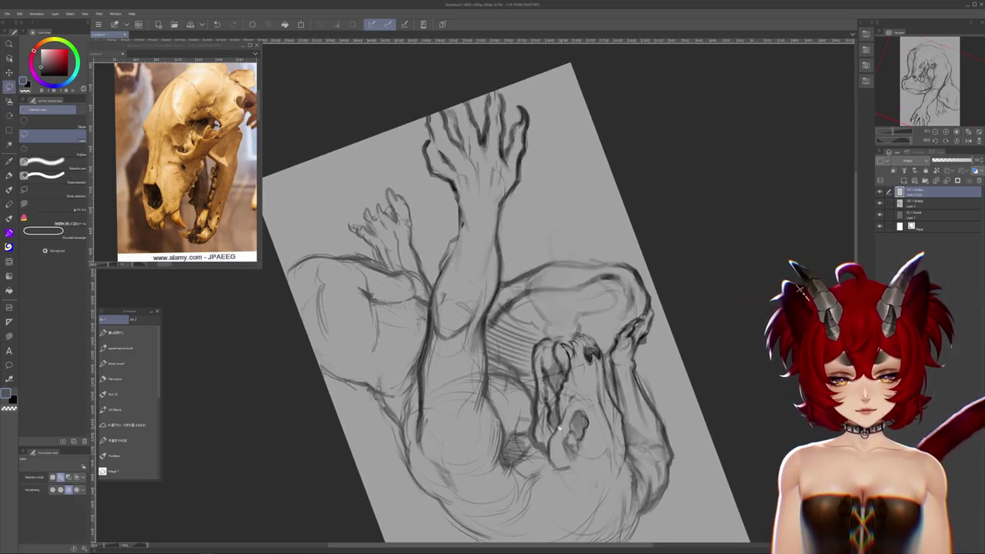
key(b)
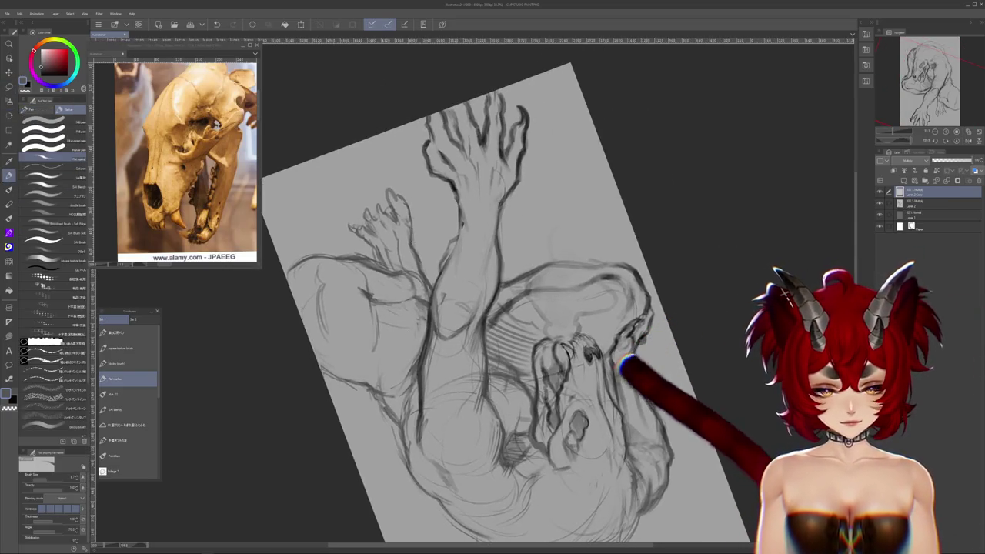
click(127, 394)
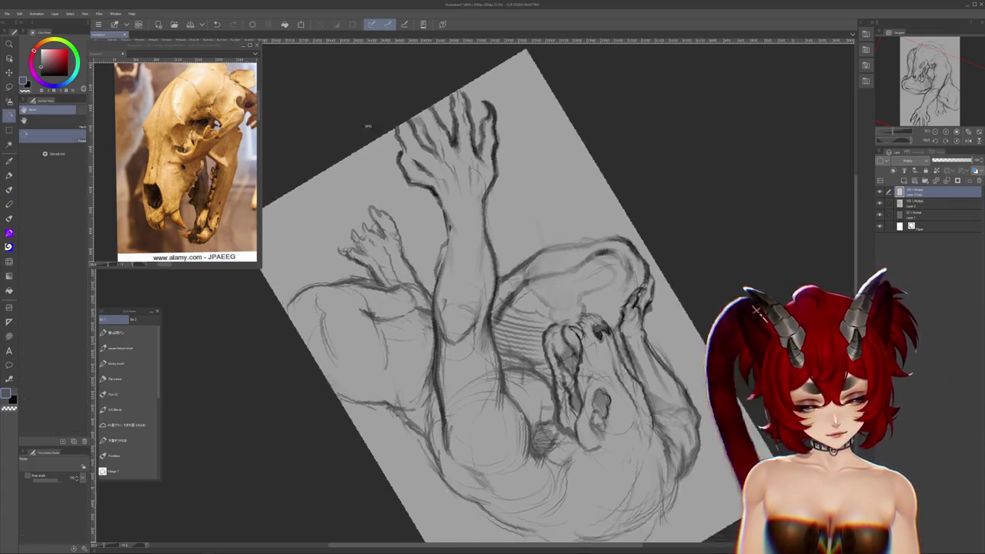
key(minus)
key(minus)
key(minus)
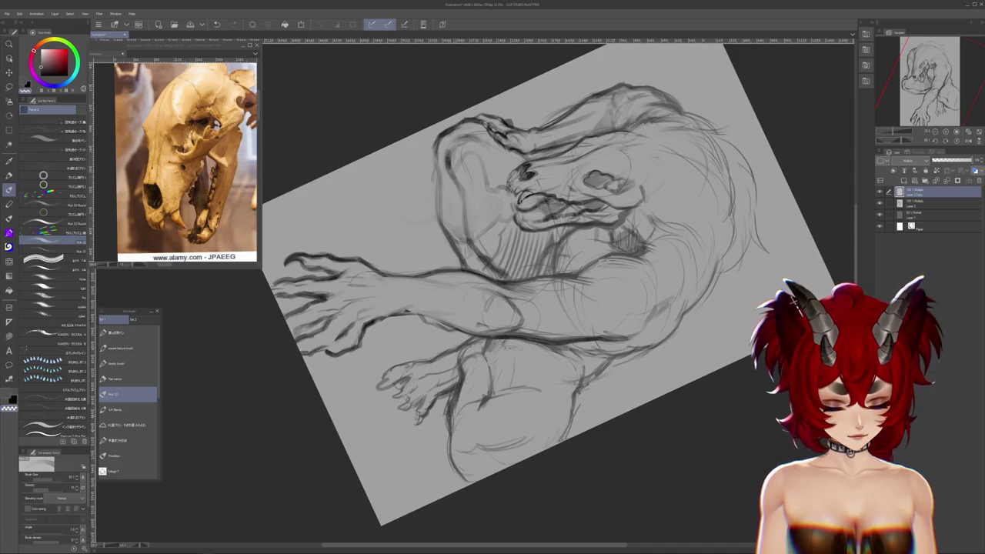
- Merge the forearm copy down into the sketch layer with Ctrl+E
scroll(558, 283, down, 3)
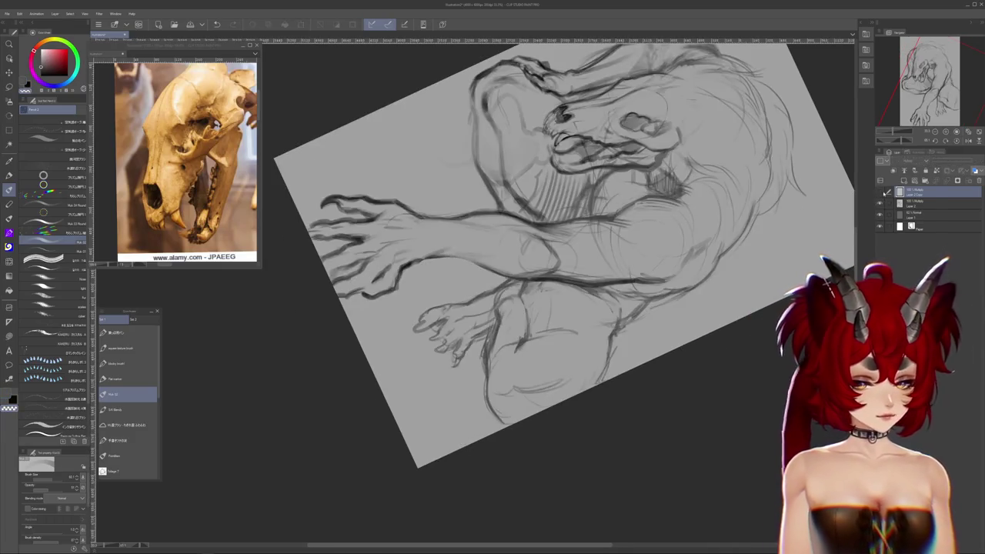
key(ctrl+e)
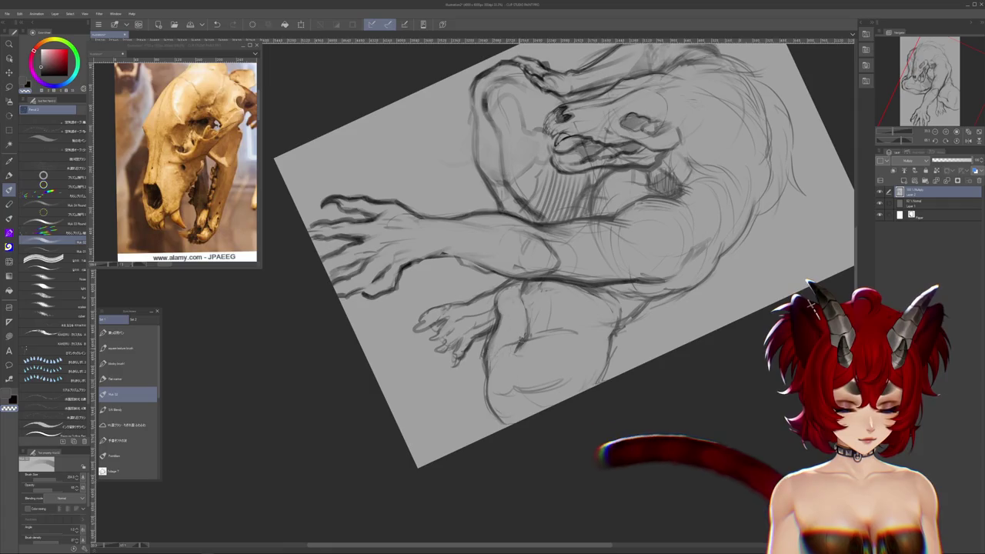
drag(812, 304, 823, 285)
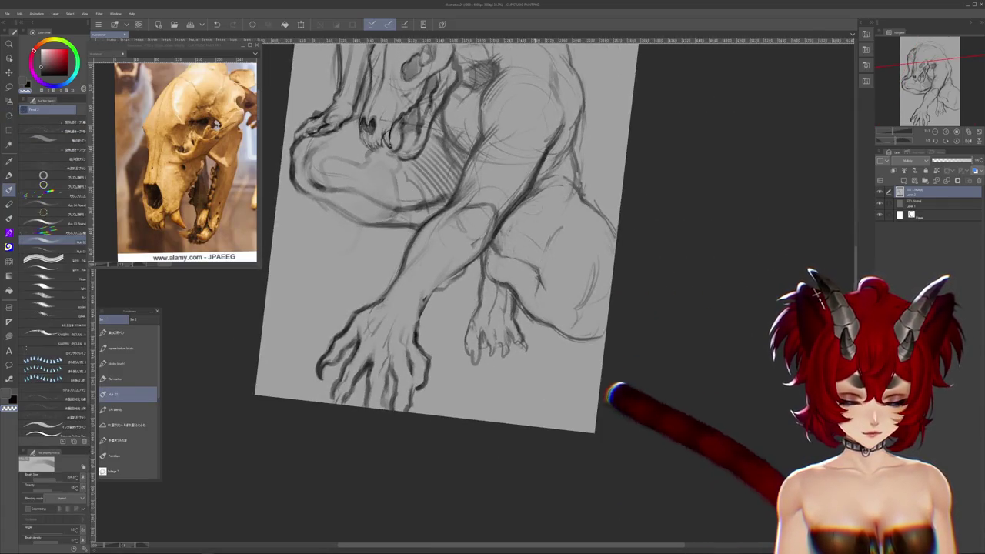
drag(819, 297, 792, 347)
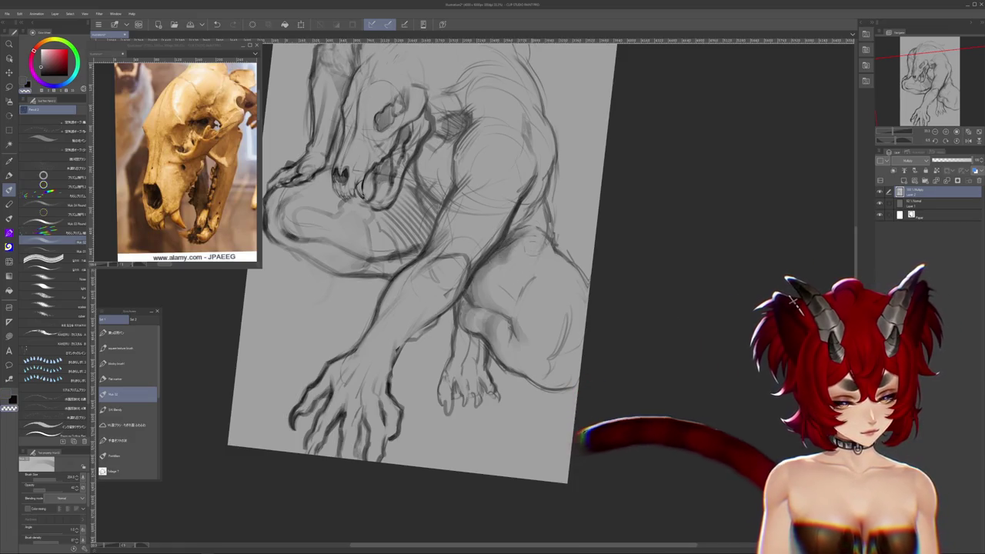
- Add soft grey shading to the bent hind leg
drag(596, 351, 562, 400)
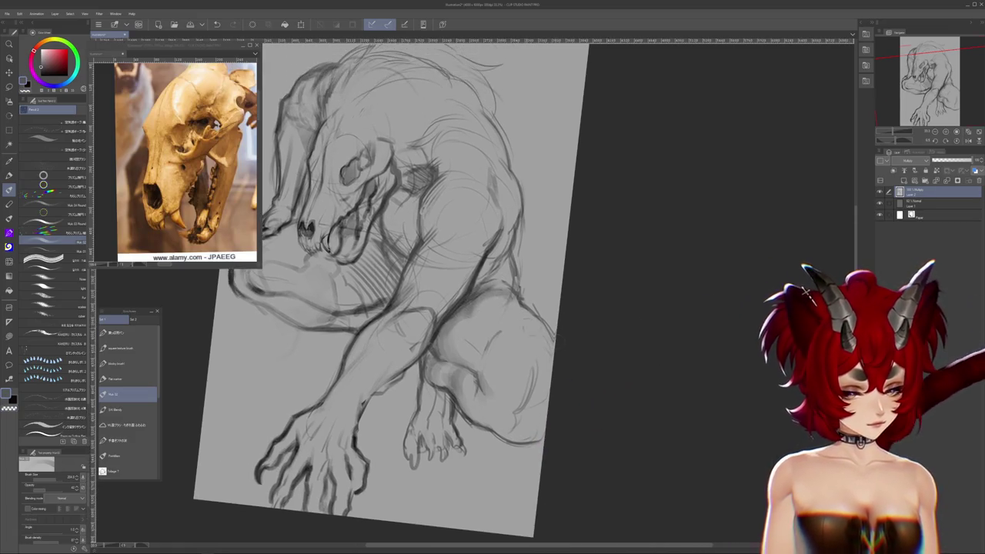
drag(539, 231, 494, 258)
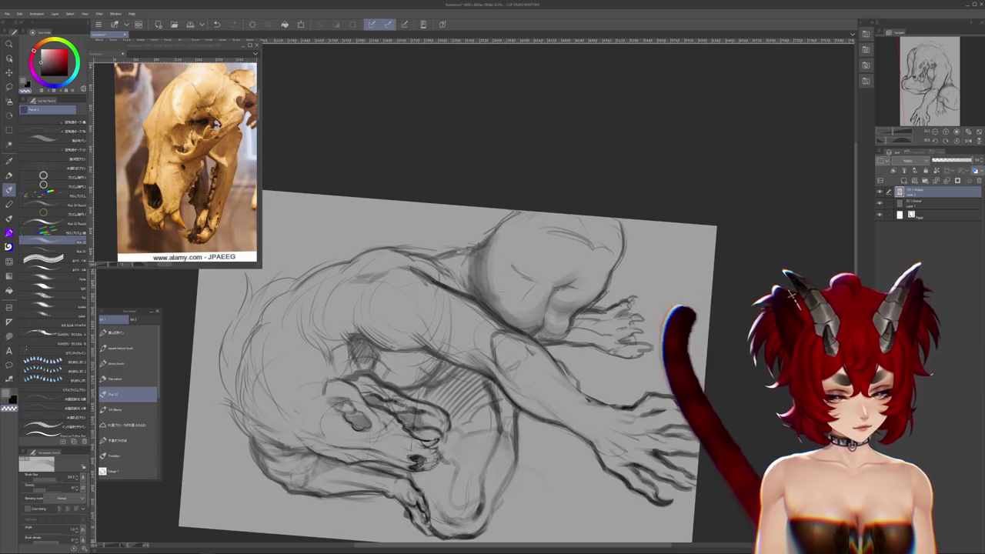
mouse_move(462, 493)
mouse_down()
mouse_move(647, 401)
mouse_move(616, 308)
mouse_up()
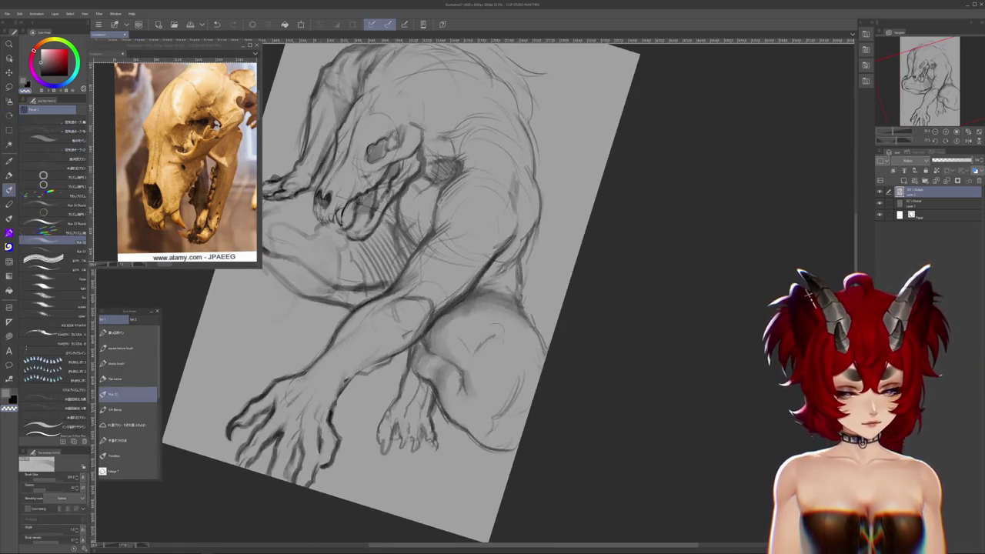
drag(475, 407, 481, 374)
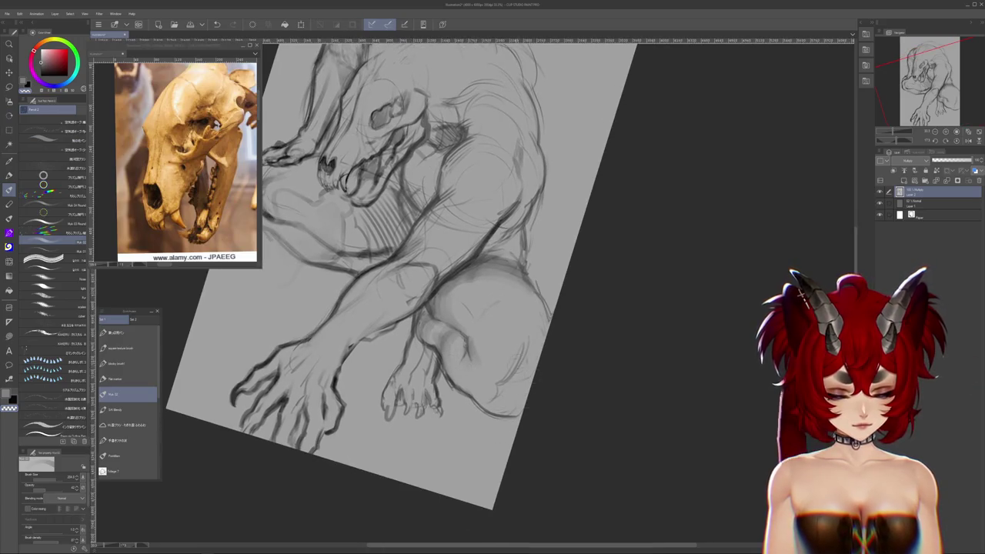
drag(462, 308, 416, 296)
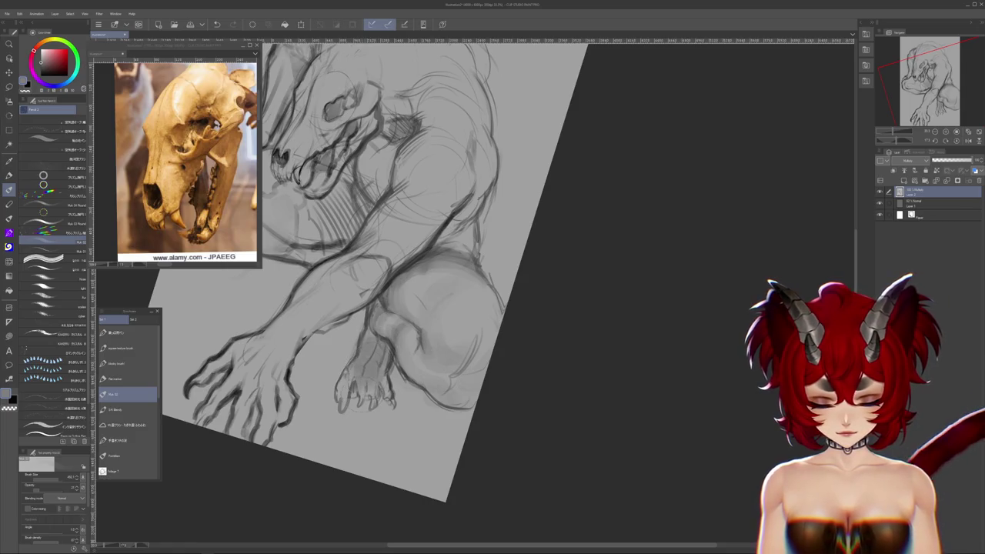
drag(442, 405, 476, 444)
drag(498, 294, 518, 367)
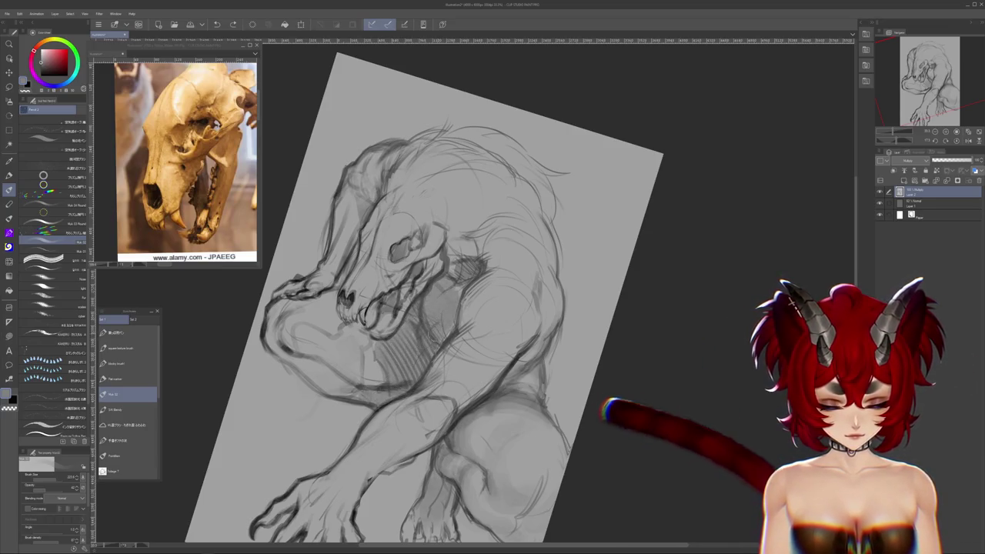
- Straighten the canvas to nearly upright and centre the whole figure with the brush ready
key(r)
drag(455, 331, 751, 235)
key(p)
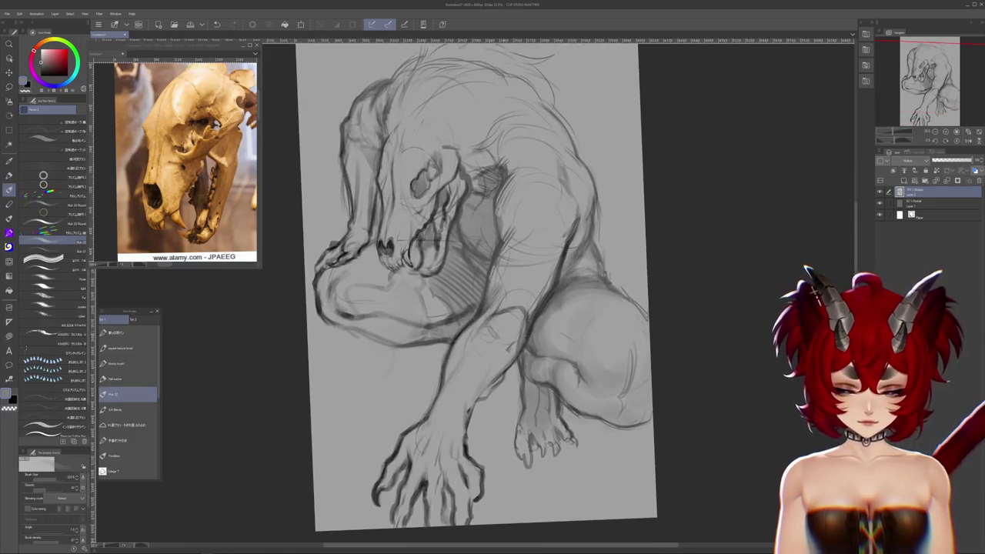
drag(527, 303, 494, 338)
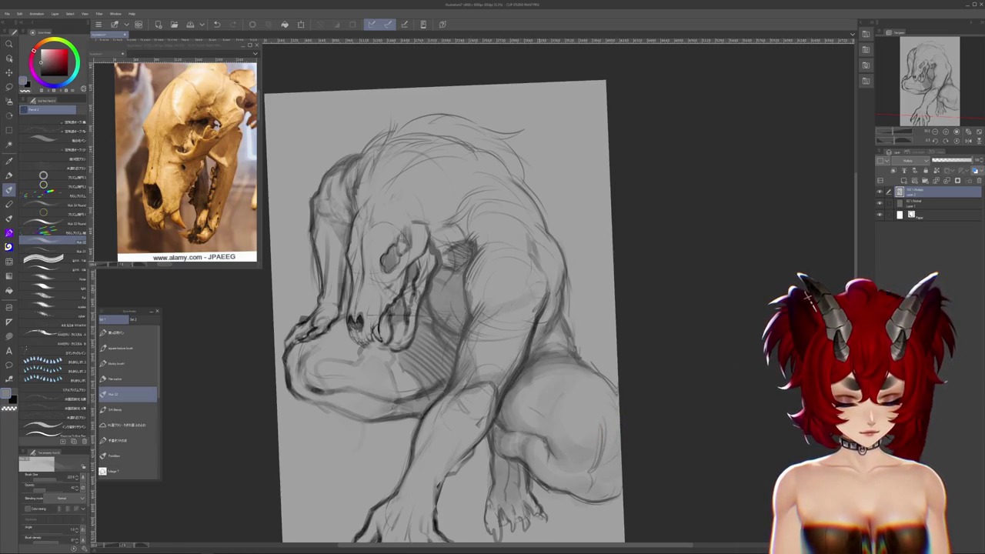
drag(536, 303, 559, 206)
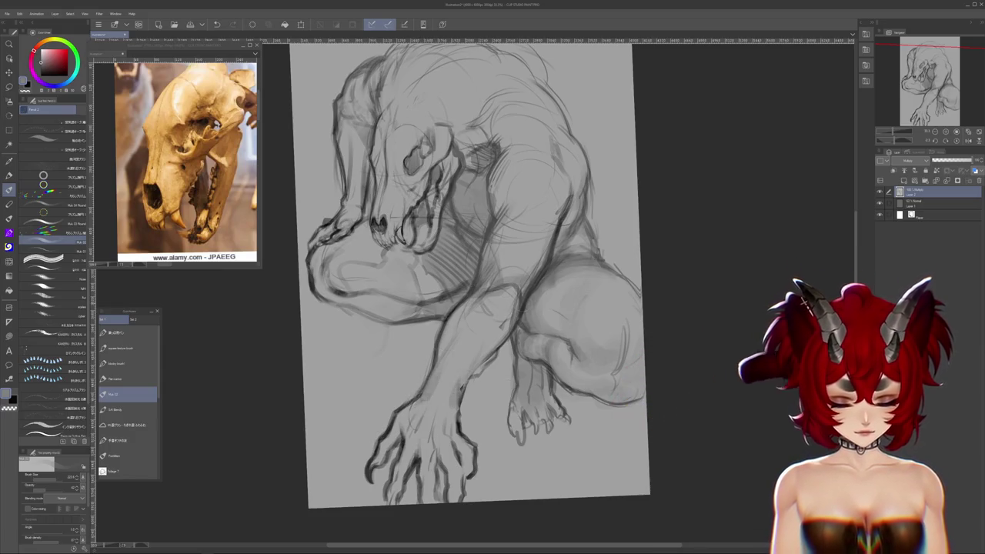
drag(462, 270, 428, 331)
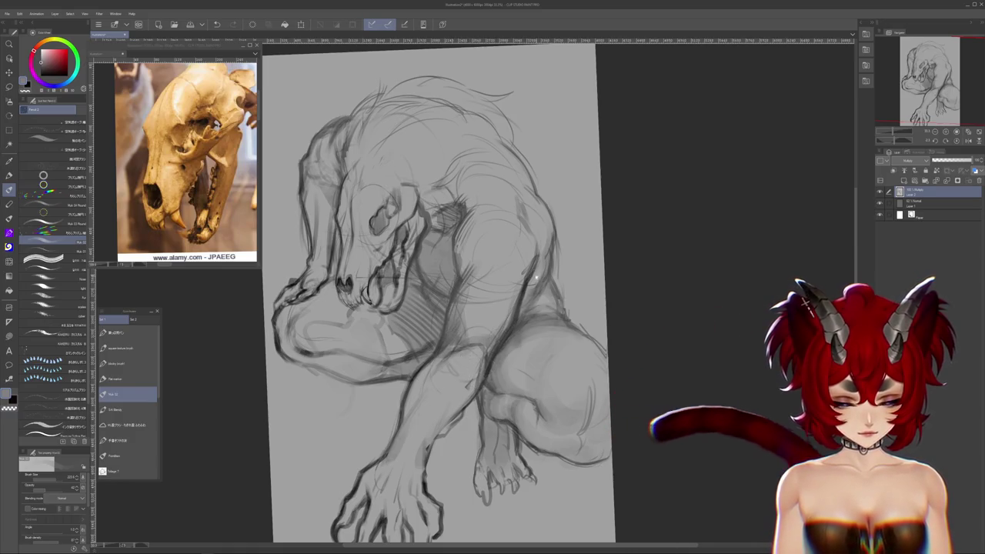
drag(456, 298, 434, 344)
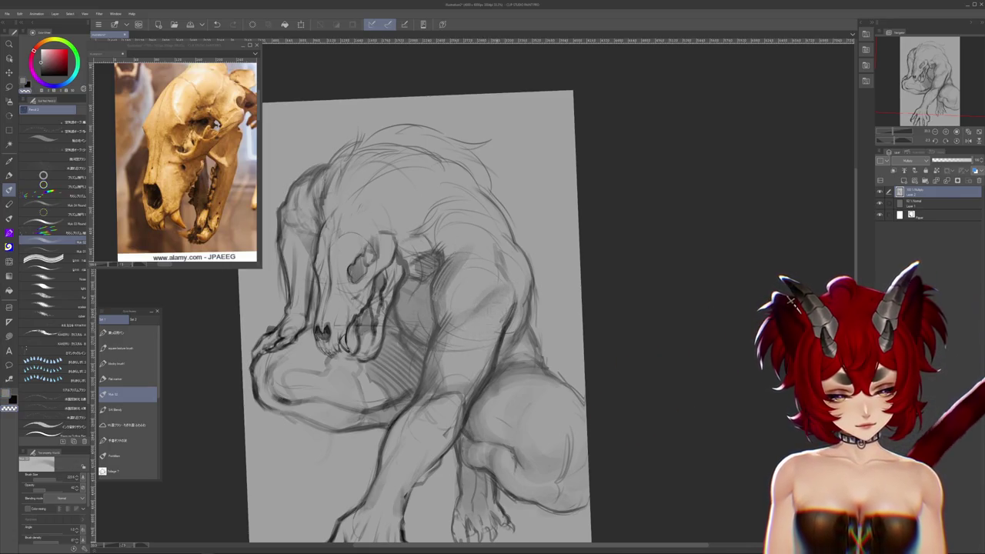
drag(431, 308, 428, 321)
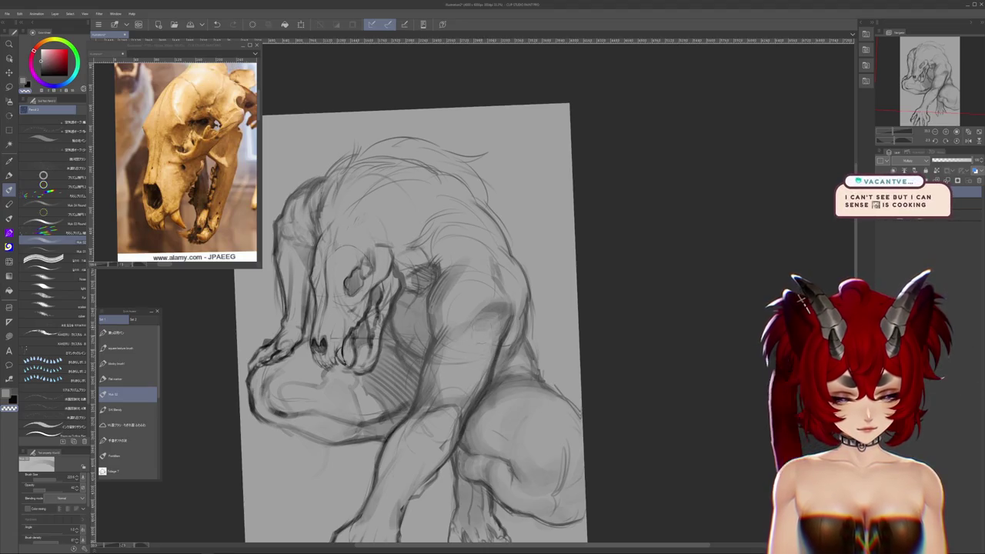
- Ink darker strokes along the shoulder, arm and clawed hands
drag(502, 281, 493, 312)
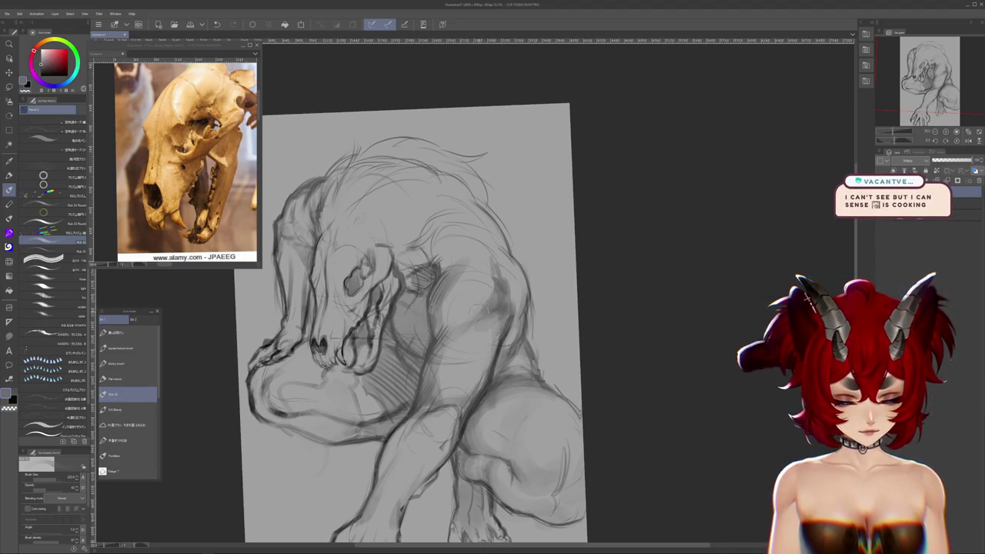
mouse_move(637, 333)
mouse_down()
mouse_move(618, 393)
mouse_move(433, 462)
mouse_up()
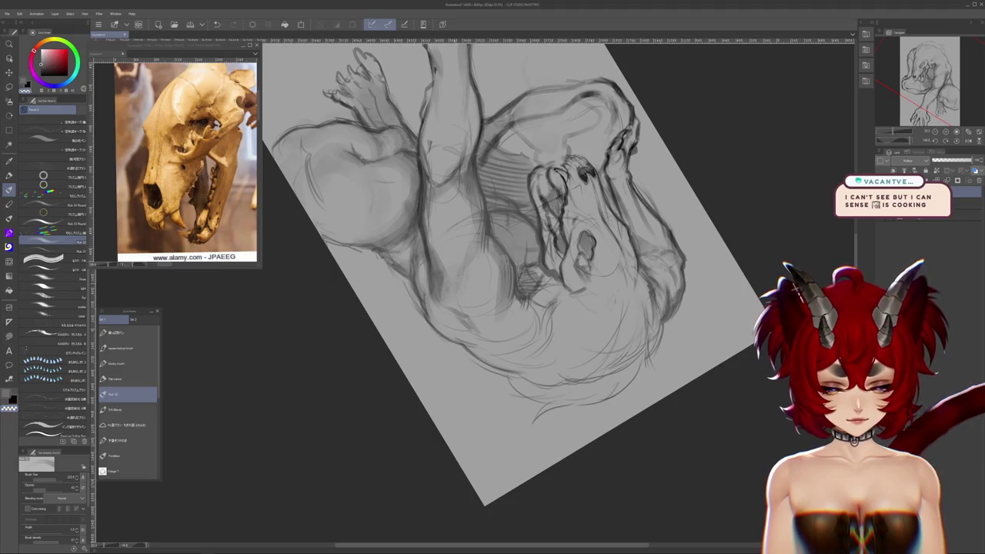
drag(493, 269, 508, 312)
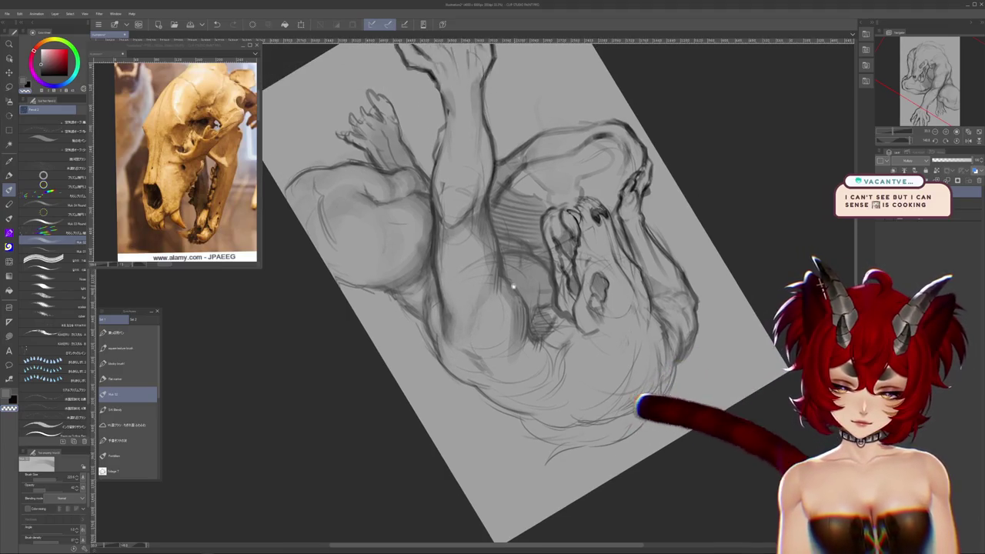
mouse_move(678, 200)
mouse_down()
mouse_move(707, 337)
mouse_move(671, 414)
mouse_up()
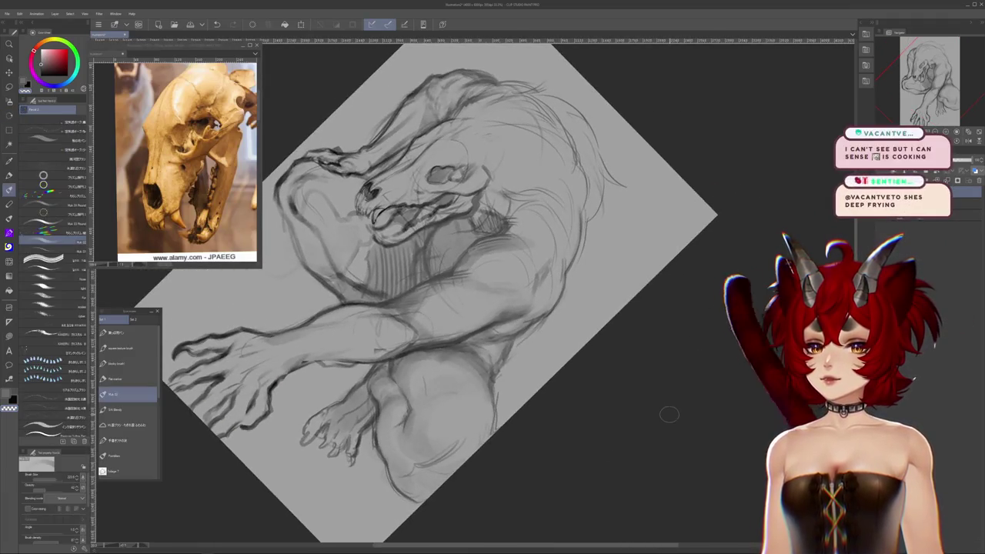
mouse_move(666, 413)
mouse_down()
mouse_move(697, 297)
mouse_move(667, 341)
mouse_up()
scroll(614, 441, up, 2)
drag(614, 441, 634, 310)
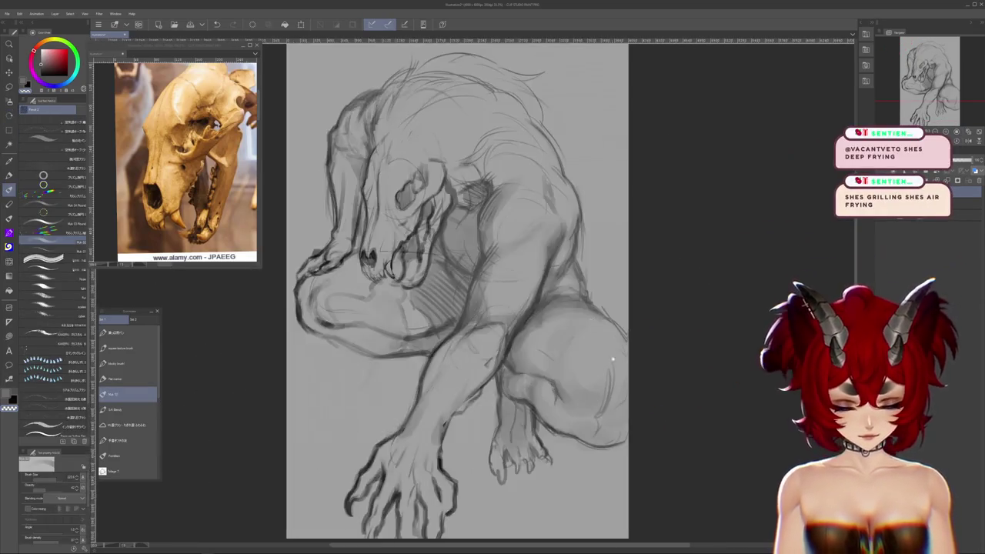
- Free-transform the sketch layer, rotating it clockwise, and commit
scroll(484, 282, down, 3)
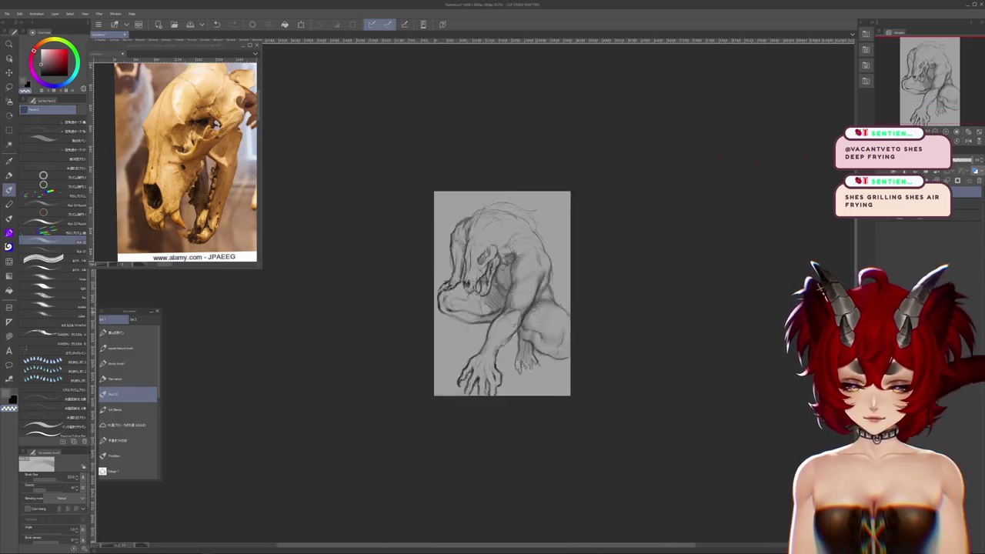
scroll(485, 281, down, 2)
scroll(484, 281, up, 3)
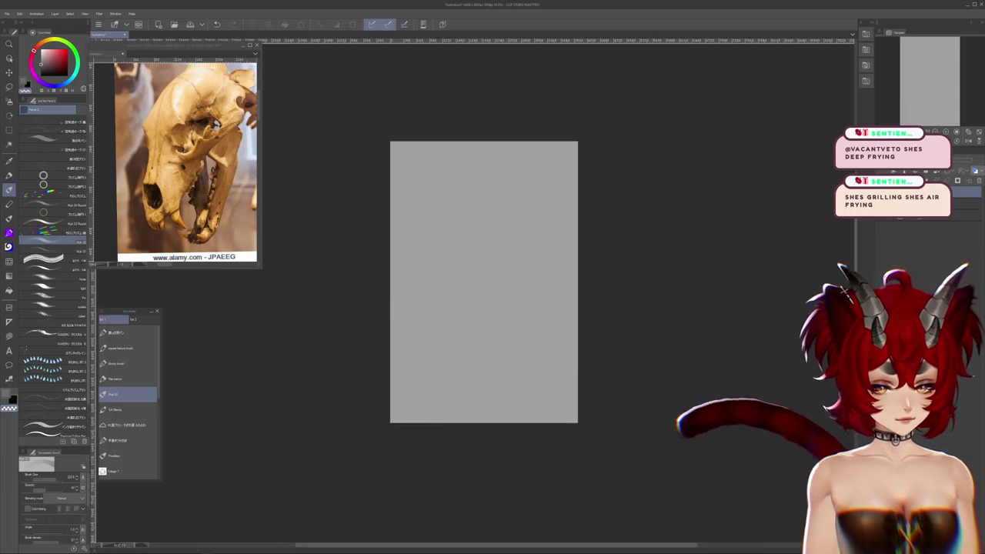
scroll(623, 271, up, 2)
scroll(622, 271, up, 2)
scroll(622, 271, down, 2)
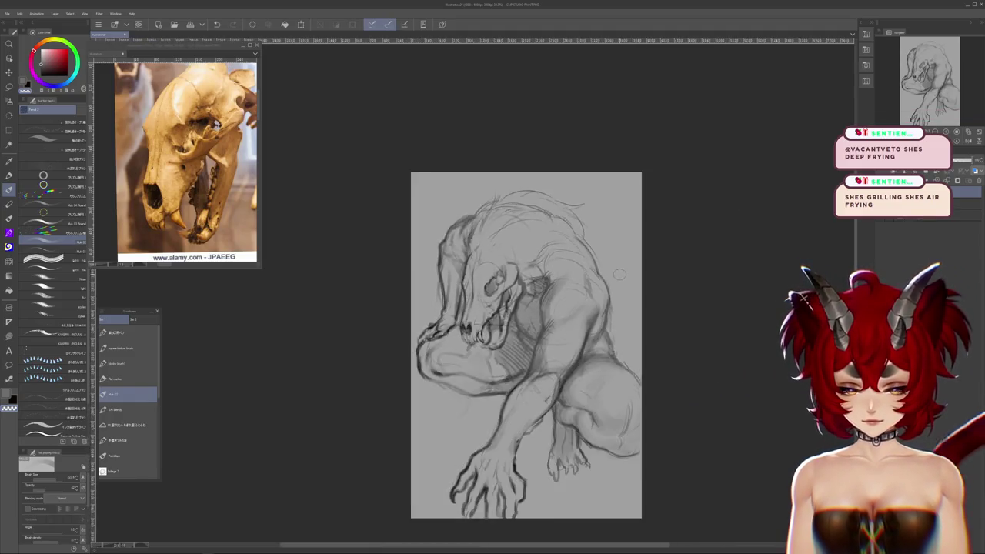
scroll(655, 278, down, 2)
scroll(639, 281, up, 1)
scroll(607, 267, up, 1)
key(ctrl+t)
mouse_move(646, 255)
mouse_down()
mouse_move(655, 225)
mouse_move(628, 236)
mouse_move(653, 235)
mouse_move(670, 291)
mouse_up()
key(Return)
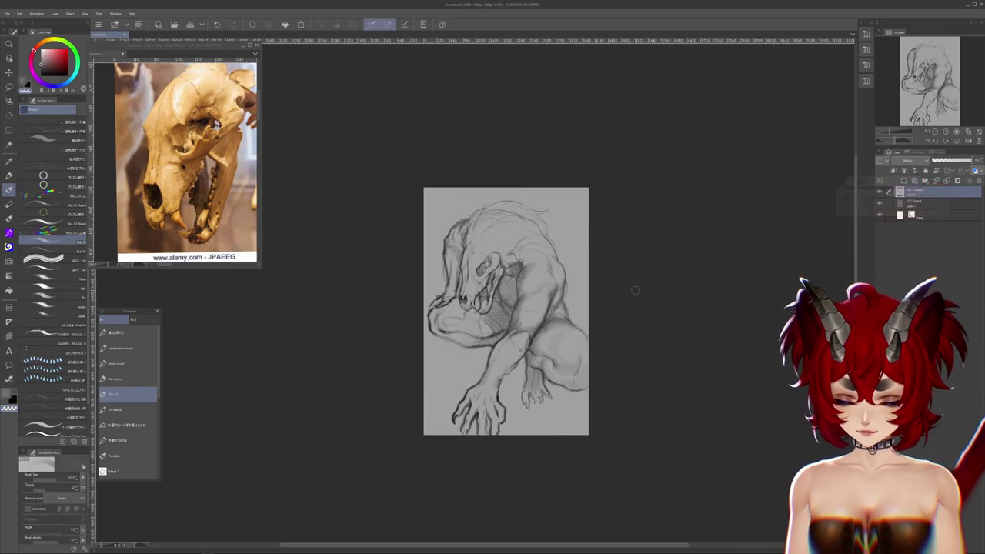
- Refine the tilt with two more transforms: further clockwise, then slightly back
key(ctrl+t)
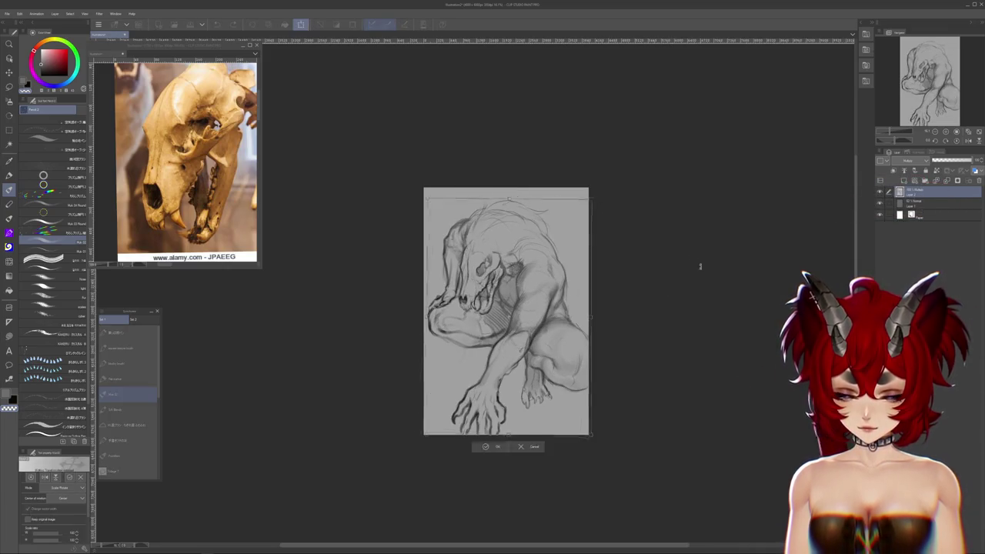
drag(699, 267, 695, 303)
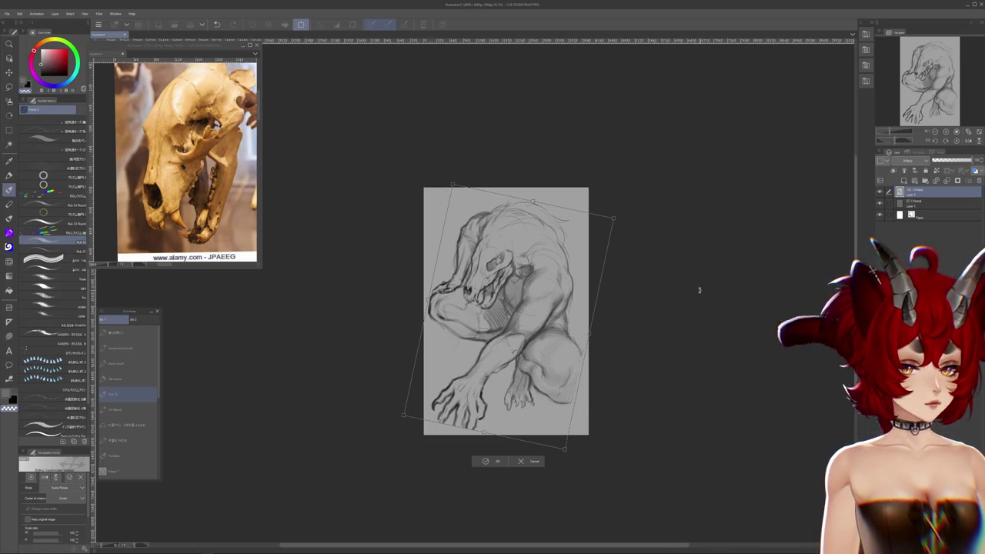
key(Return)
key(ctrl+t)
drag(653, 207, 655, 227)
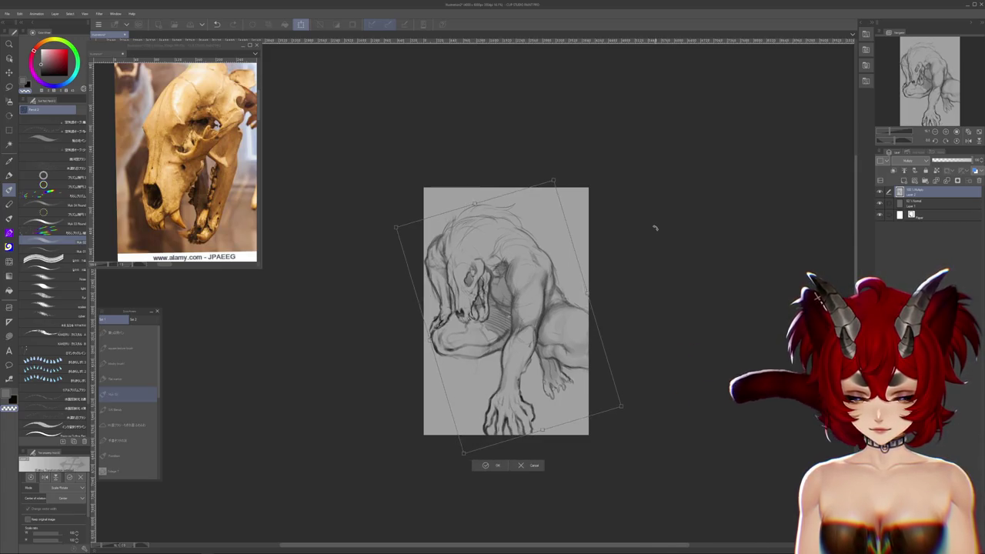
key(Return)
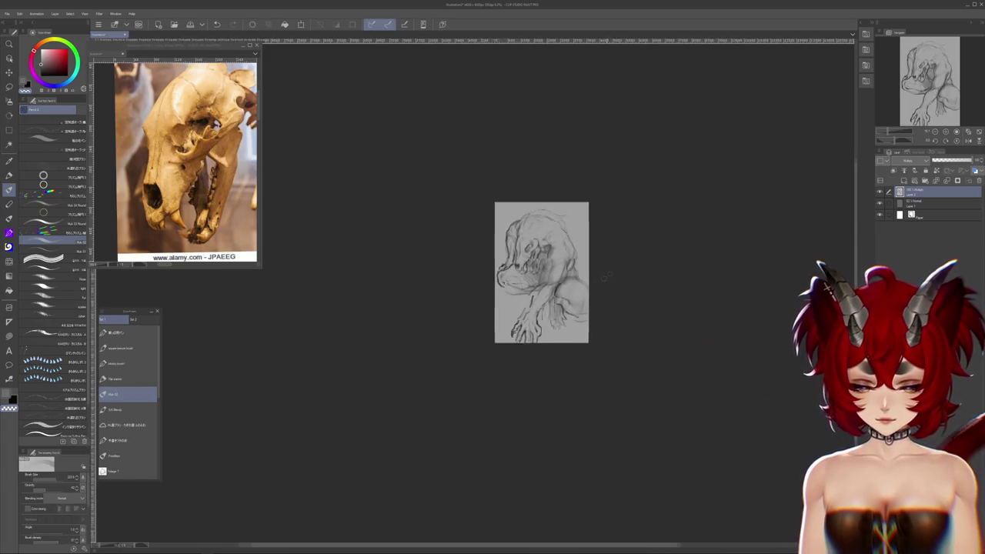
- Lower the sketch layer's opacity, choose a red pen, and reset the view upright
drag(690, 211, 516, 137)
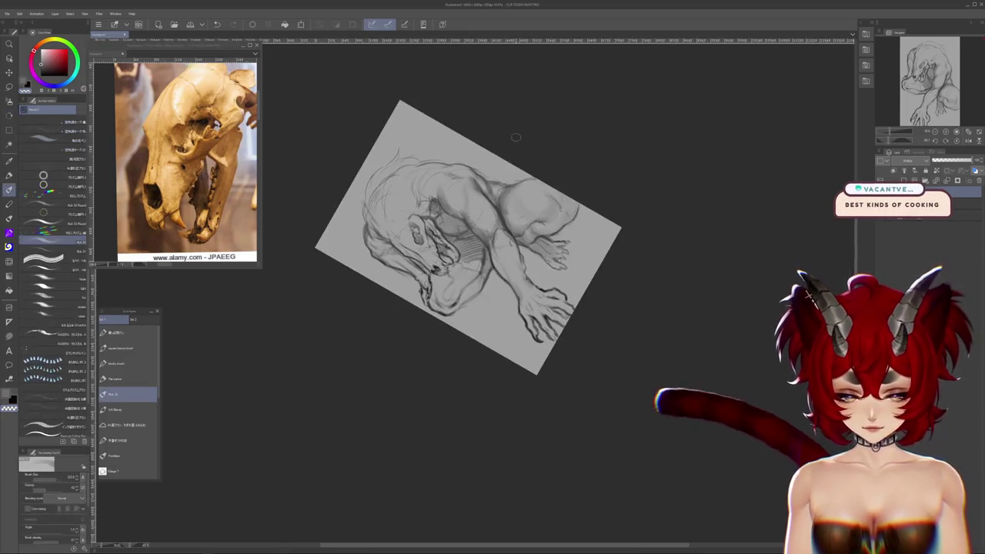
click(946, 161)
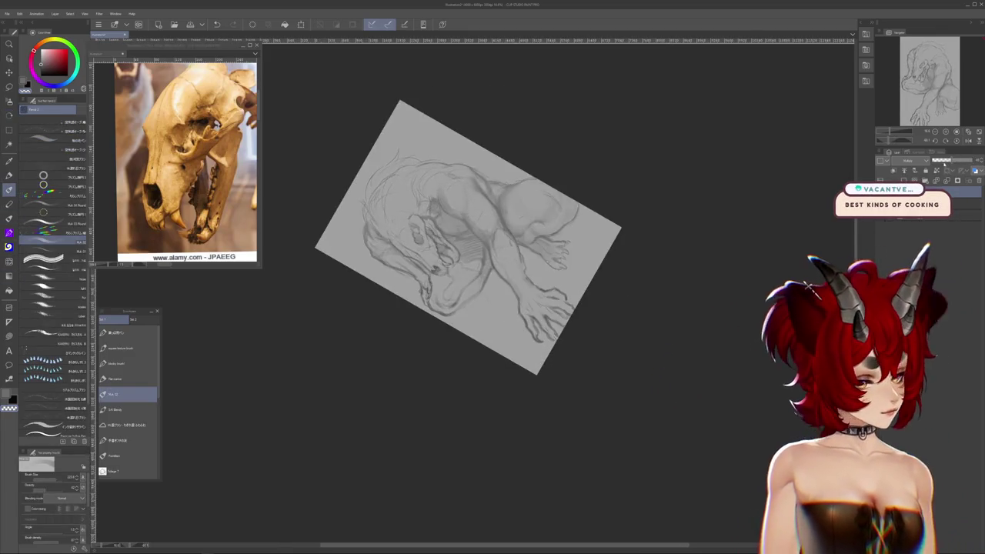
click(128, 379)
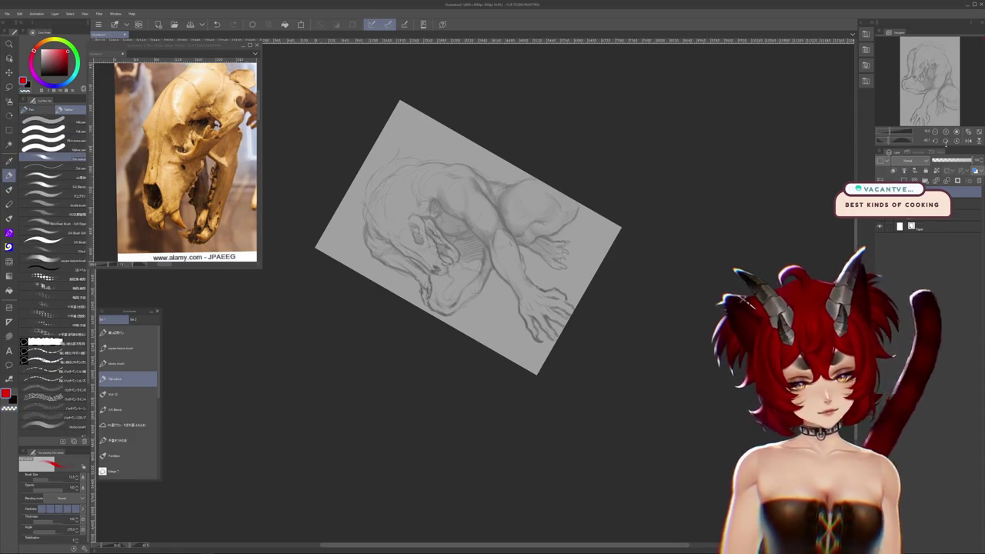
key(ctrl+at)
drag(762, 312, 726, 374)
scroll(746, 361, up, 2)
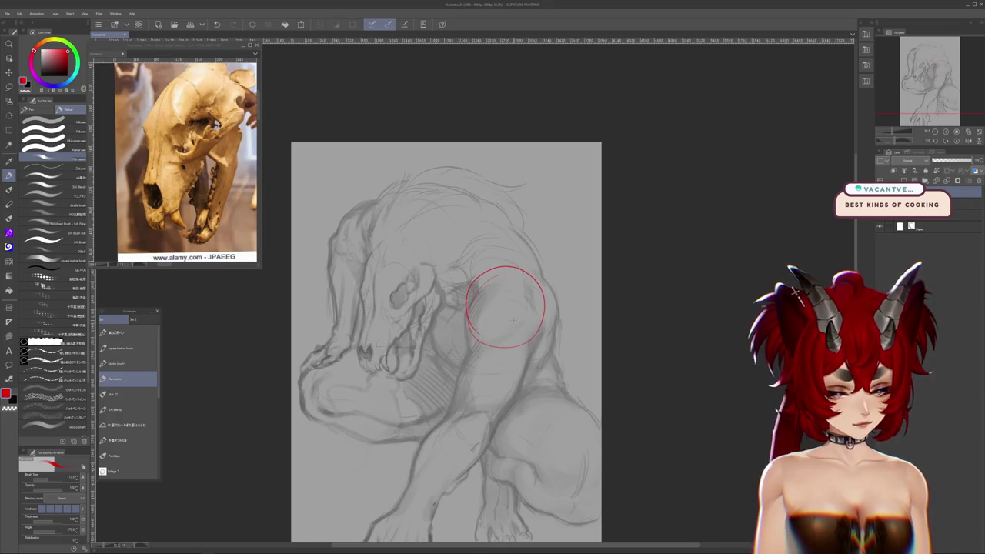
- Try rough red guides over the head and shoulder, then delete them
key(ctrl+a)
drag(539, 296, 496, 276)
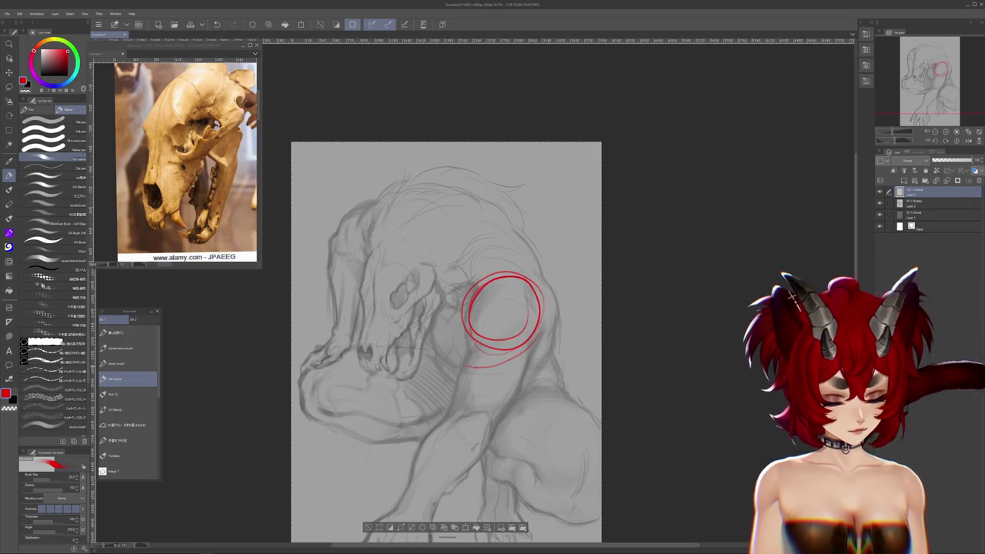
drag(374, 270, 383, 285)
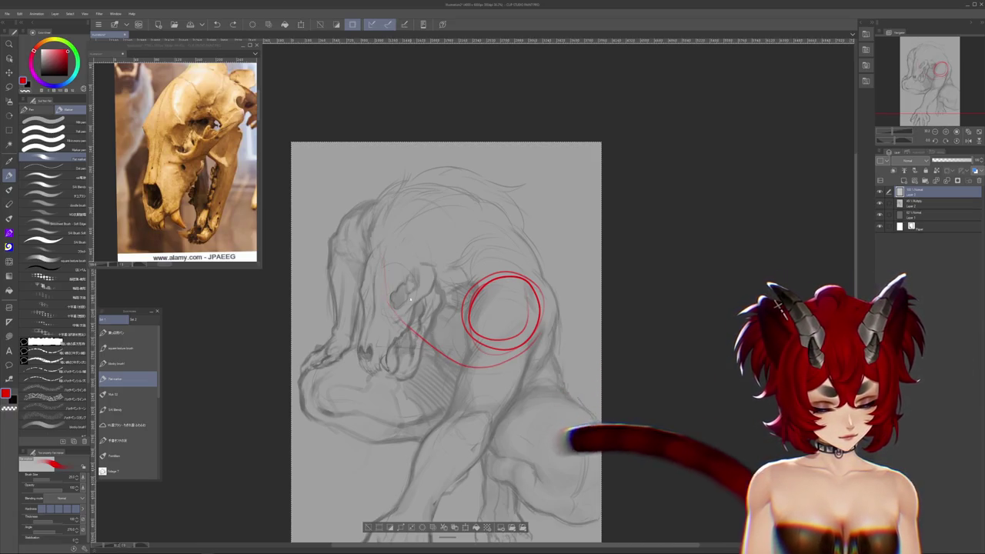
drag(379, 245, 466, 335)
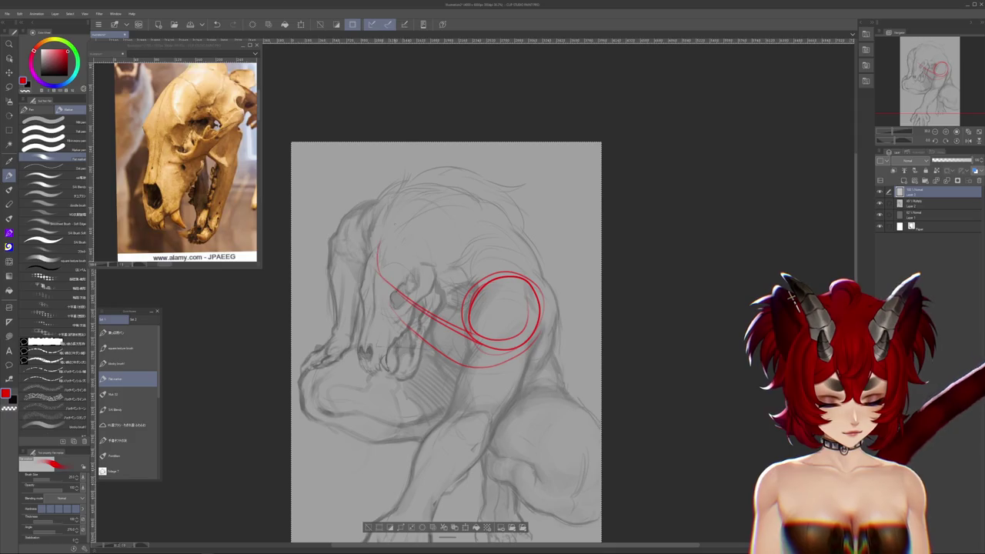
key(Delete)
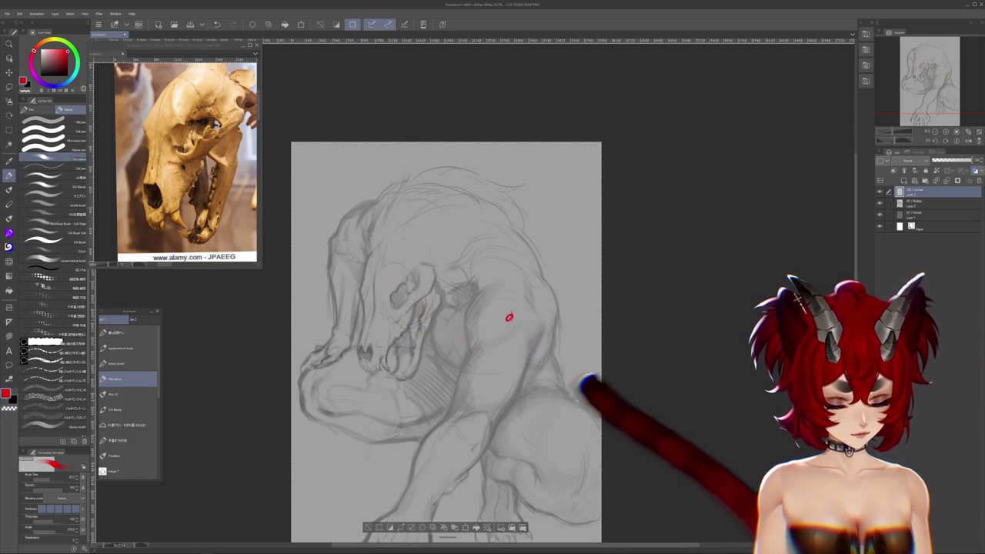
- Draw red head and shoulder ovals joined by two lines into a capsule
mouse_move(545, 308)
mouse_down()
mouse_move(504, 291)
mouse_move(535, 339)
mouse_up()
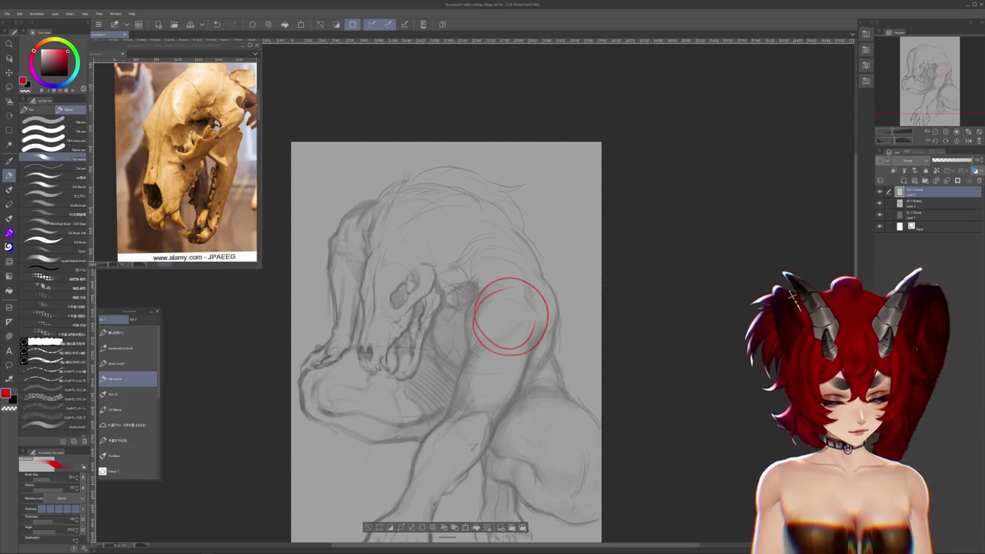
drag(371, 205, 408, 242)
key(ctrl+z)
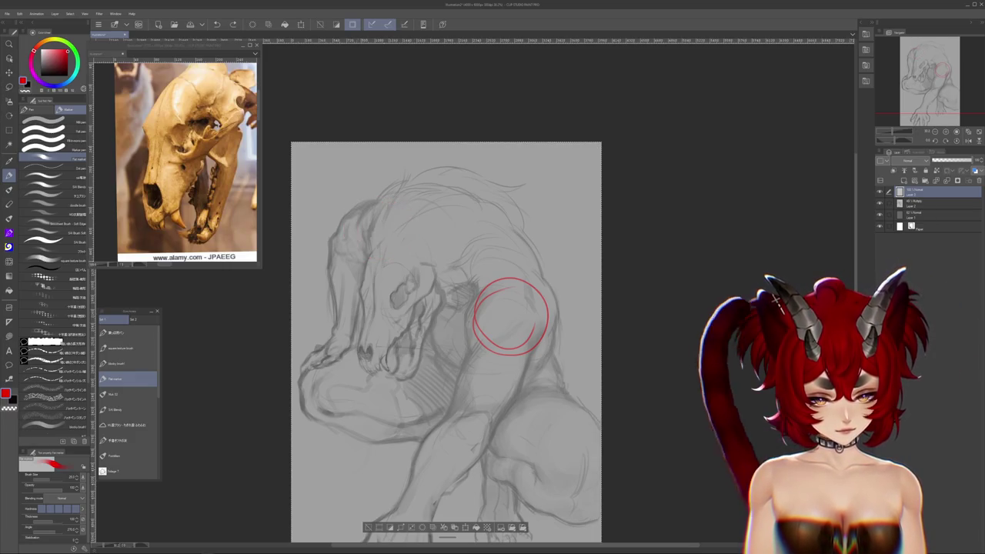
drag(408, 202, 396, 199)
drag(369, 265, 496, 350)
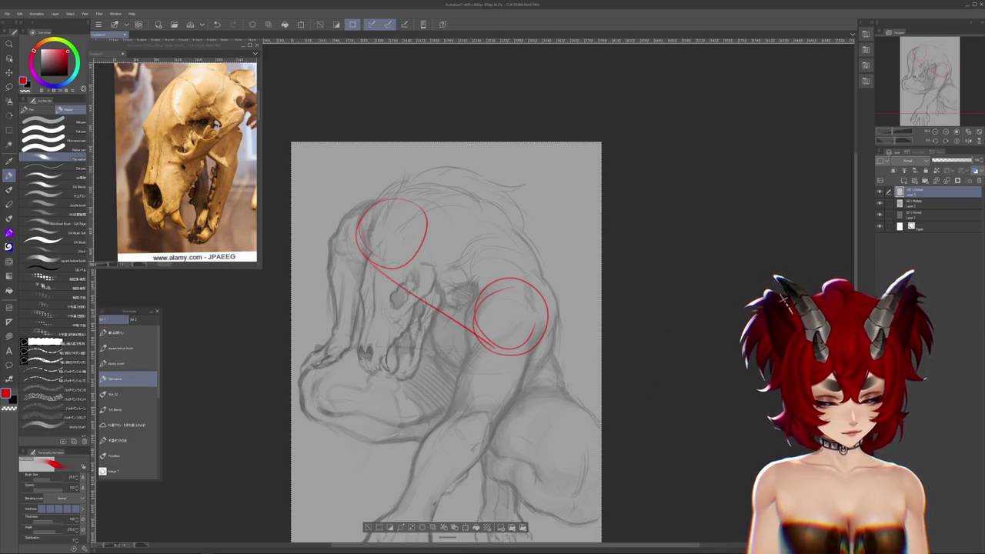
drag(422, 217, 532, 286)
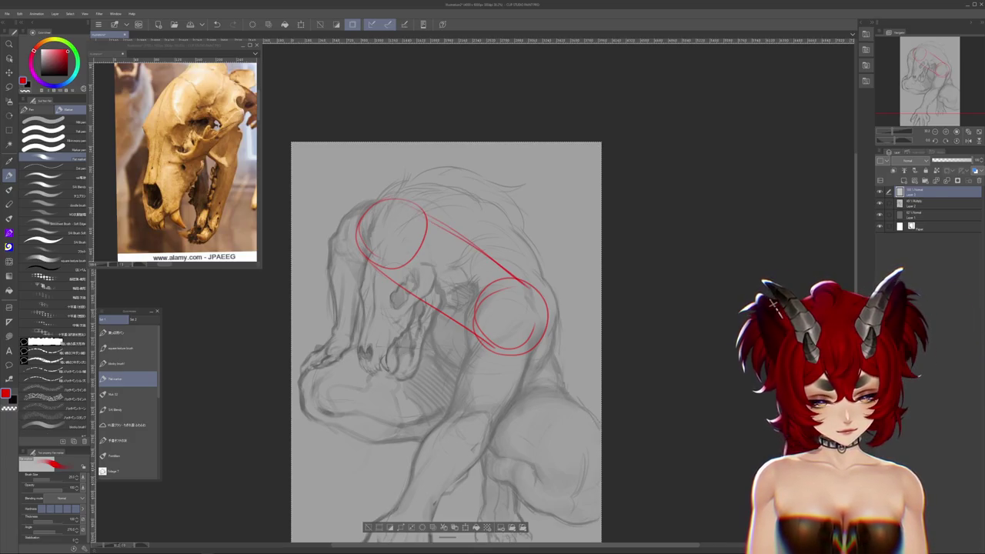
drag(416, 263, 448, 275)
key(ctrl+z)
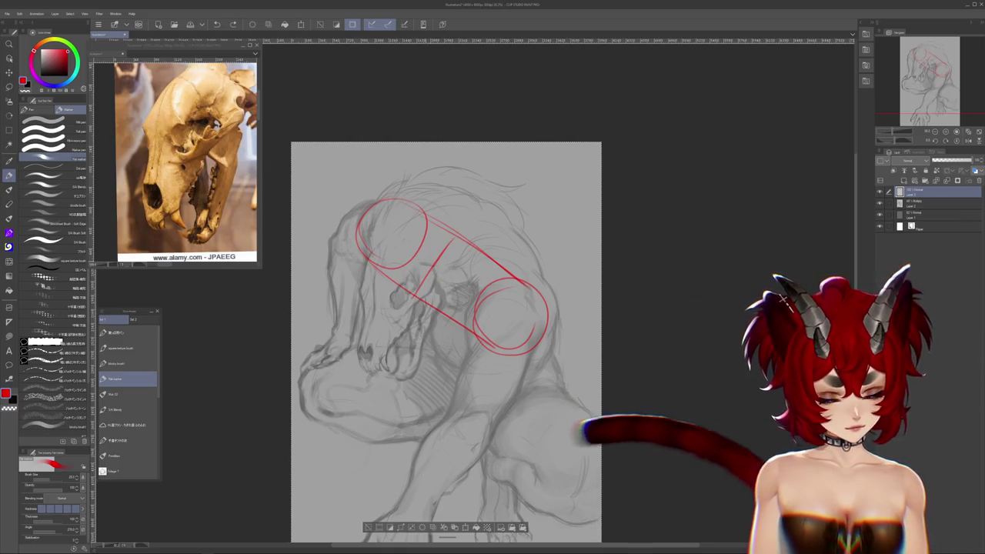
key(j)
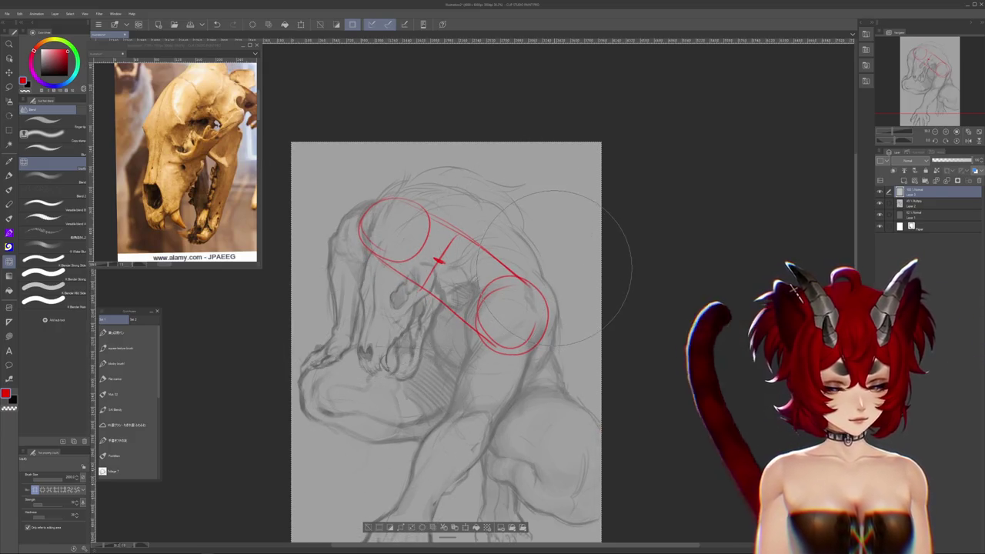
- Rotate the canvas about 30° and draw a long red oval around both circles, undoing a stray stroke
key(r)
drag(732, 359, 564, 448)
key(j)
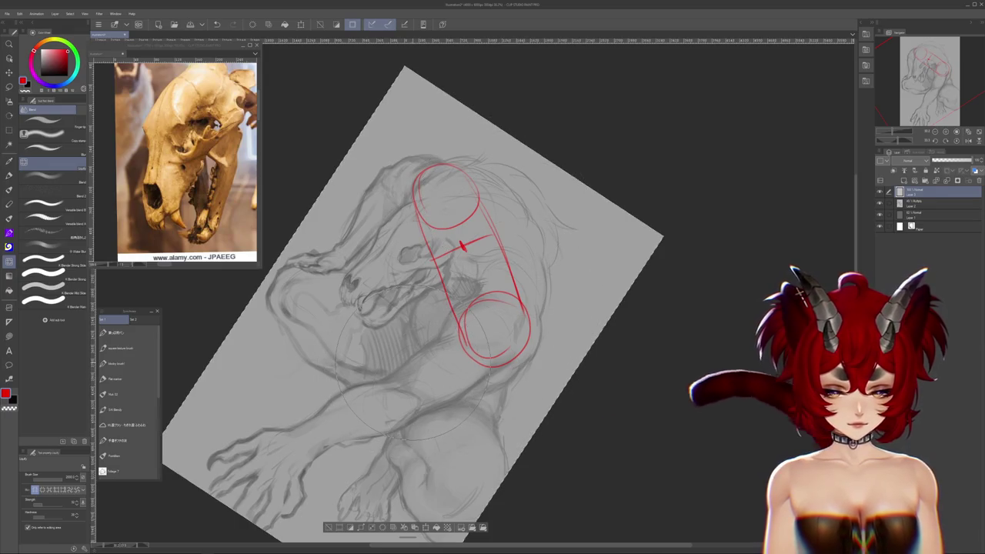
key(p)
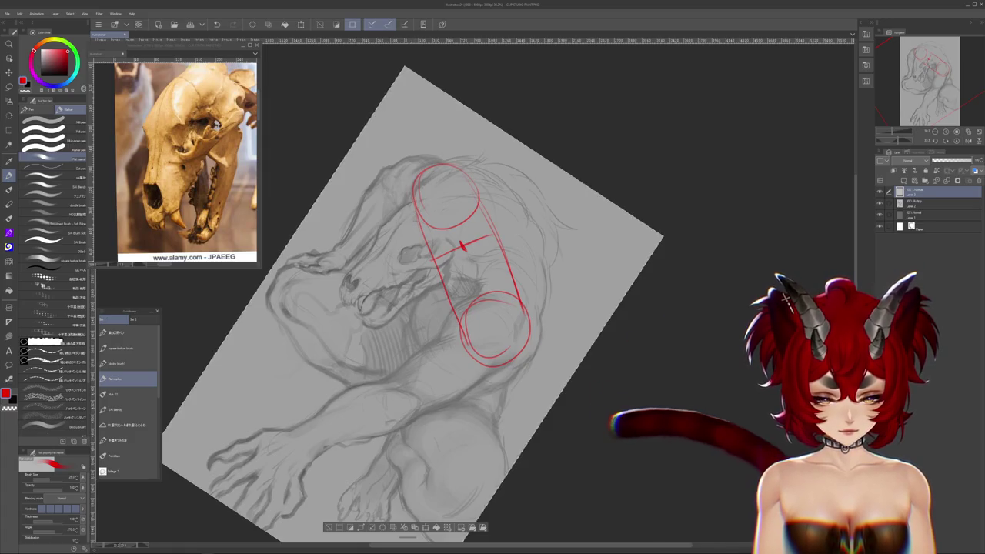
drag(416, 189, 400, 247)
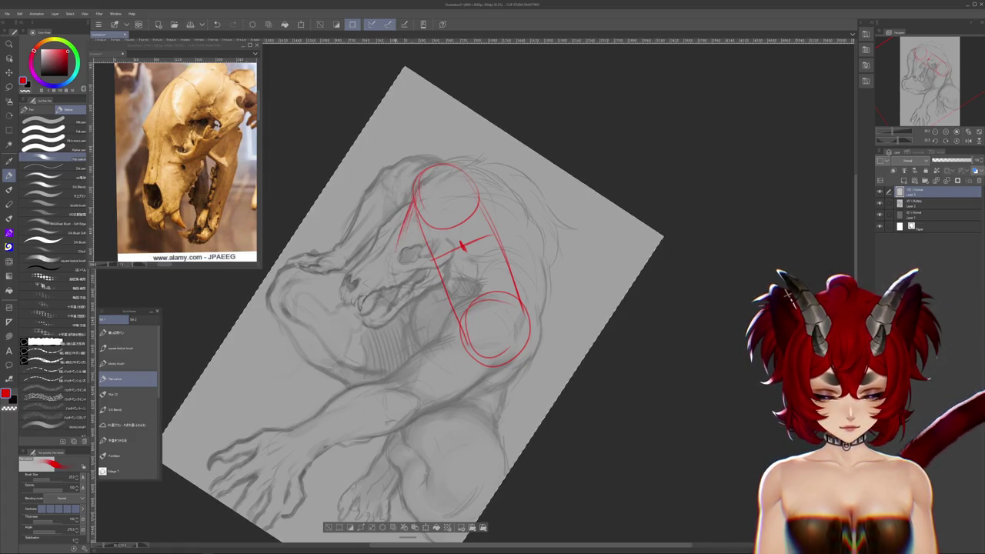
key(ctrl+z)
key(ctrl+z)
key(ctrl+z)
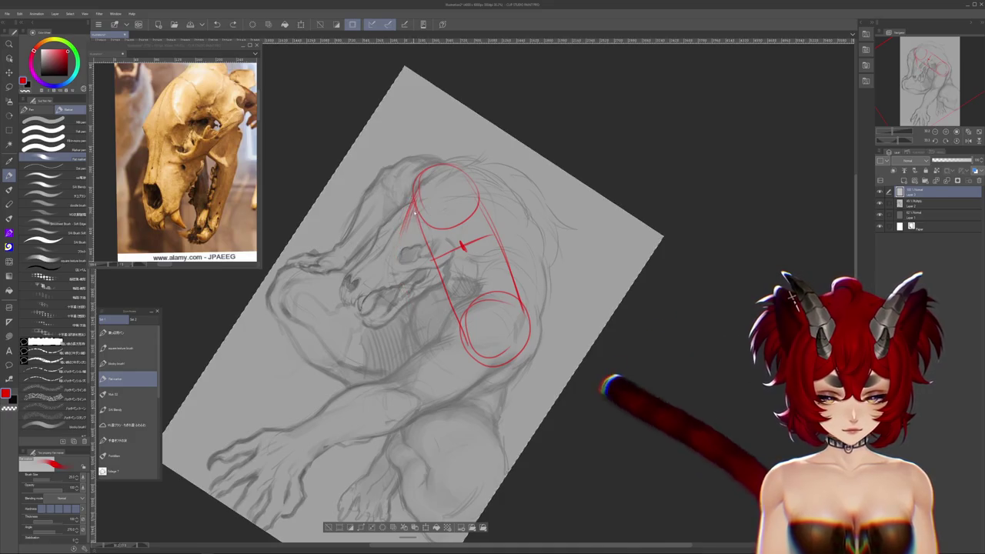
mouse_move(406, 223)
mouse_down()
mouse_move(402, 266)
mouse_move(430, 323)
mouse_up()
drag(406, 270, 460, 352)
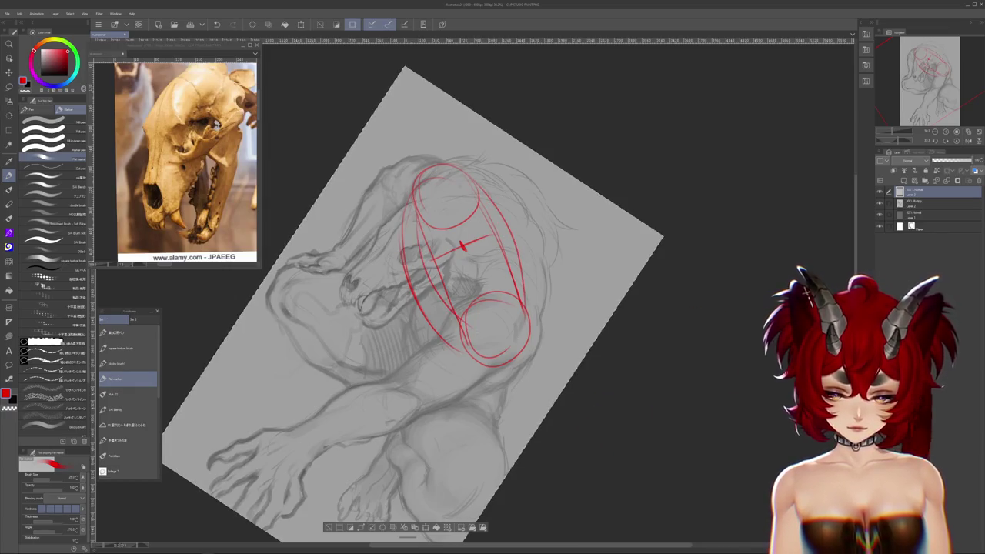
- Choose the freehand selection method and rotate the canvas to a new tilt
click(9, 87)
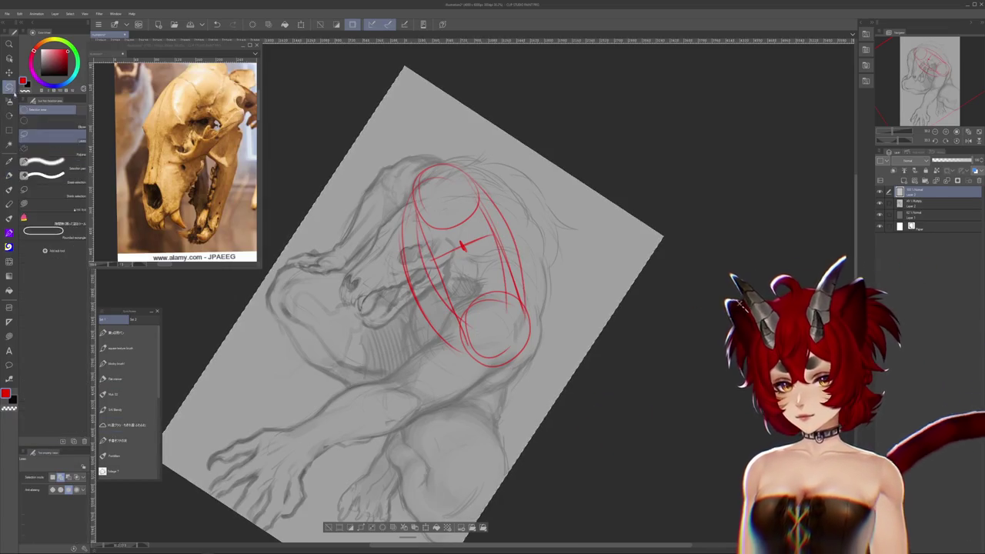
click(53, 206)
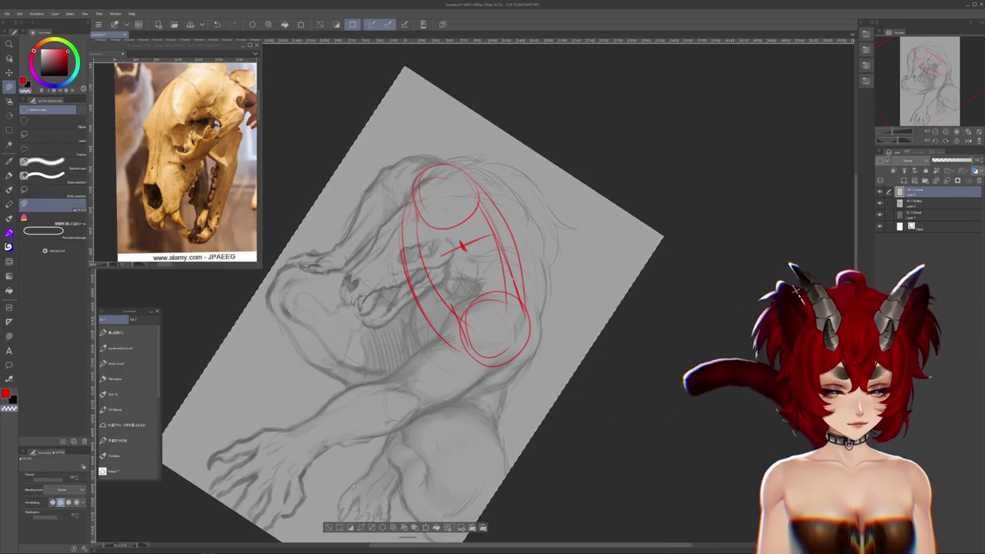
drag(462, 246, 447, 88)
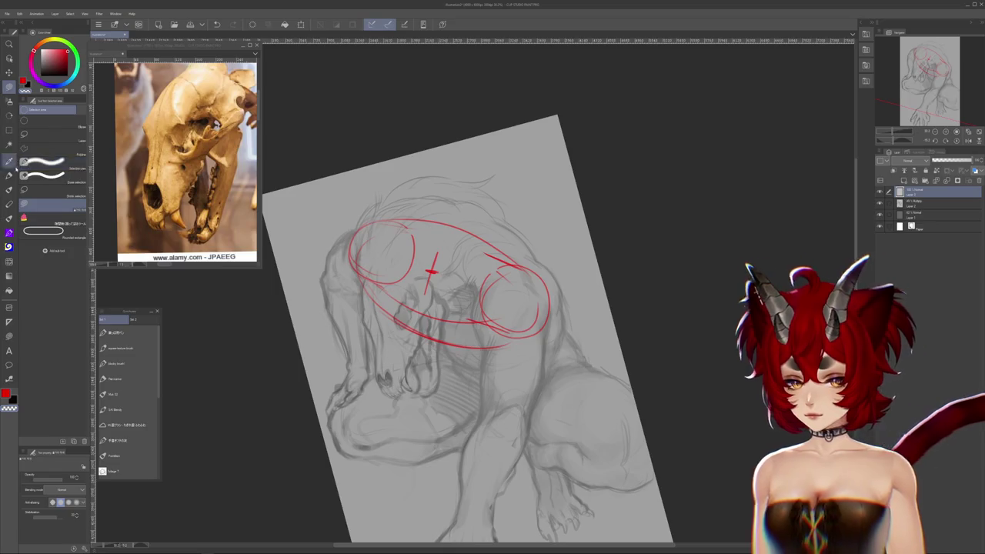
key(p)
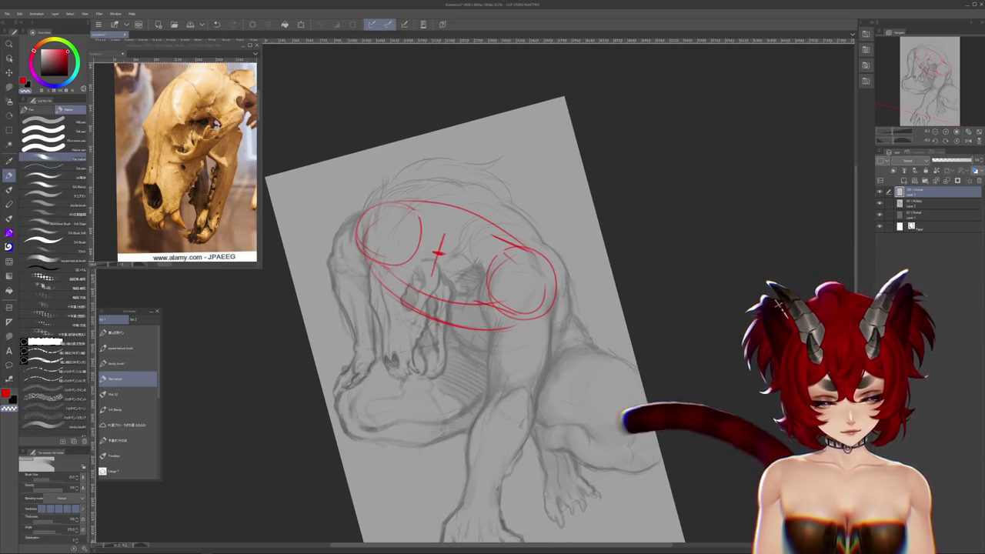
- Nudge the red head ellipses slightly down-right with Ctrl+T, then reset the canvas rotation upright
key(ctrl+t)
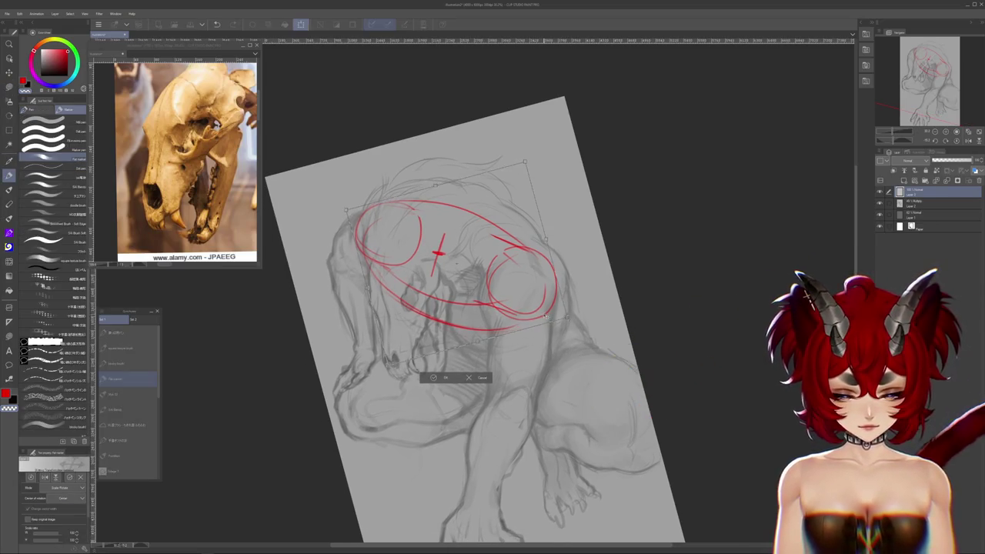
drag(545, 315, 542, 312)
key(Return)
key(j)
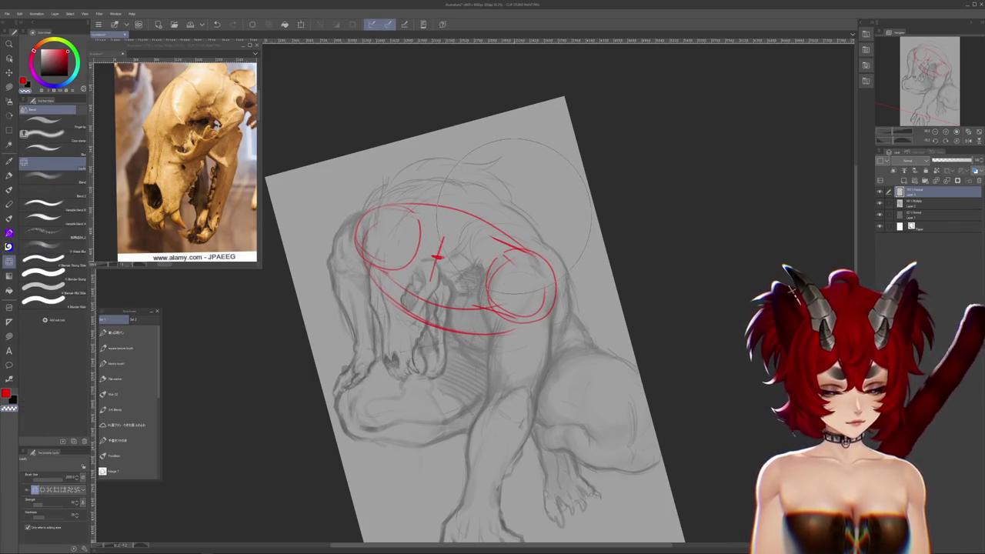
key(p)
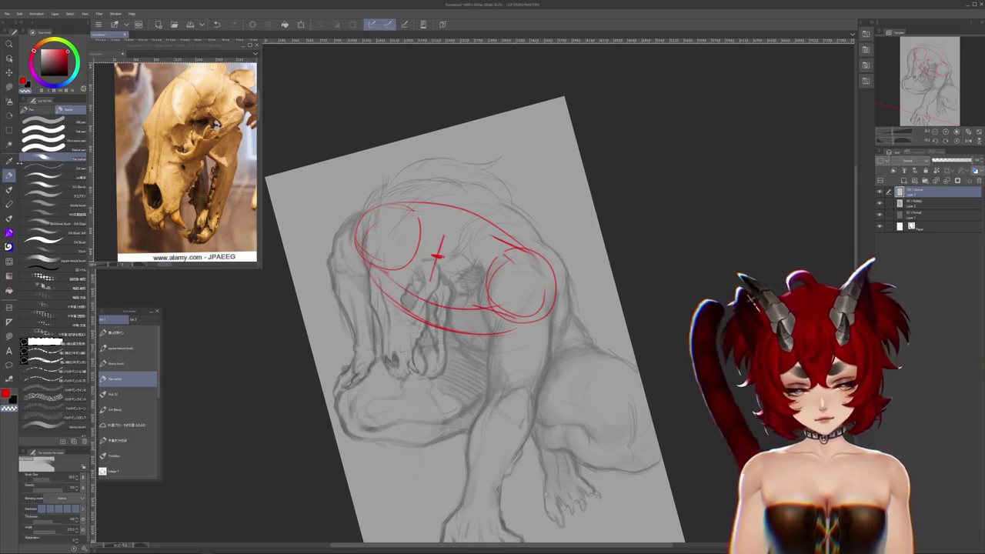
scroll(485, 308, down, 1)
key(ctrl+at)
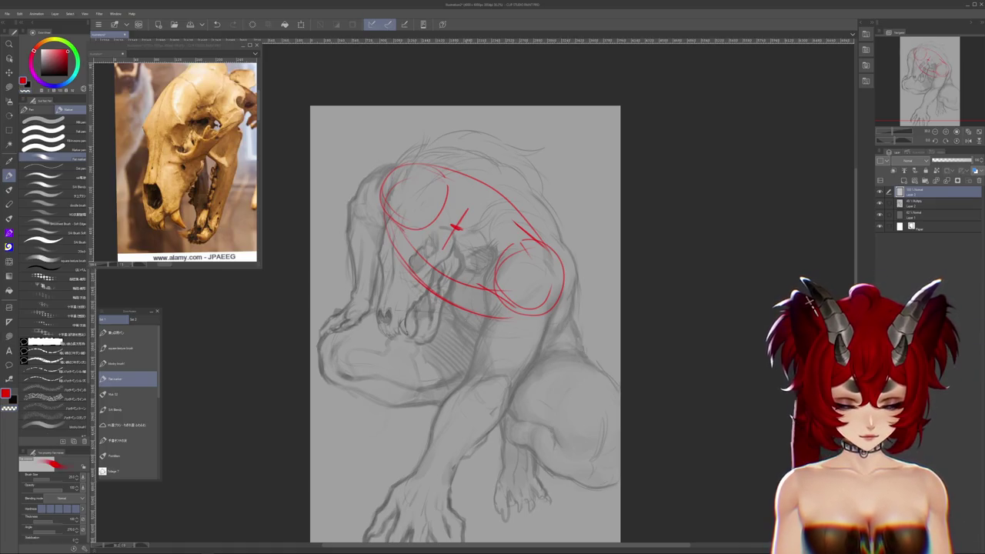
- Sketch red snout lines extending down and diagonally below the head oval
drag(451, 319, 485, 388)
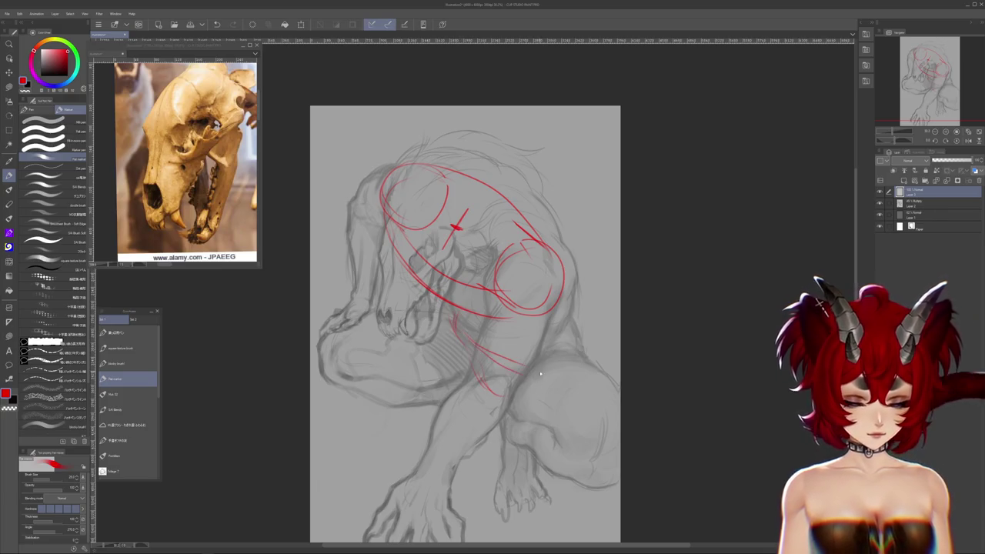
drag(543, 373, 571, 370)
drag(457, 322, 558, 372)
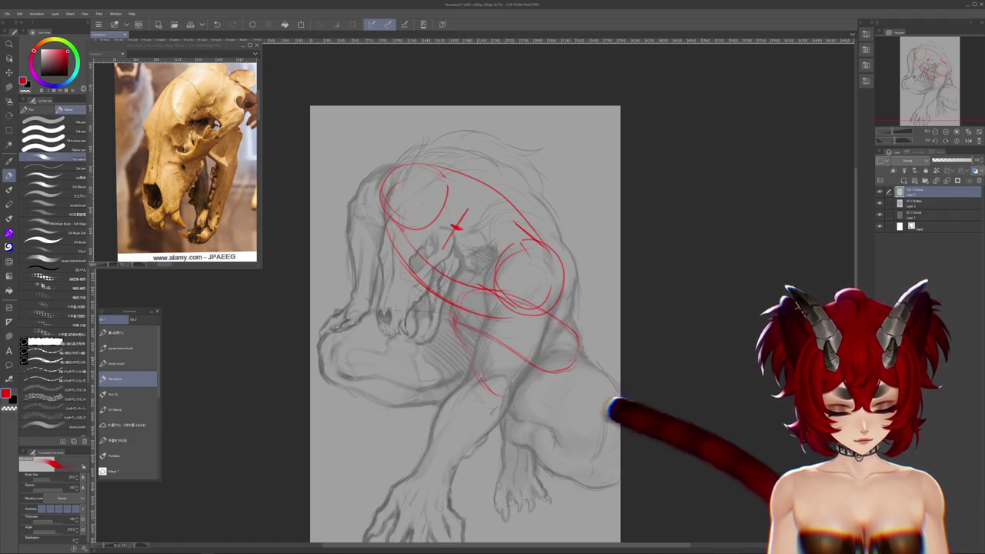
drag(476, 371, 508, 402)
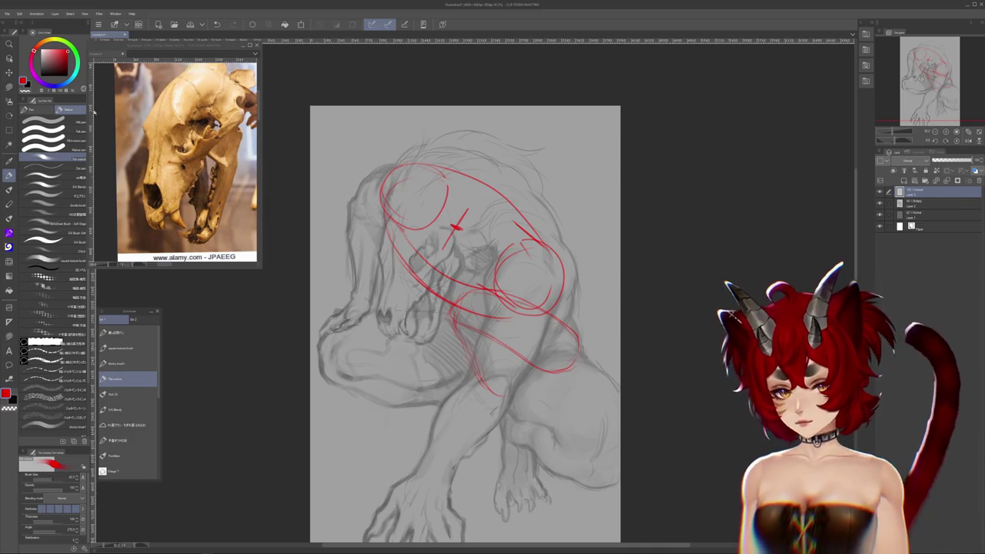
- Switch the drawing colour to dark red and tilt and zoom in on the sketch
click(68, 70)
scroll(461, 308, up, 1)
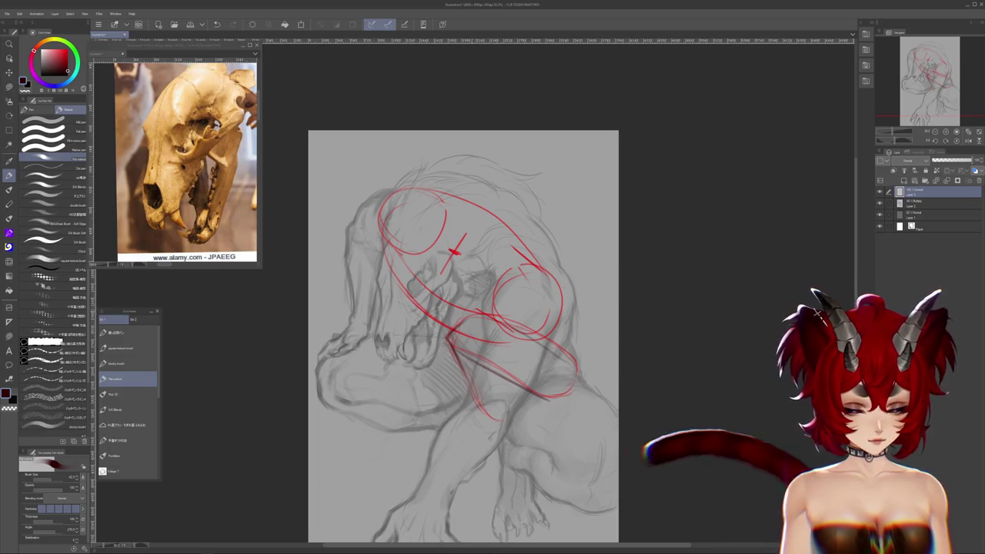
mouse_move(455, 251)
mouse_down()
mouse_move(522, 289)
mouse_move(530, 325)
mouse_move(519, 356)
mouse_move(535, 346)
mouse_move(476, 332)
mouse_up()
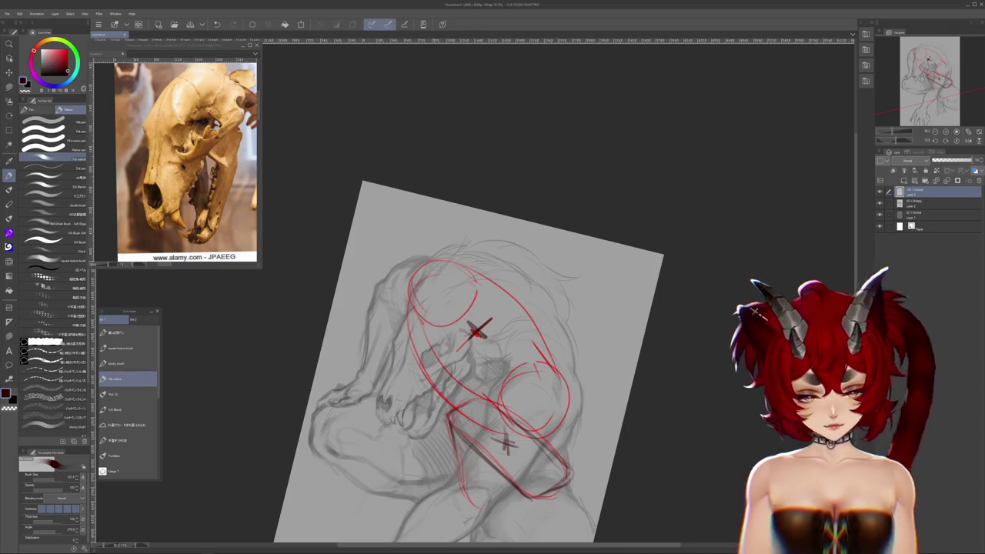
- Undo the stray dark mark on the circle and add a red stroke along the snout's lower edge
key(ctrl+z)
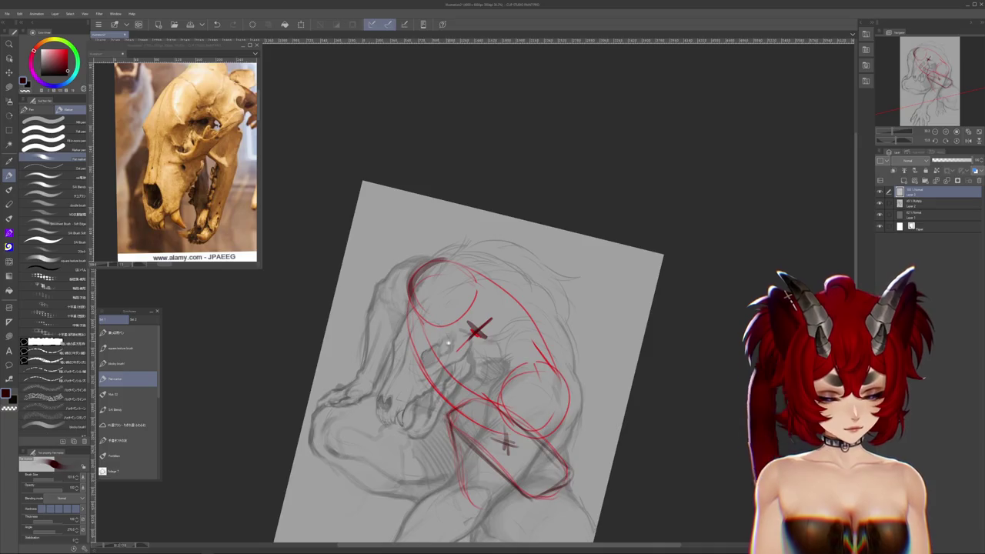
drag(448, 343, 443, 284)
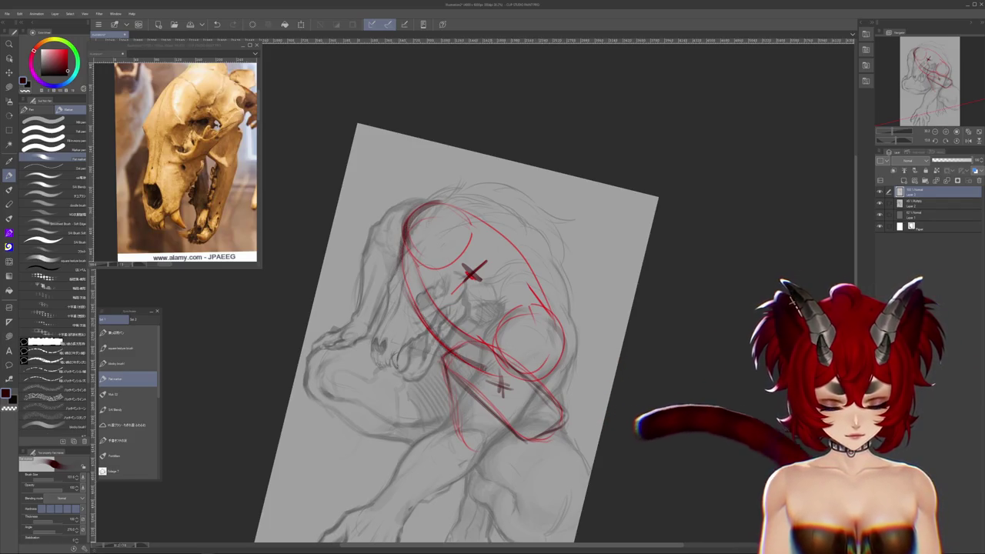
drag(539, 230, 462, 185)
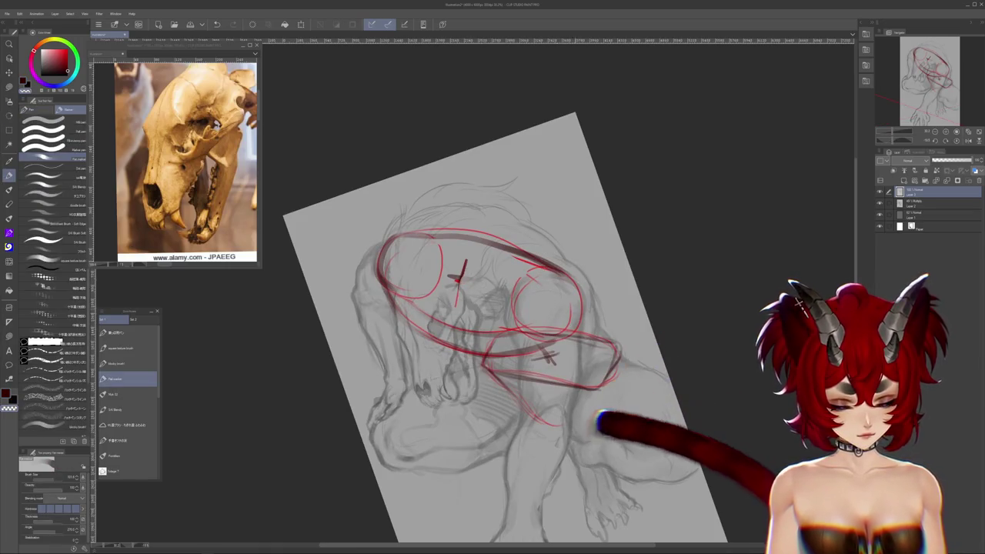
key(j)
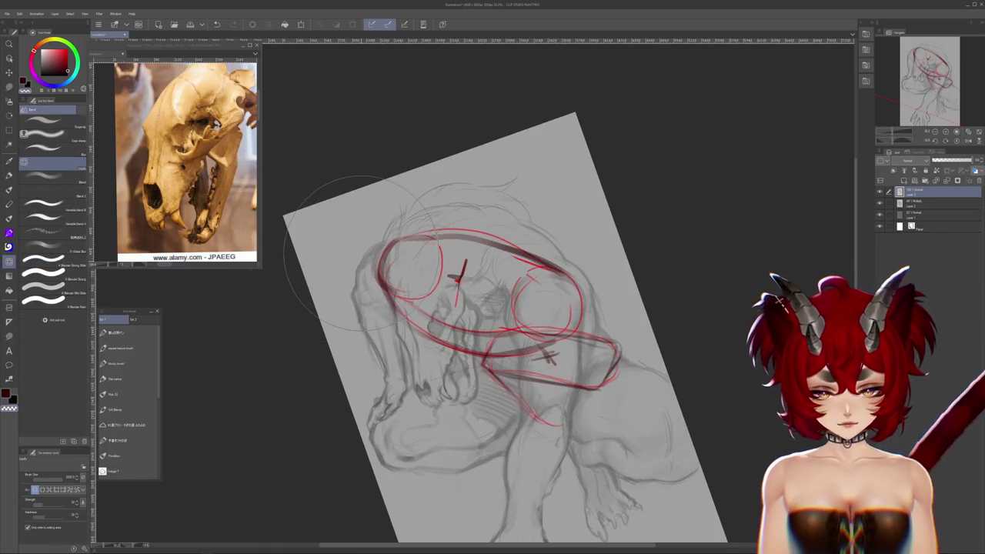
mouse_move(551, 322)
mouse_down()
mouse_move(643, 370)
mouse_move(615, 297)
mouse_up()
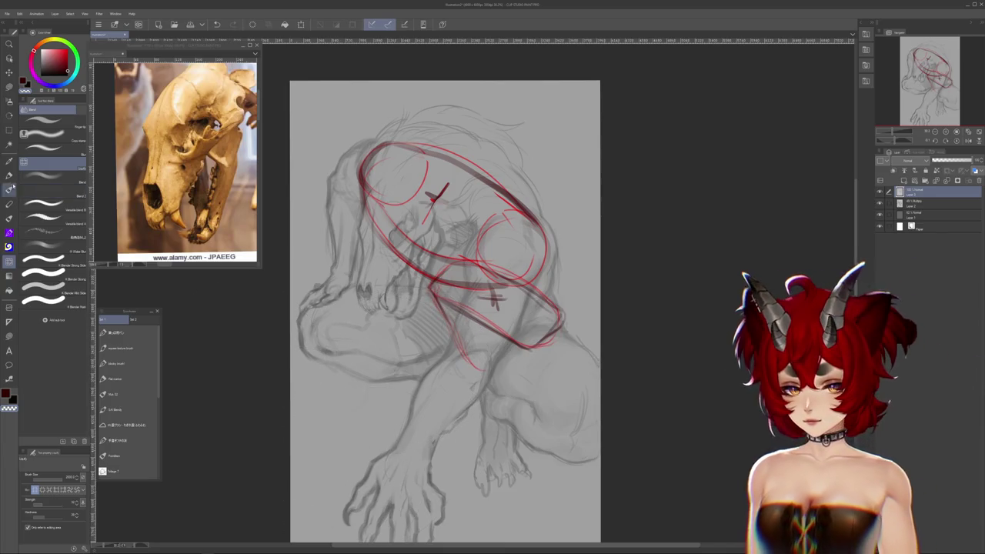
key(b)
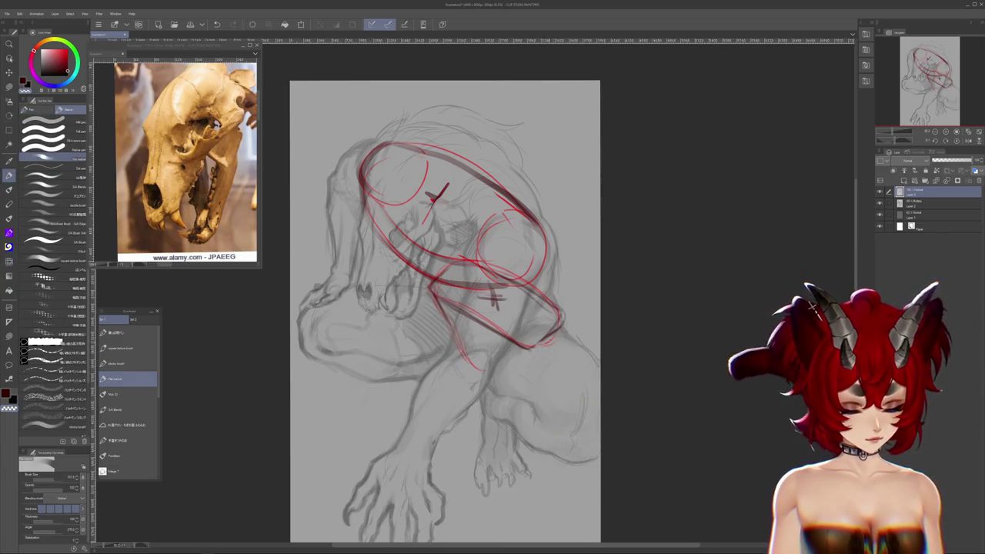
drag(525, 348, 560, 337)
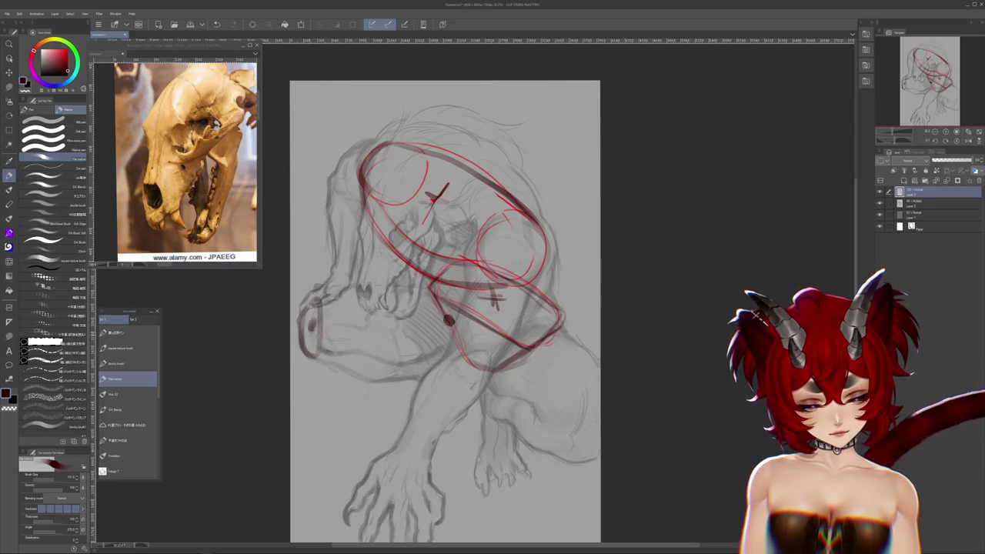
- Outline the forearm box in dark strokes down to the wrist and hide the grey sketch layer
drag(342, 319, 447, 314)
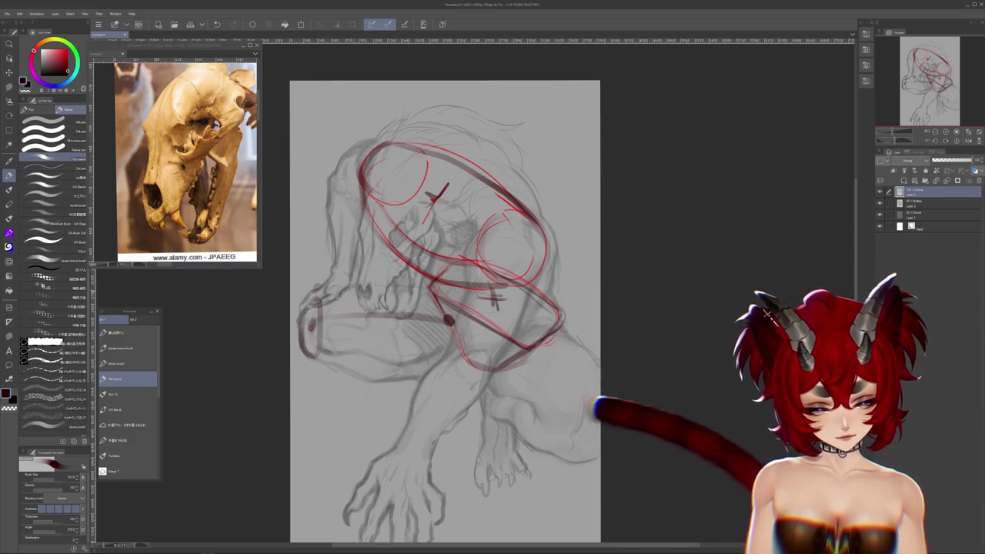
drag(310, 320, 401, 360)
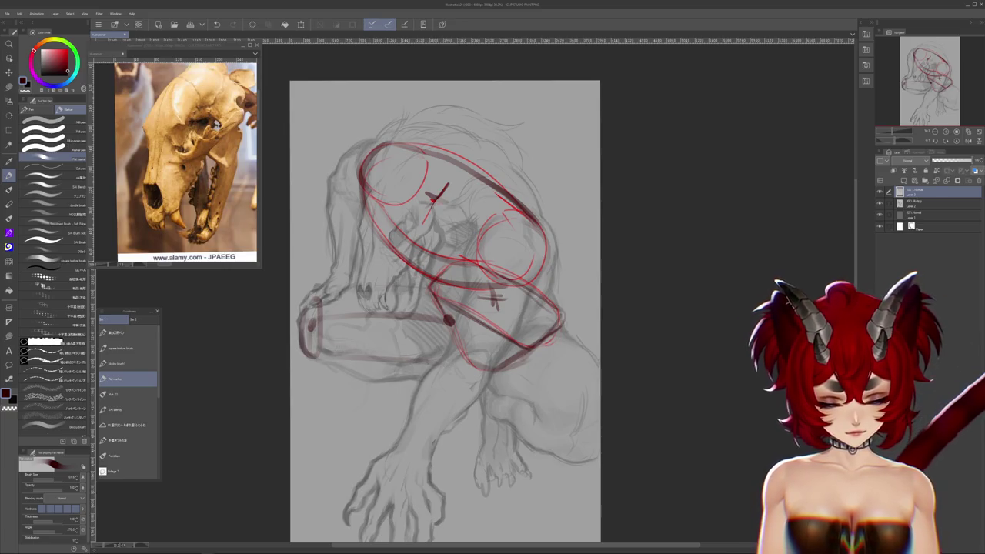
drag(431, 367, 446, 374)
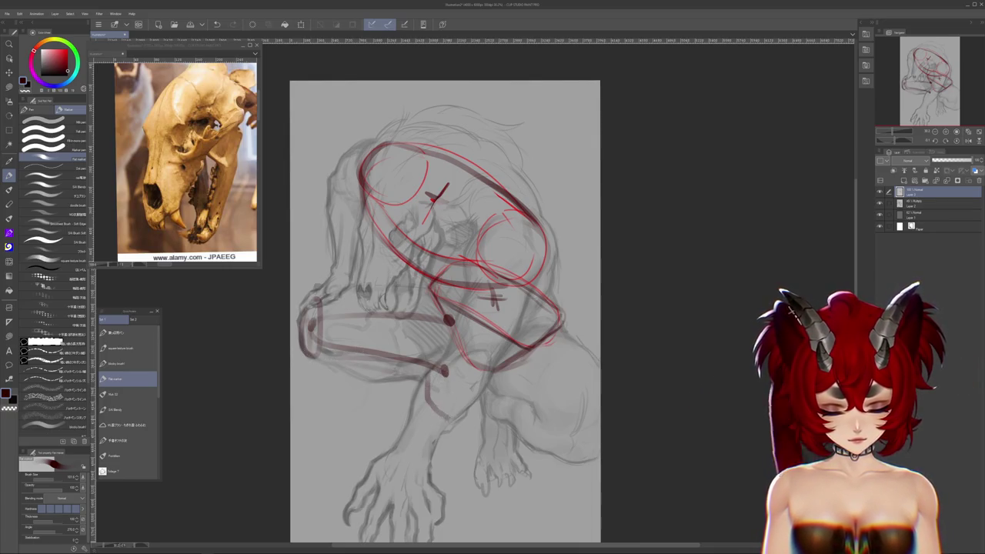
mouse_move(463, 388)
mouse_down()
mouse_move(457, 420)
mouse_move(437, 437)
mouse_move(409, 422)
mouse_up()
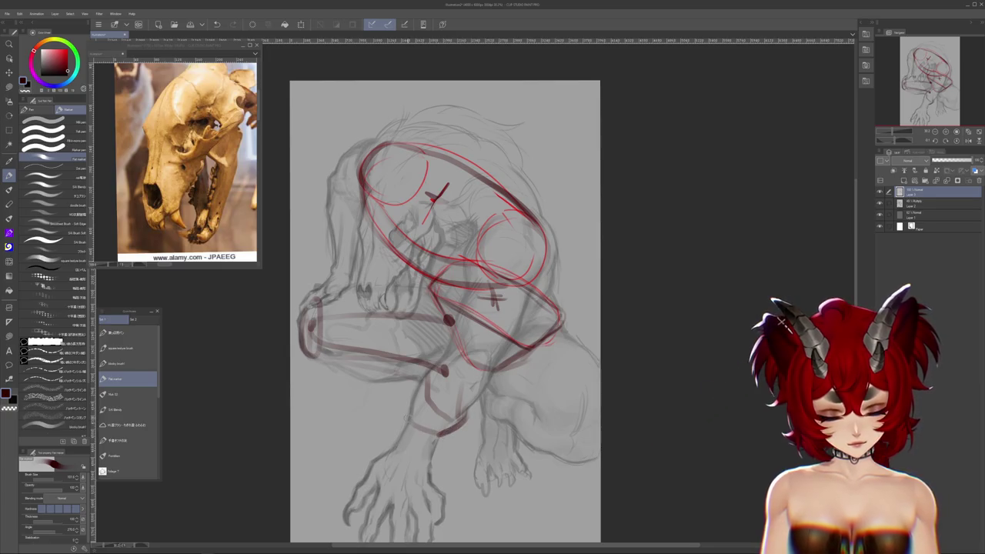
click(881, 203)
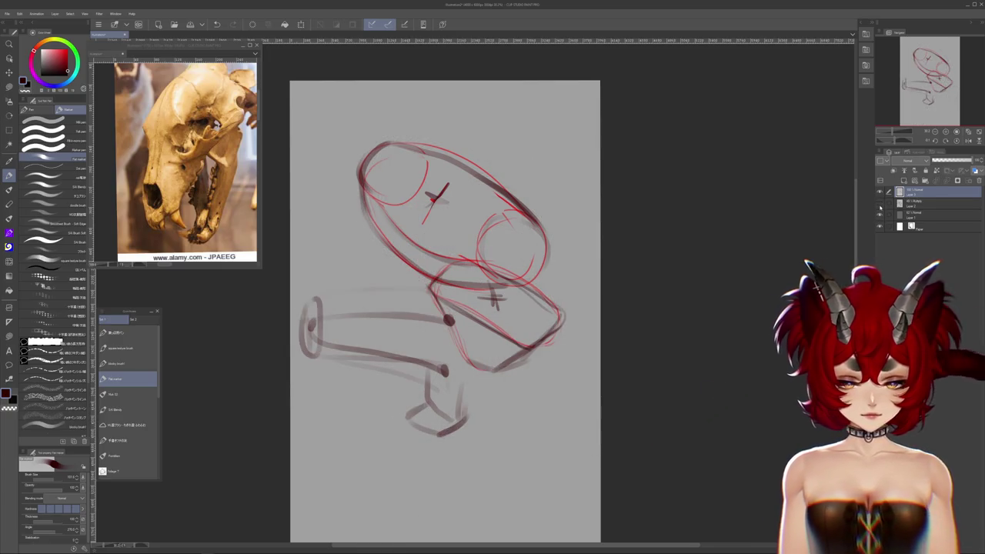
- With the flat marker, draw a dark line across the red ellipse and darken its lower right edge
drag(446, 308, 437, 356)
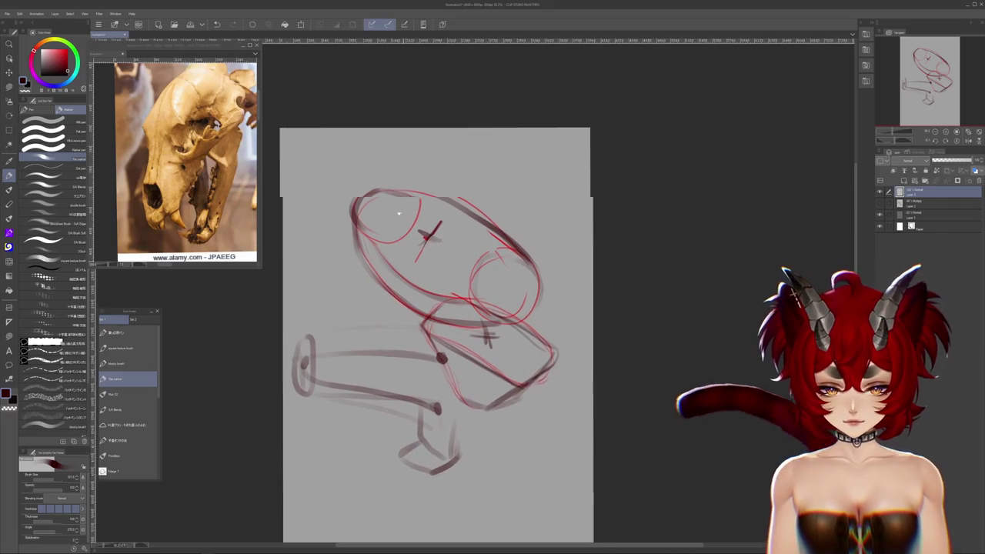
key(j)
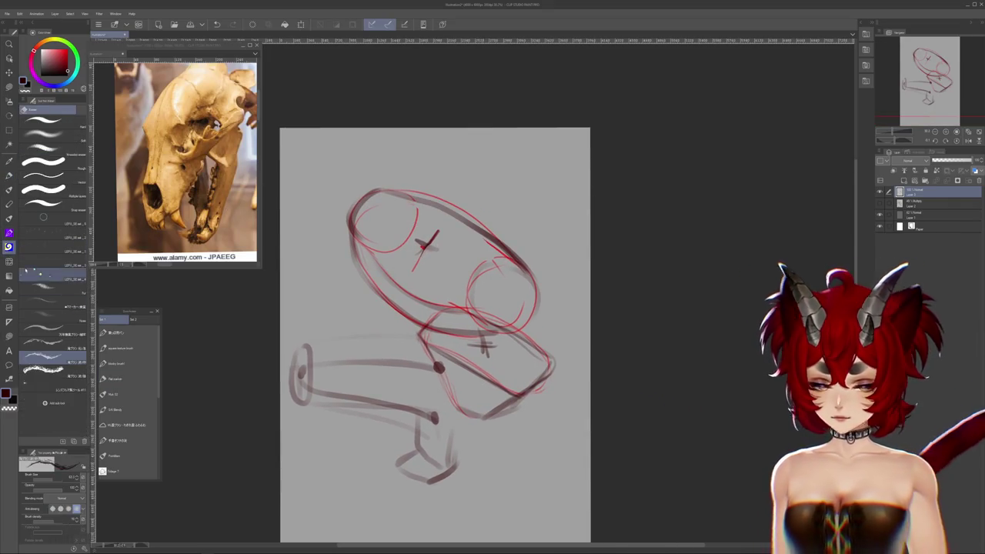
click(127, 379)
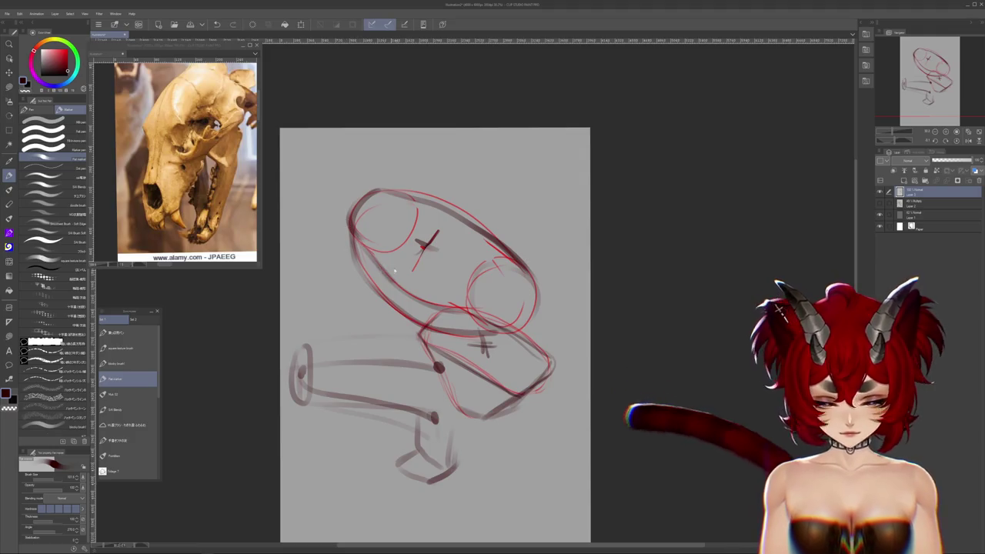
drag(414, 268, 401, 281)
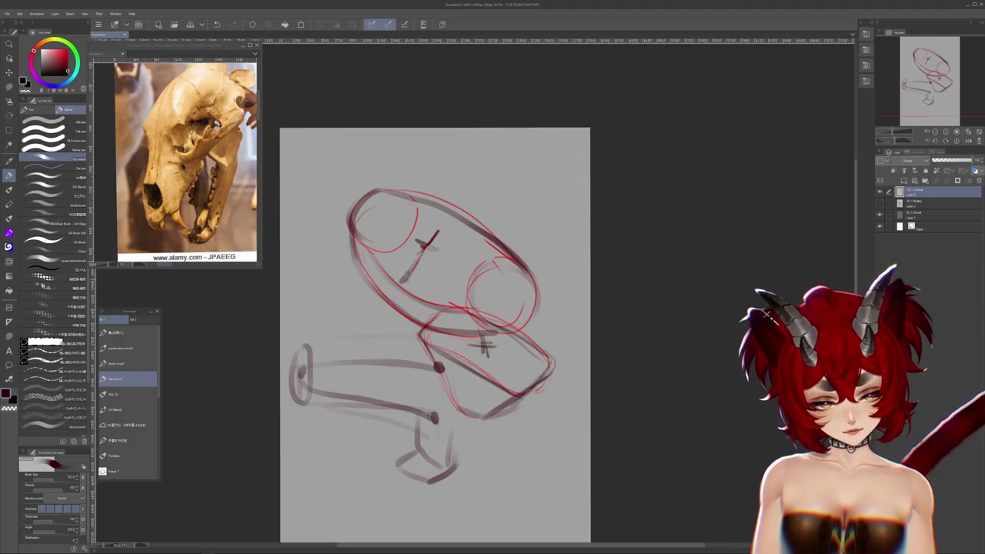
key(ctrl+z)
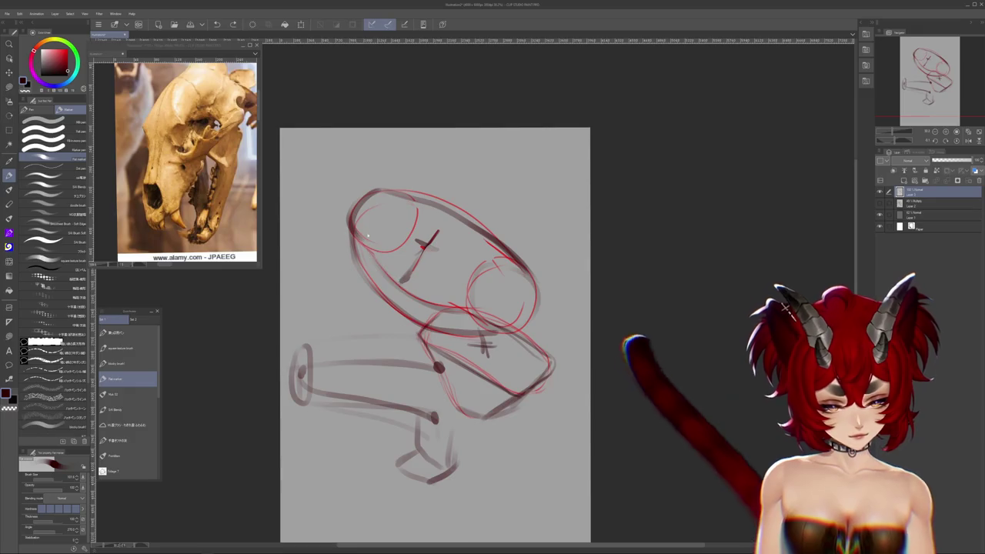
drag(408, 293, 517, 297)
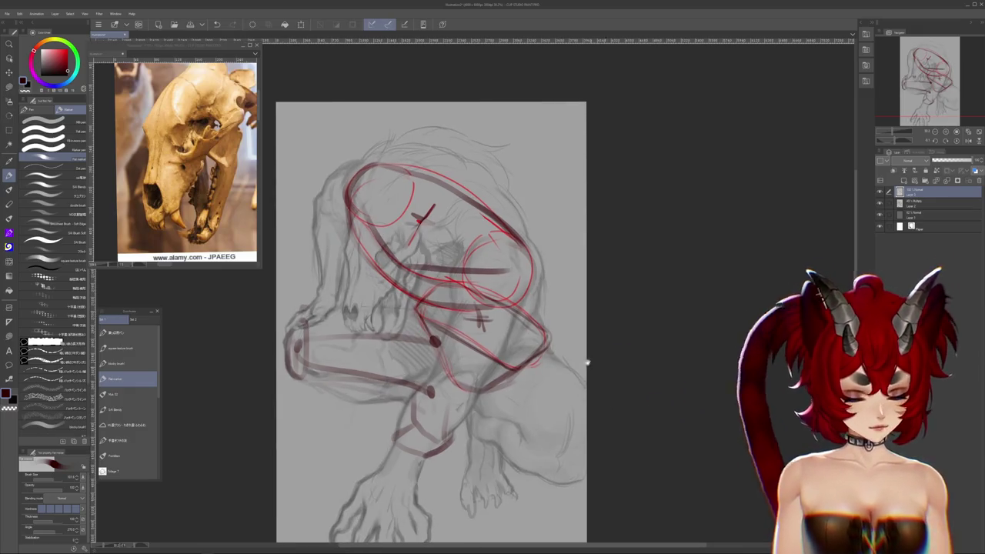
drag(545, 348, 483, 387)
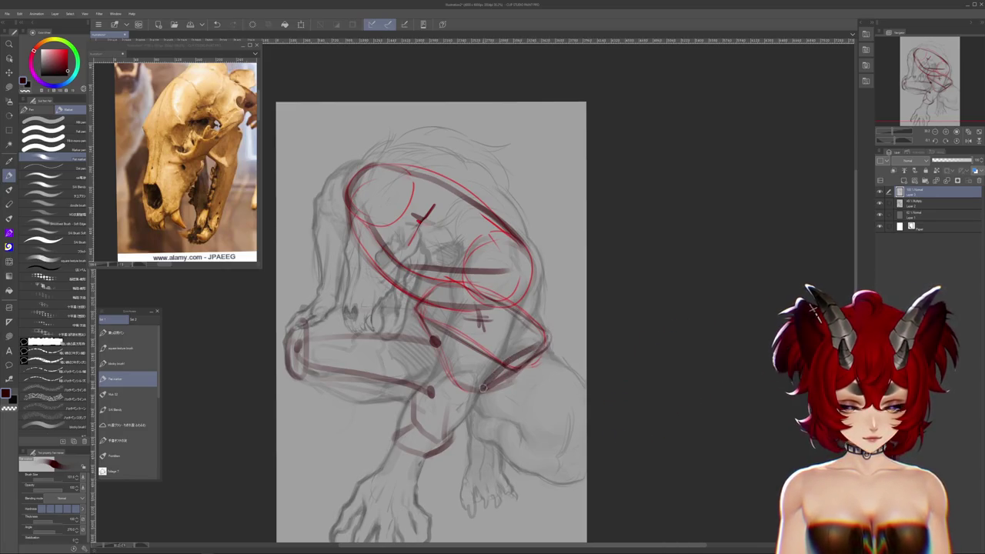
- Mark the right knee joint with a dark dot and sketch its round form
drag(590, 431, 587, 371)
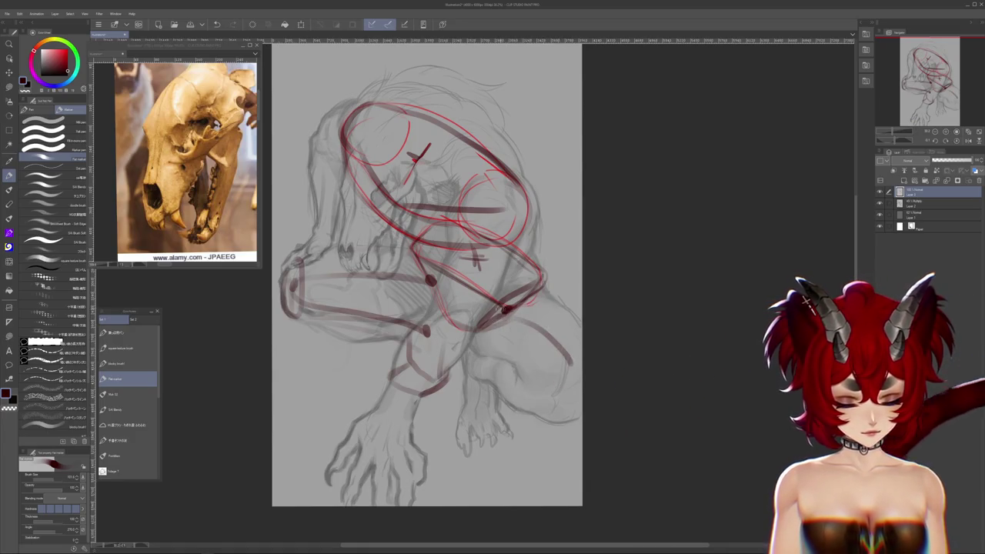
drag(562, 360, 574, 371)
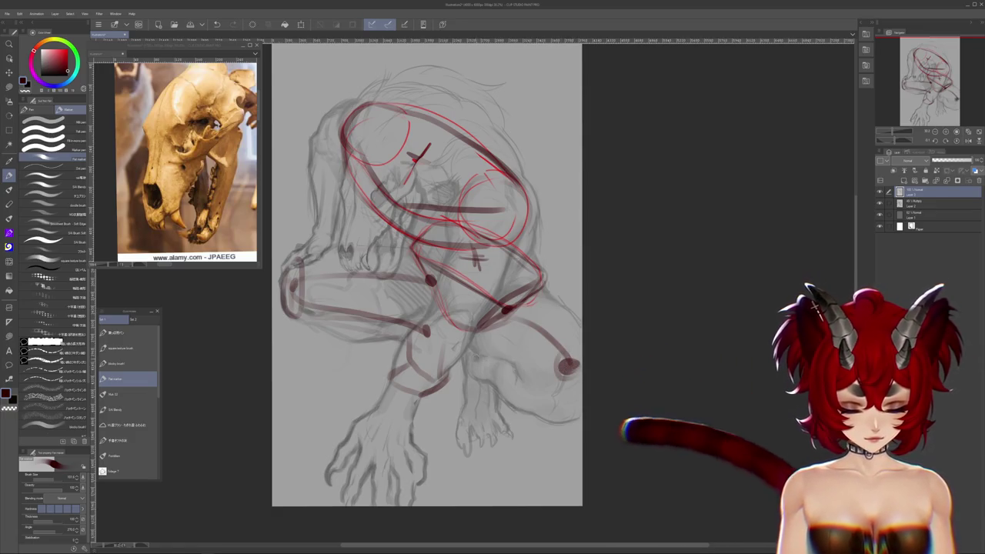
drag(508, 306, 486, 342)
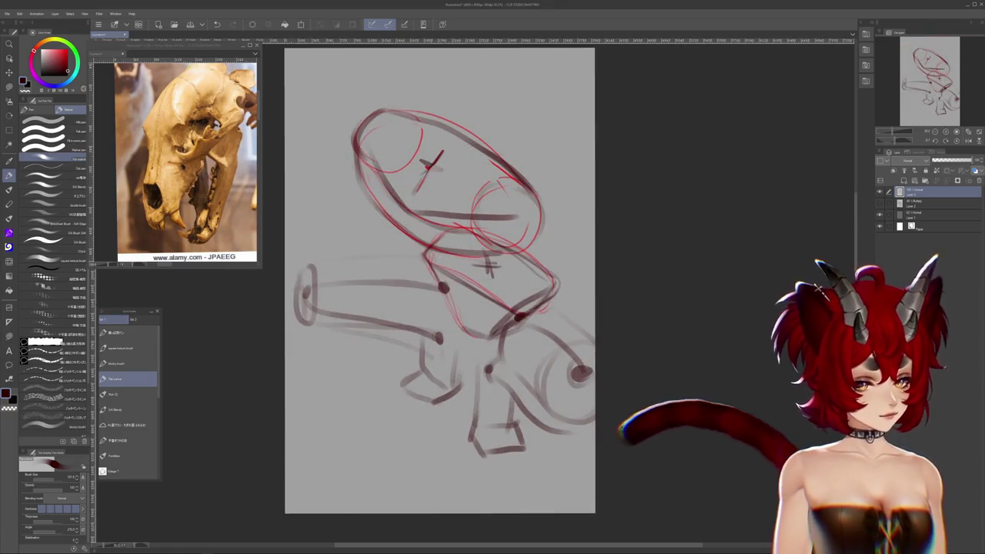
scroll(450, 316, down, 1)
- Return from the blending brushes to the pen's Flat marker and turn the rough sketch layer back on
scroll(451, 315, down, 2)
scroll(451, 315, up, 2)
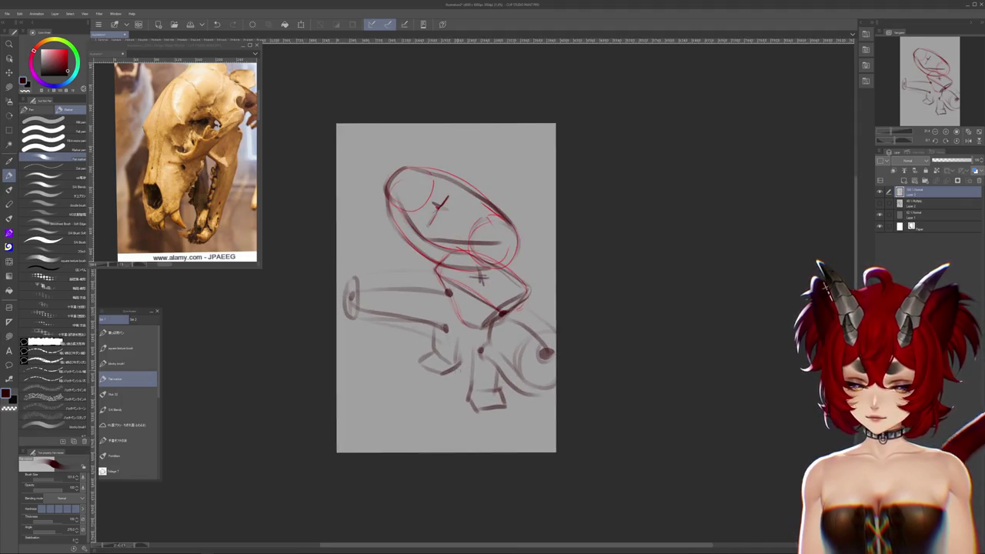
key(j)
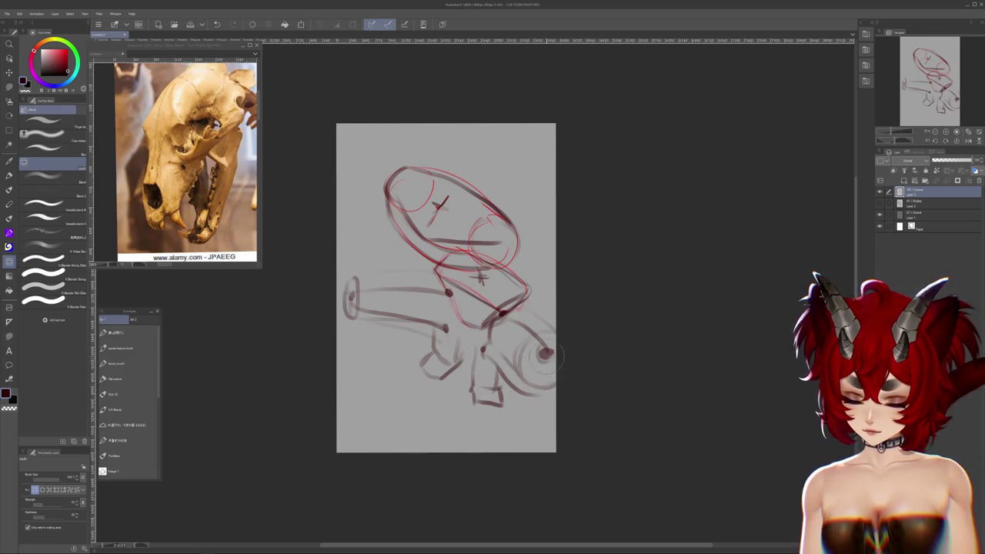
scroll(554, 358, down, 1)
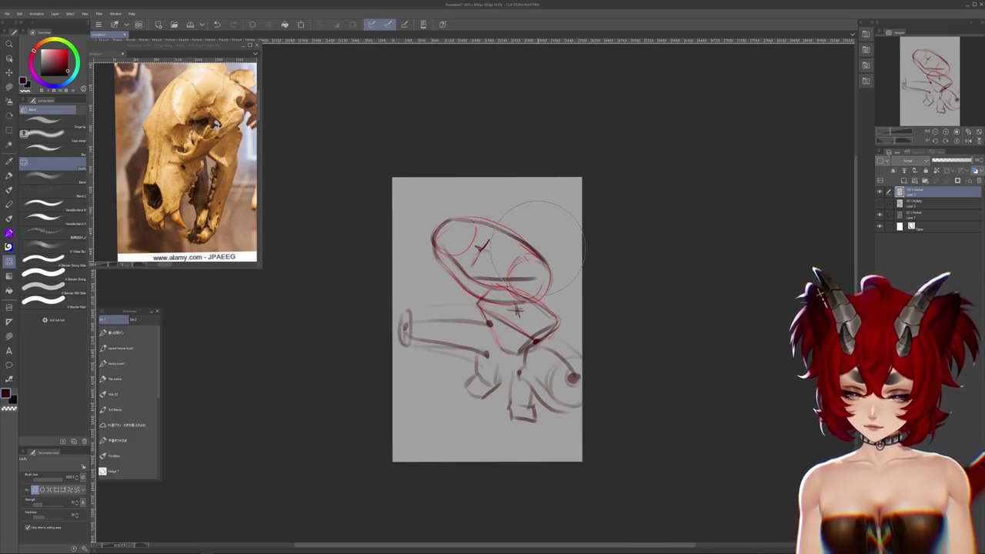
scroll(539, 246, down, 1)
scroll(649, 216, down, 1)
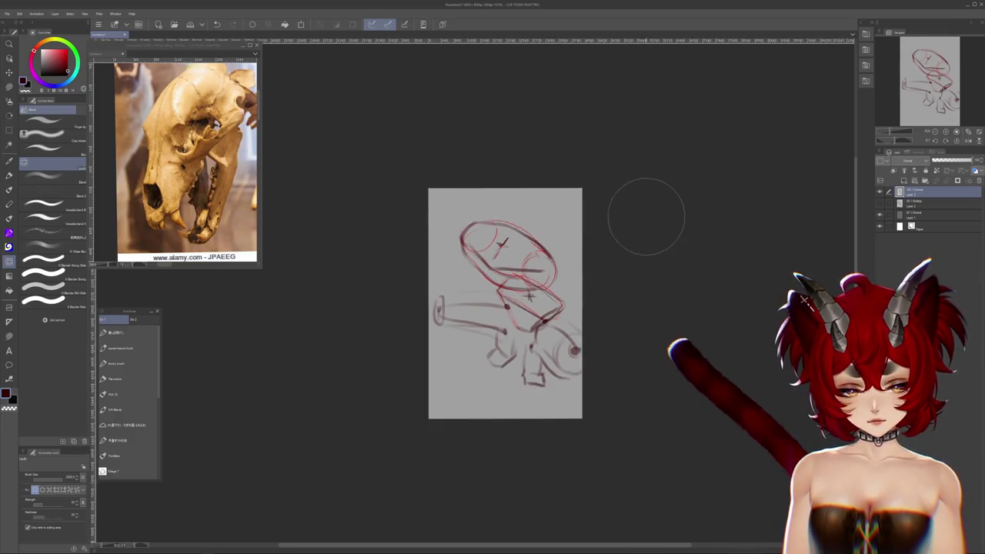
scroll(649, 216, down, 1)
scroll(668, 222, up, 1)
scroll(593, 258, up, 2)
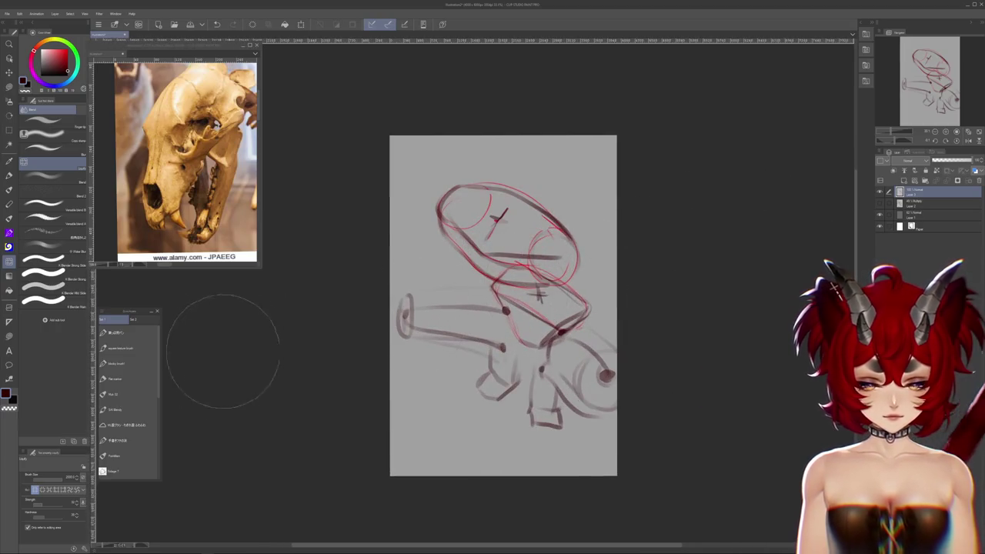
click(9, 159)
click(127, 378)
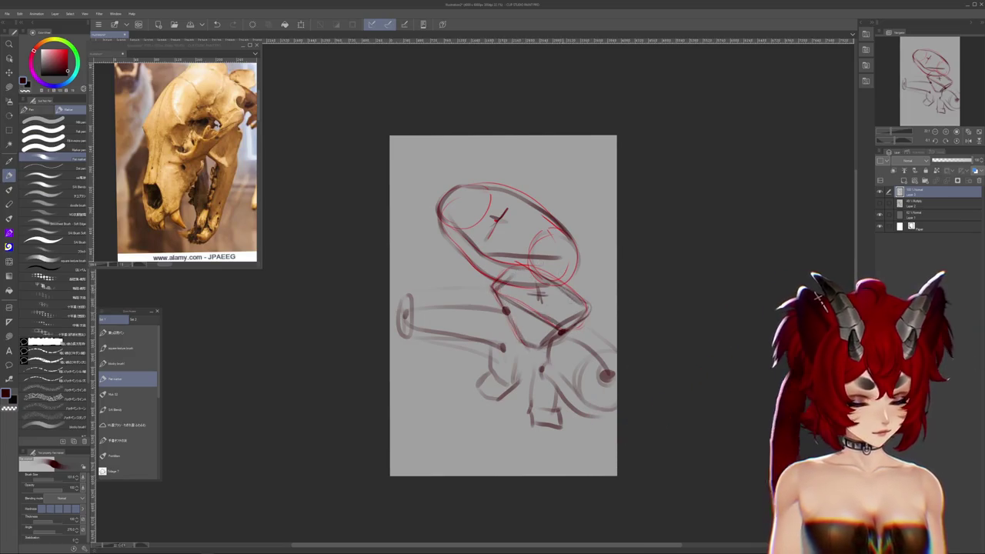
click(880, 202)
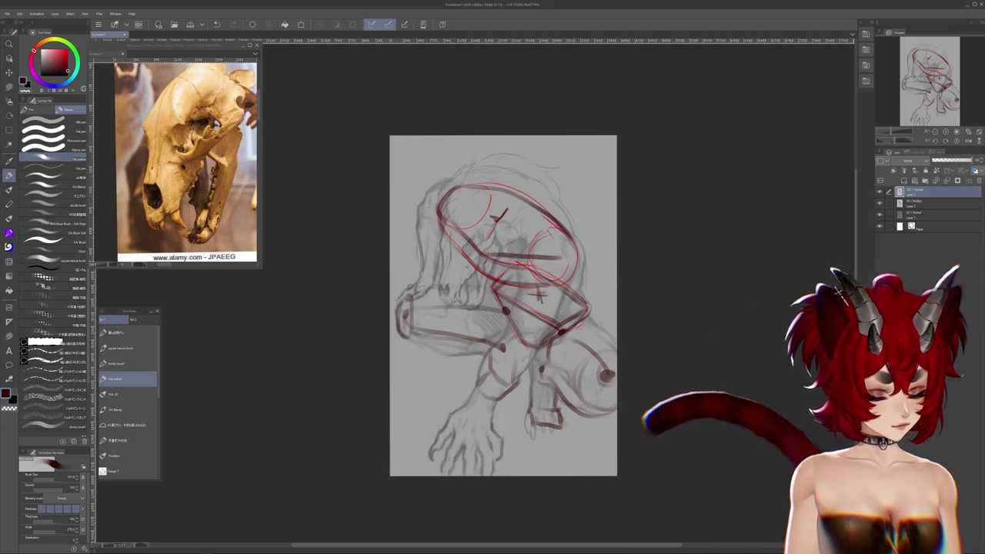
- On a new layer, switch to blue and draw the shoulder joint circle with its centre marked
drag(631, 433, 687, 395)
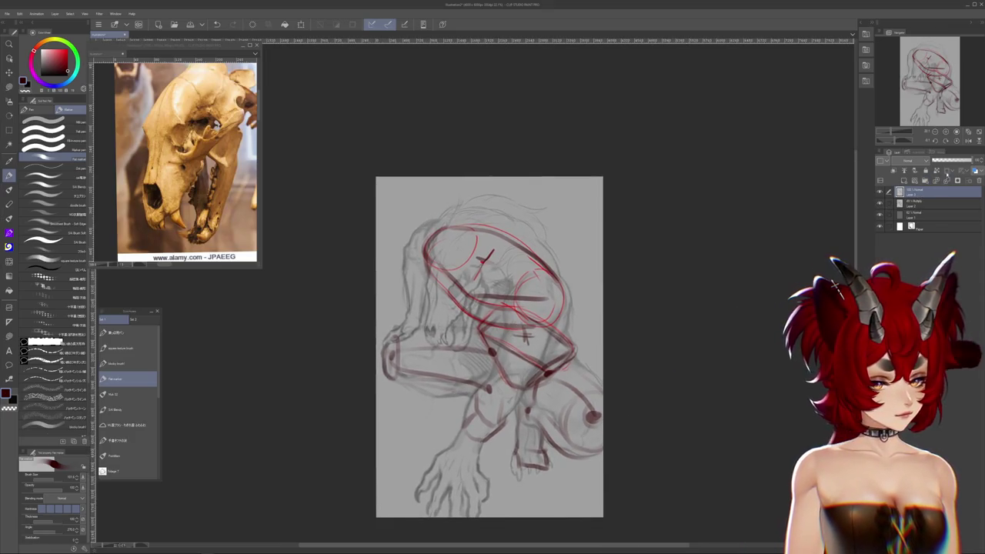
key(ctrl+shift+n)
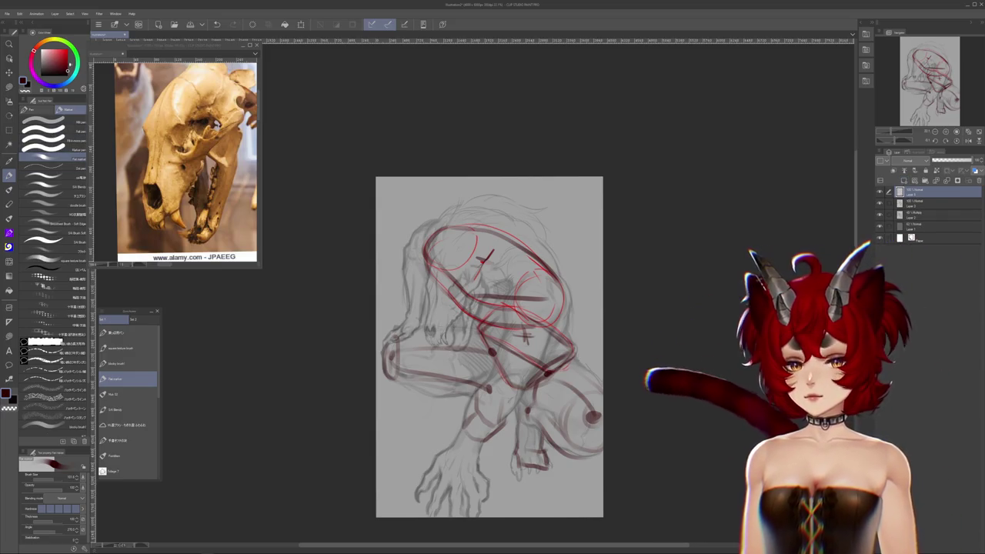
click(73, 77)
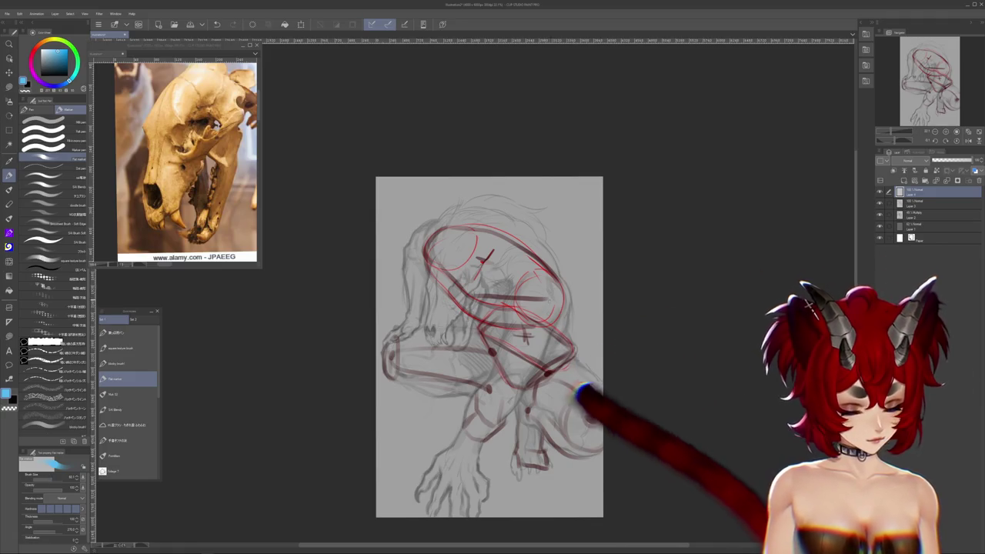
mouse_move(539, 274)
mouse_down()
mouse_move(517, 302)
mouse_move(525, 284)
mouse_up()
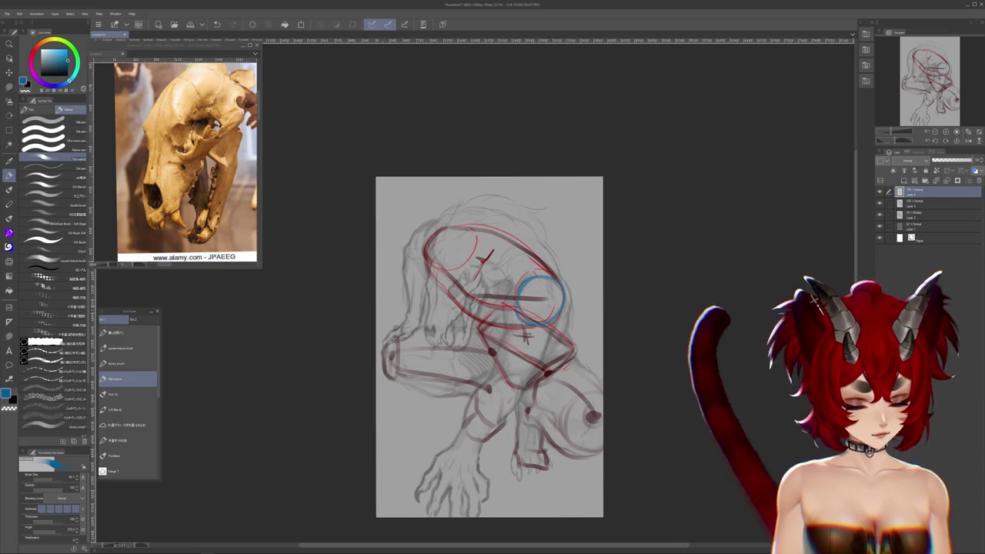
click(543, 300)
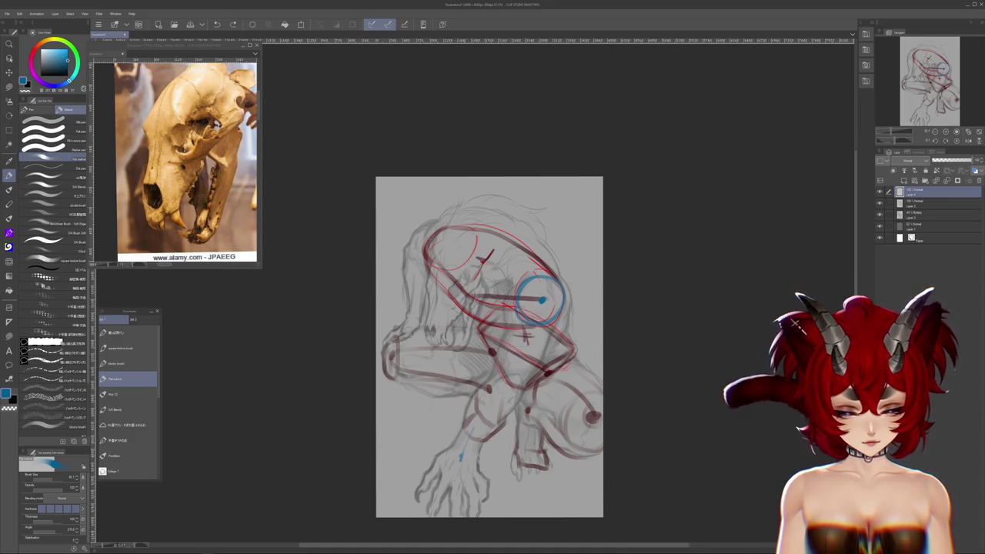
- Draw blue construction lines down the arm, rough in the clawed hand, and block in the left shoulder
mouse_move(508, 377)
mouse_down()
mouse_move(500, 386)
mouse_move(517, 307)
mouse_up()
mouse_move(473, 406)
mouse_down()
mouse_move(506, 404)
mouse_move(440, 425)
mouse_up()
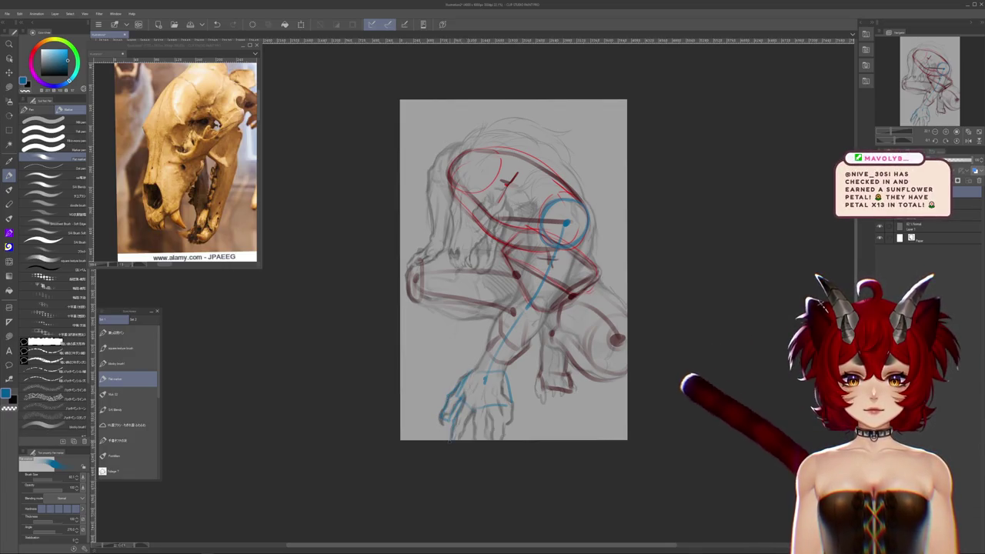
drag(513, 404, 518, 417)
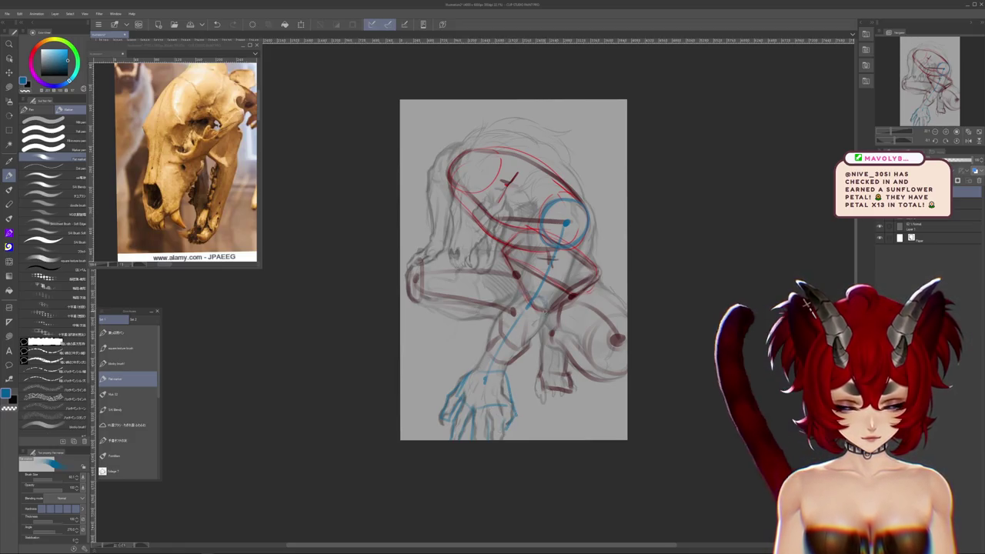
drag(544, 297, 516, 321)
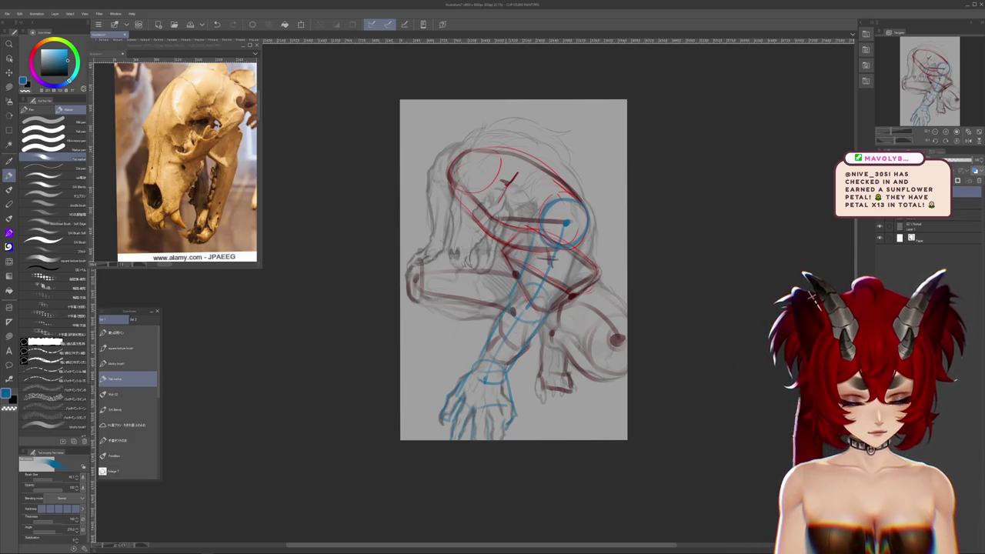
mouse_move(536, 252)
mouse_down()
mouse_move(528, 269)
mouse_move(572, 388)
mouse_up()
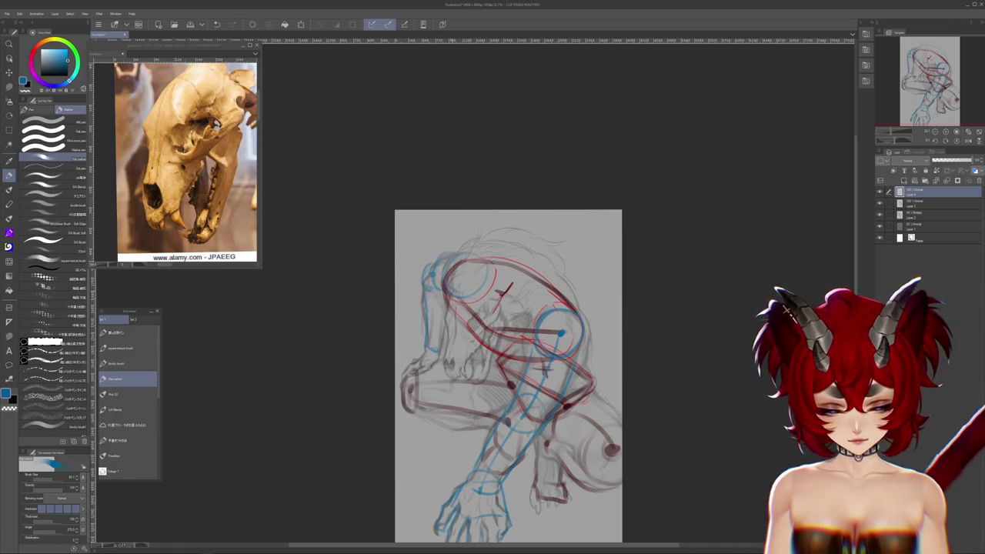
drag(427, 353, 406, 375)
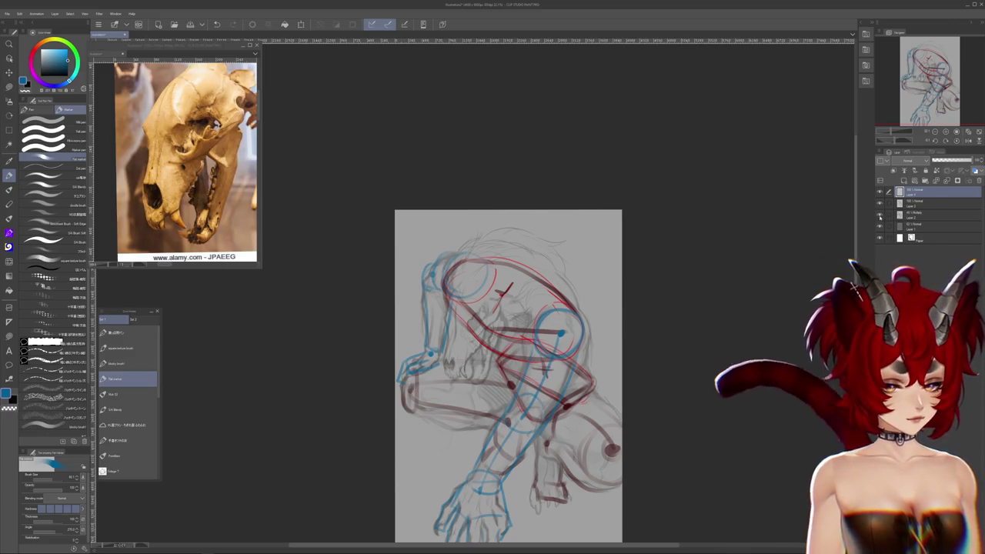
key(ctrl+minus)
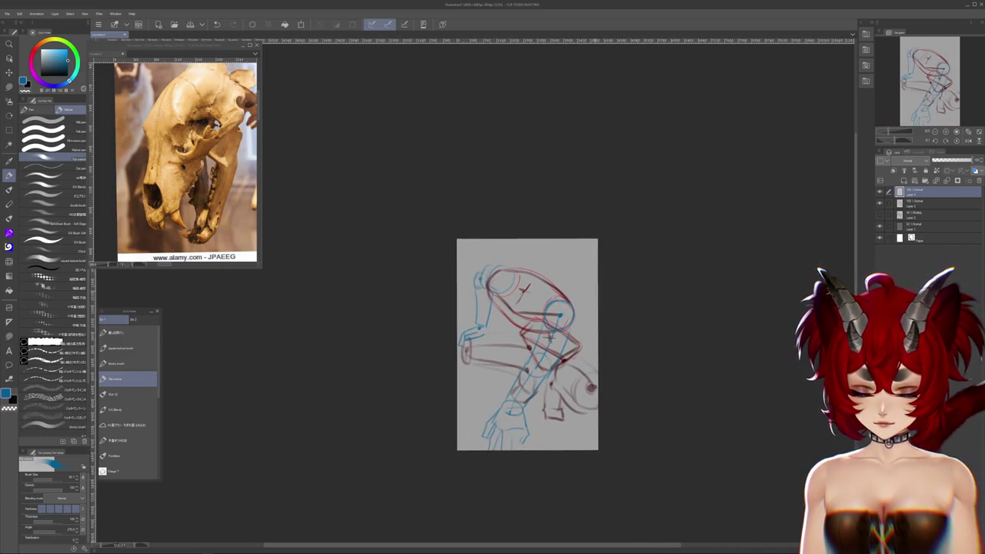
- Flip the canvas horizontally to check proportions and recentre the mirrored sketch
scroll(657, 268, down, 2)
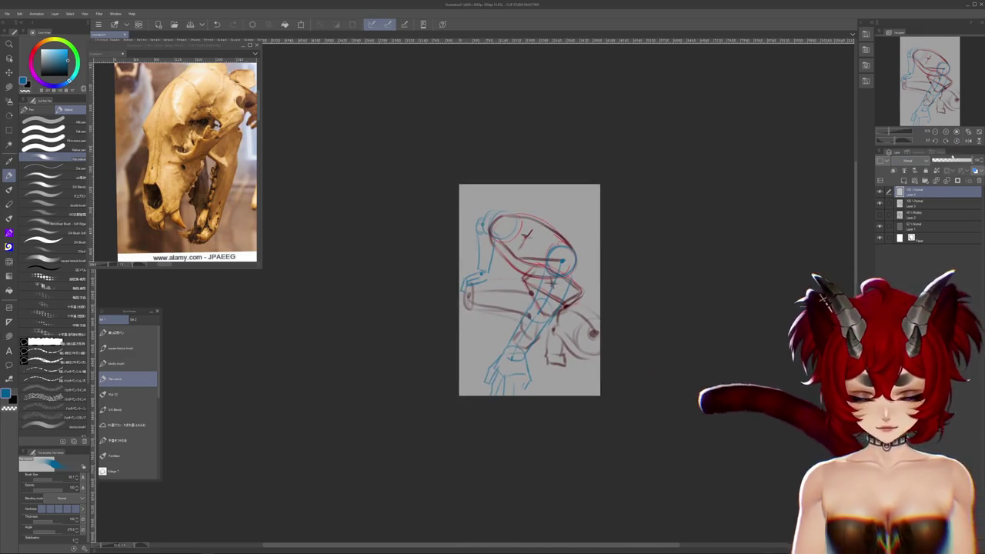
click(967, 141)
drag(515, 248, 555, 247)
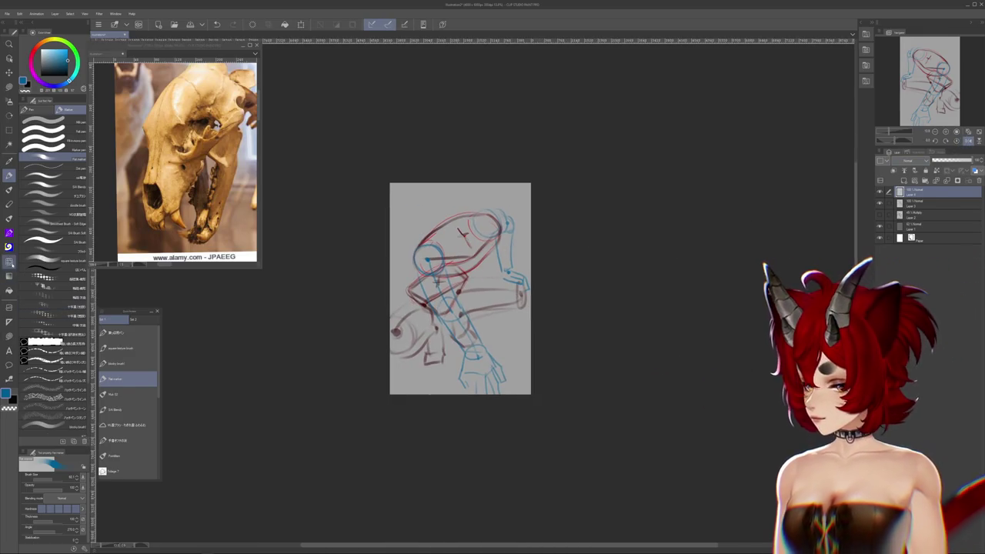
key(j)
- Toggle the rough sketch, blue and red layers to compare, leaving all visible, then zoom in
click(880, 214)
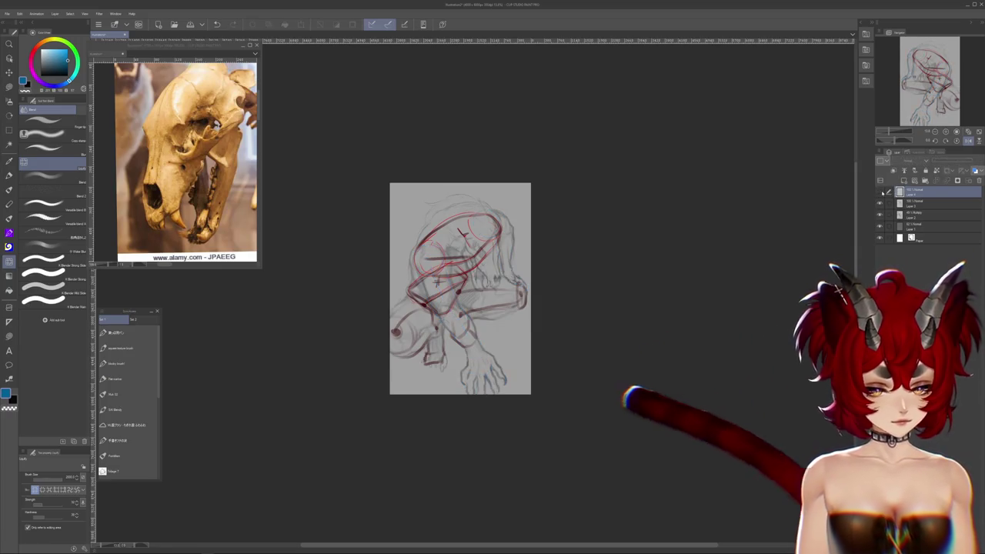
click(880, 213)
click(881, 213)
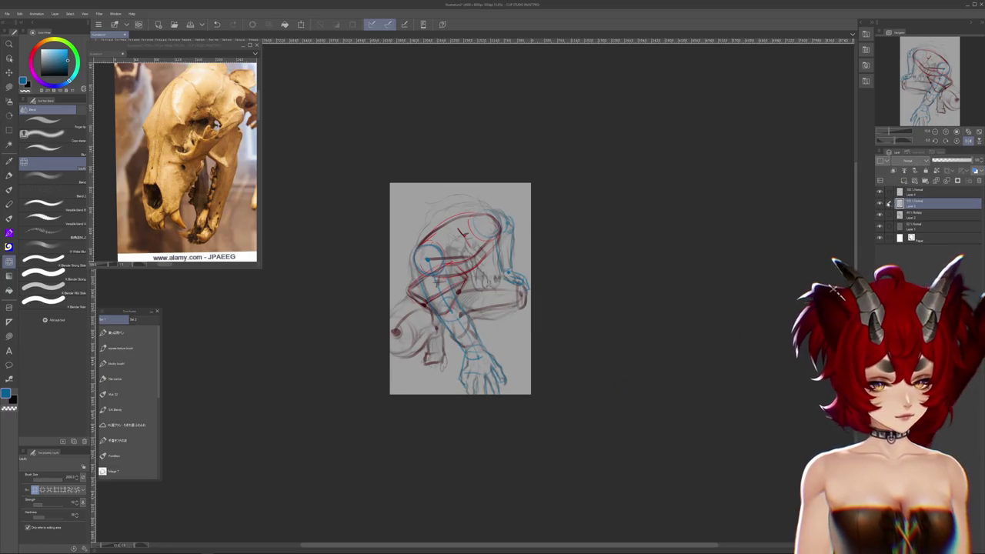
click(885, 193)
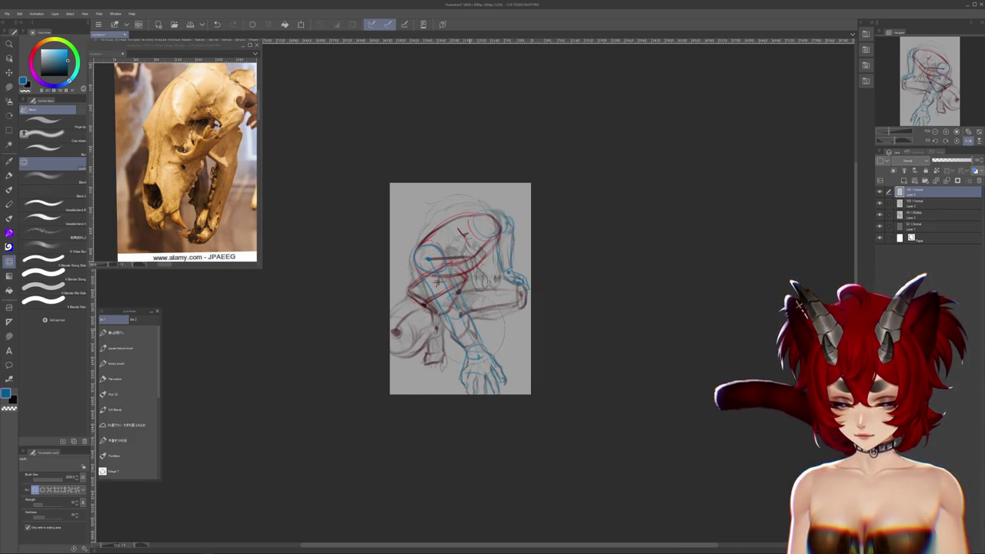
click(881, 215)
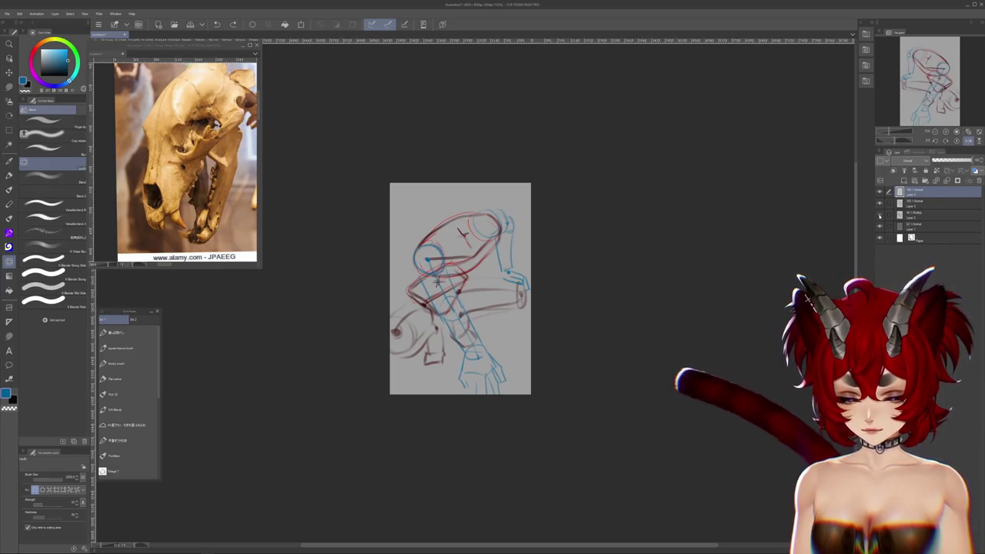
click(880, 215)
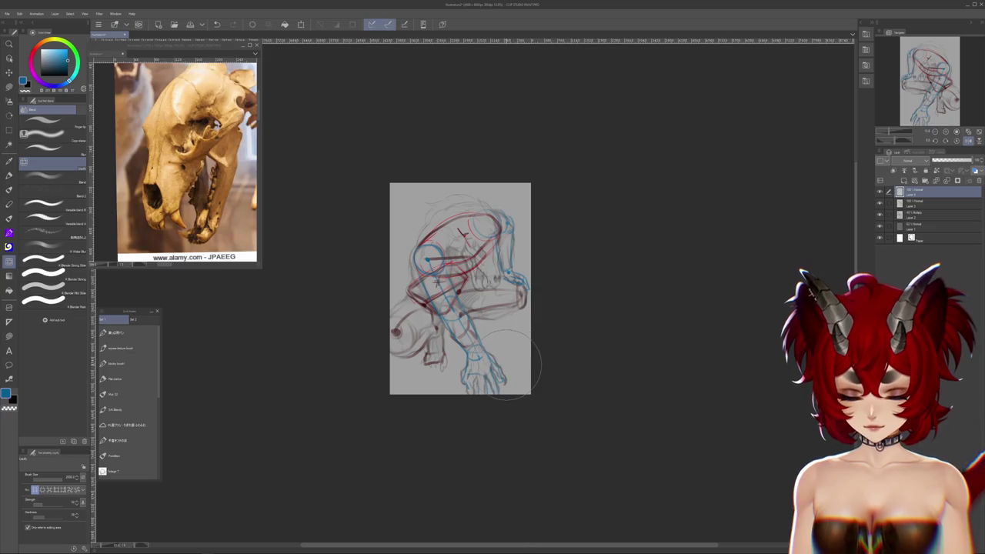
click(880, 215)
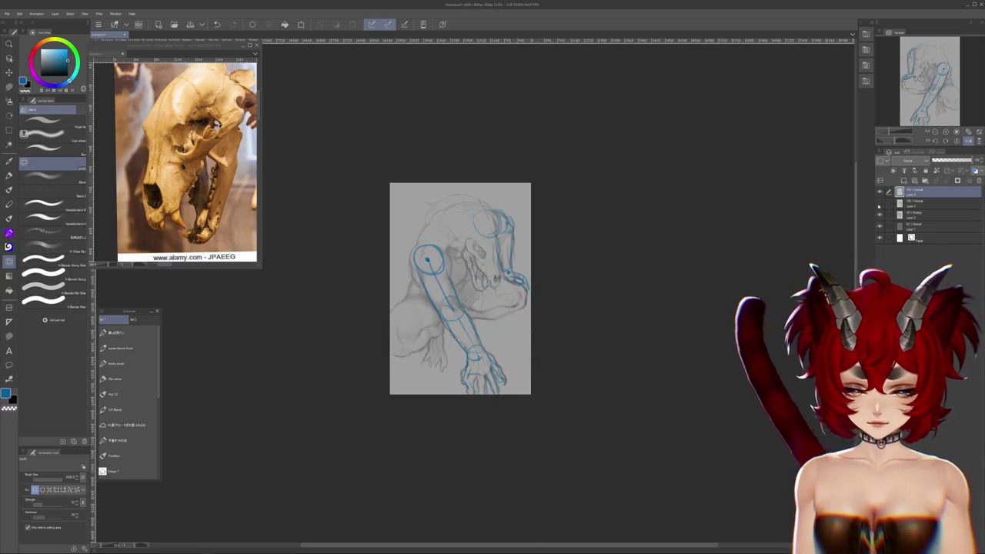
click(880, 215)
click(880, 216)
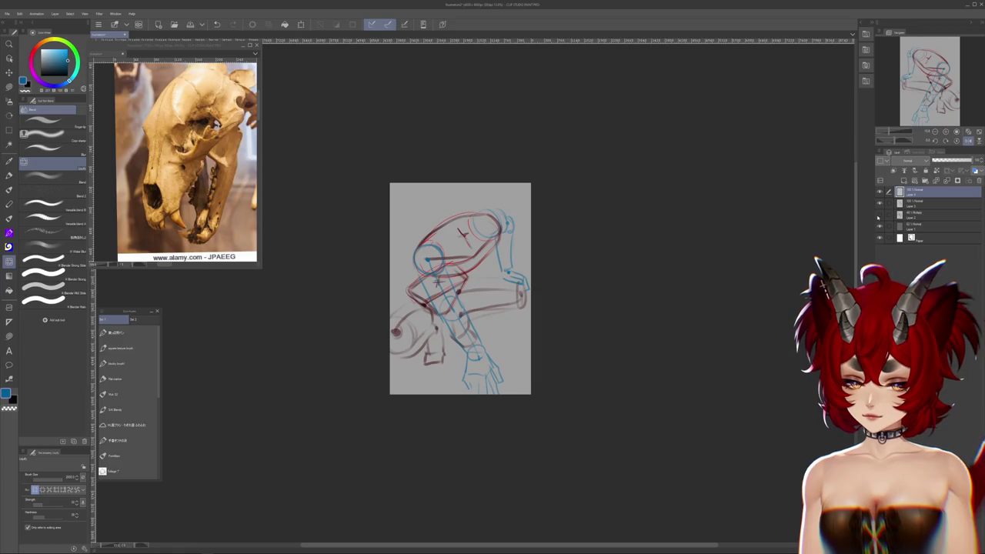
click(879, 216)
scroll(531, 248, up, 1)
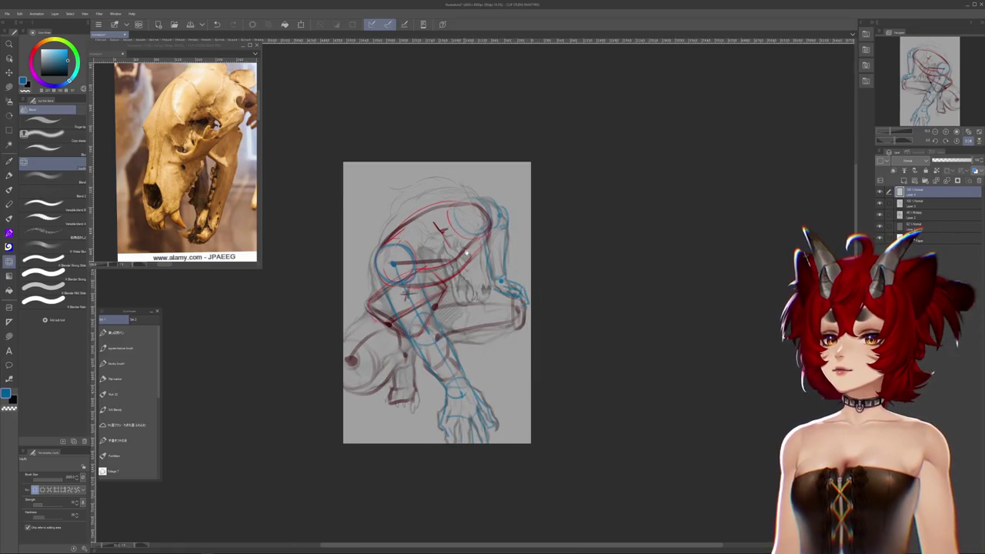
scroll(467, 251, up, 1)
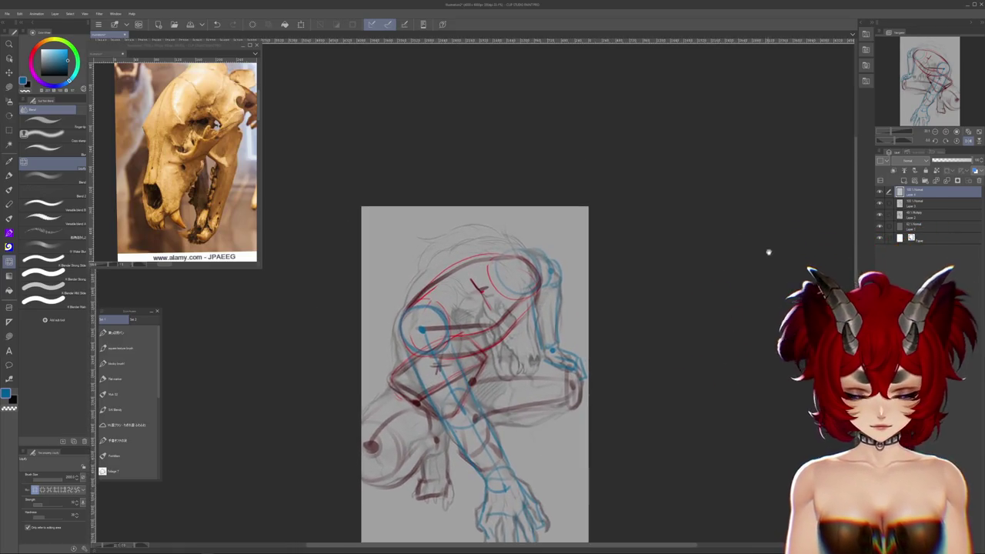
scroll(768, 252, up, 1)
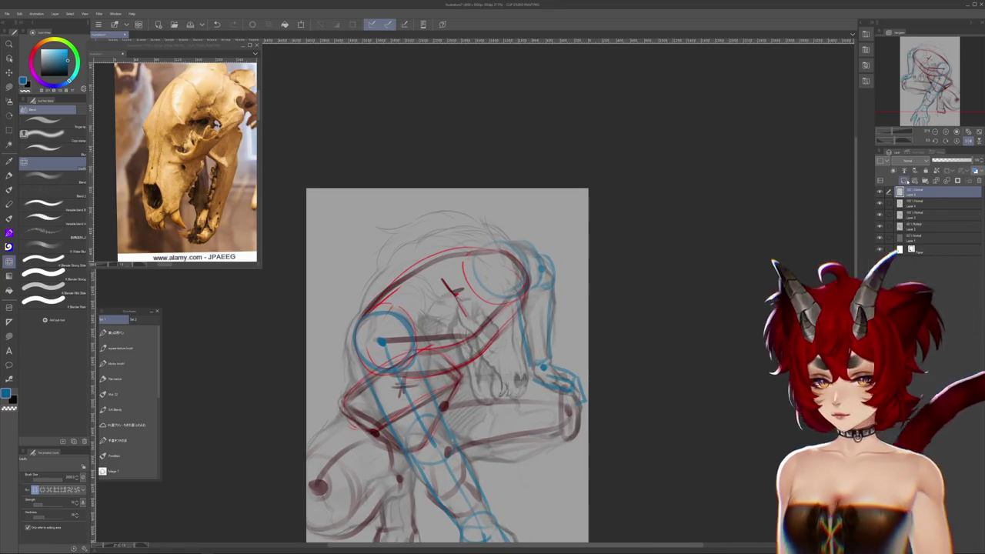
- Switch to red on the pen, draw a cranium loop around the skull, and hide the rough sketch
alt+click(462, 251)
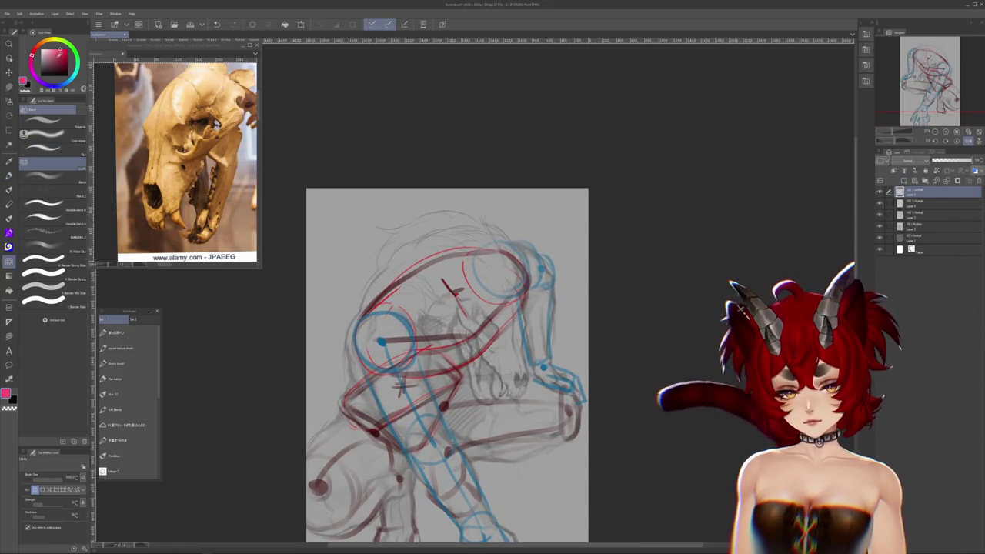
click(10, 175)
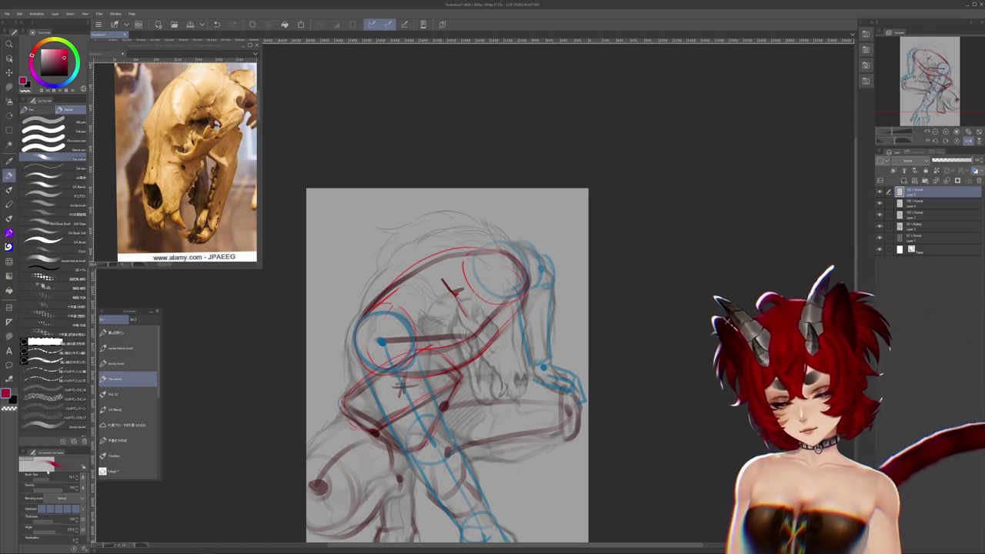
mouse_move(505, 274)
mouse_down()
mouse_move(474, 357)
mouse_move(520, 308)
mouse_up()
key(ctrl+z)
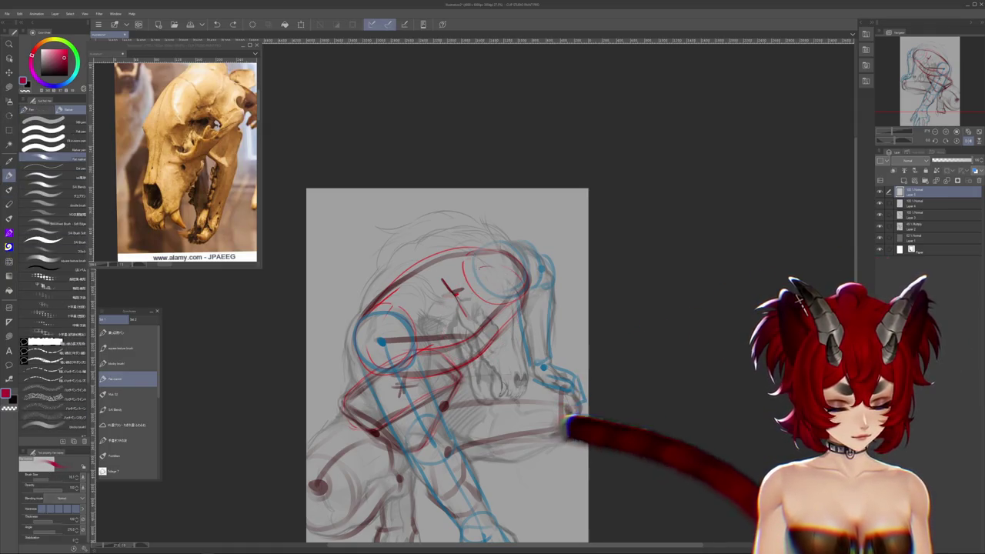
drag(480, 271, 454, 355)
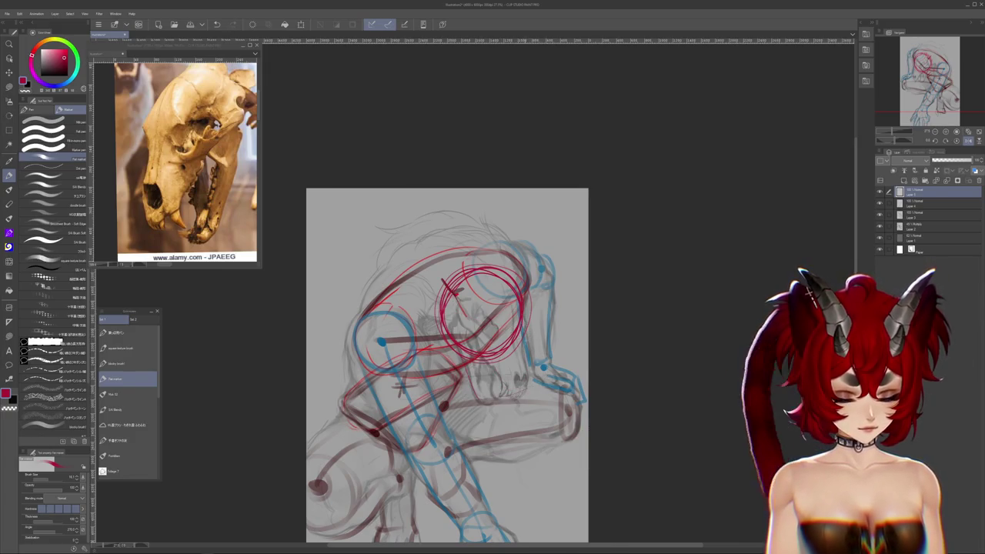
click(881, 235)
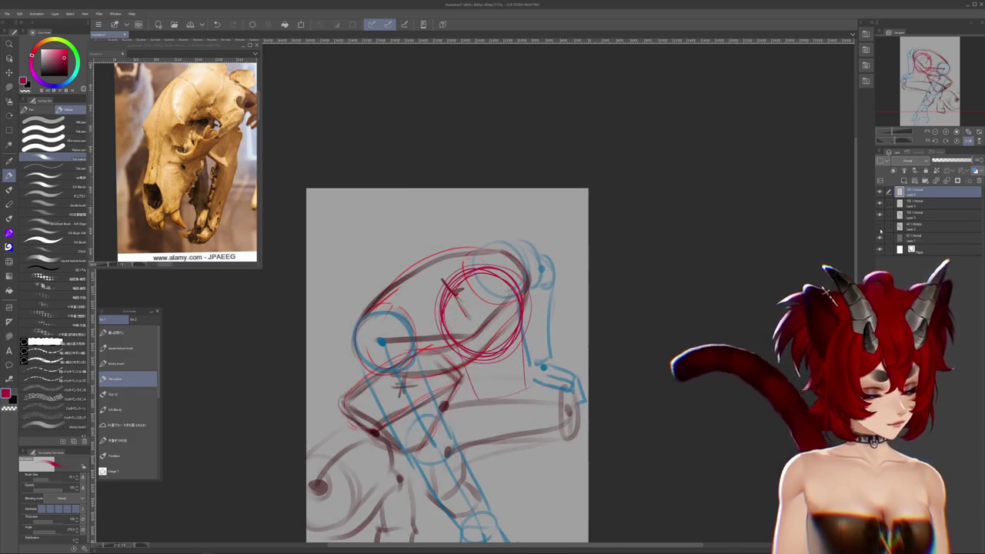
- Draw short red arcs across the top of the skull, redoing earlier attempts
drag(447, 362, 473, 387)
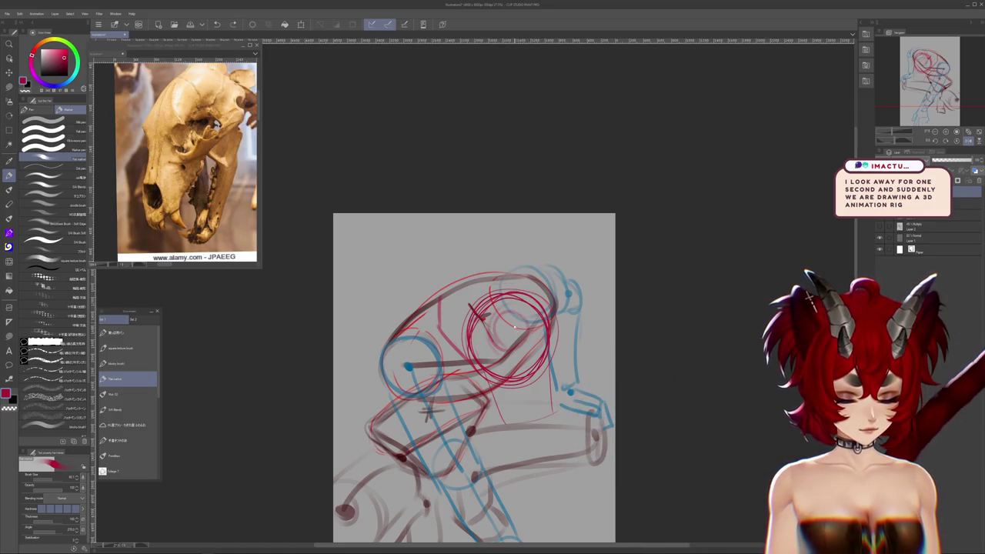
mouse_move(537, 302)
mouse_down()
mouse_move(431, 303)
mouse_move(408, 316)
mouse_up()
key(ctrl+z)
key(ctrl+z)
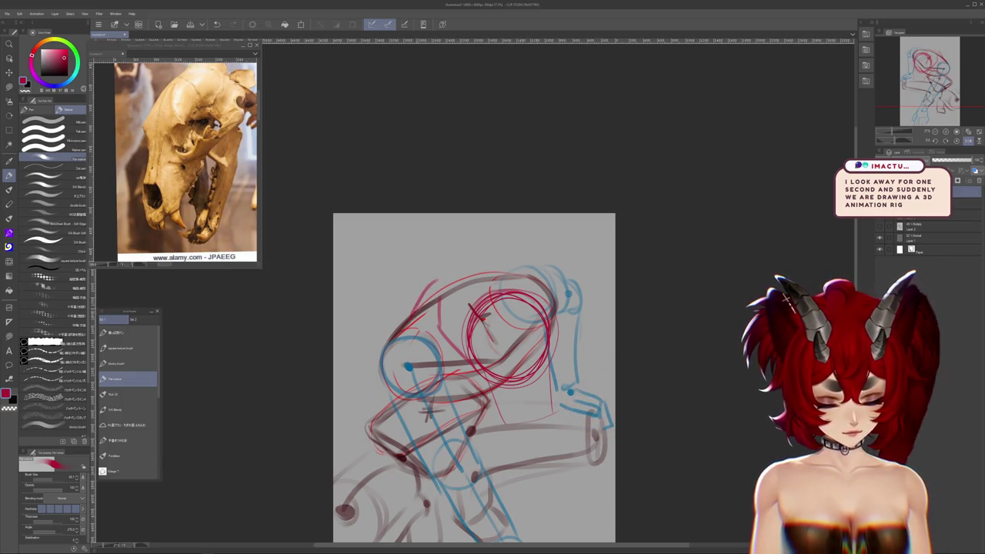
key(ctrl+z)
mouse_move(535, 283)
mouse_down()
mouse_move(454, 261)
mouse_move(421, 297)
mouse_up()
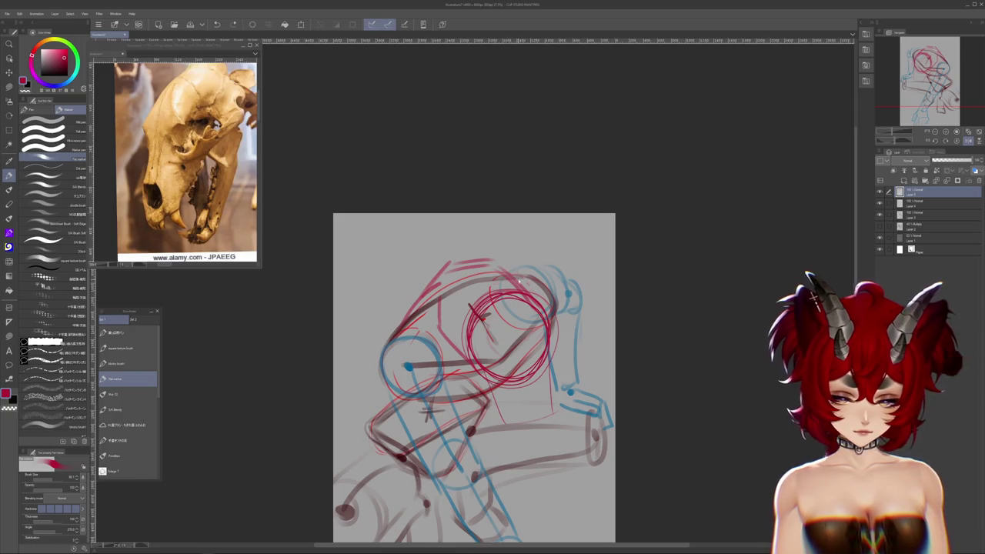
- Zoom out to the whole drawing, briefly check the rough sketch, and return to the Flat marker
drag(670, 393, 681, 375)
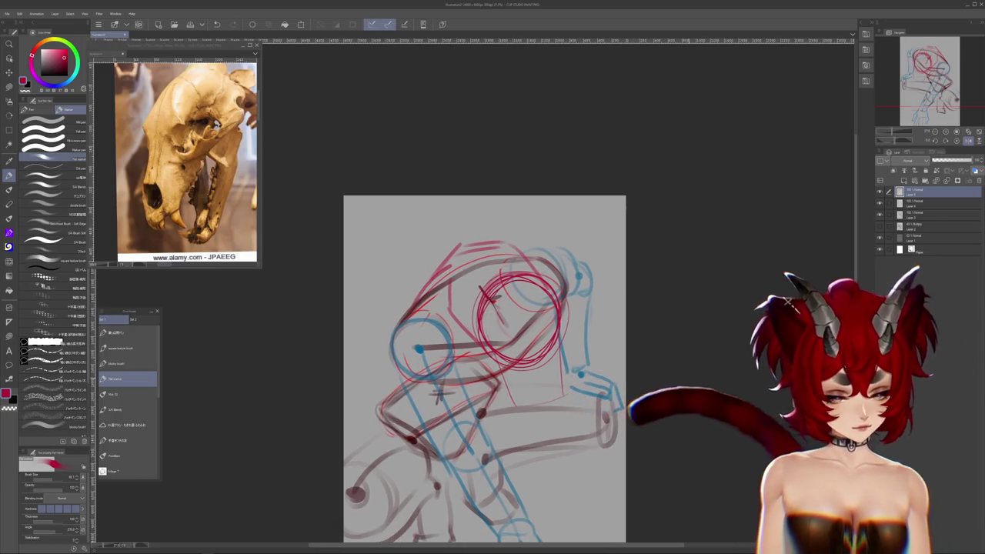
scroll(681, 375, down, 2)
key(m)
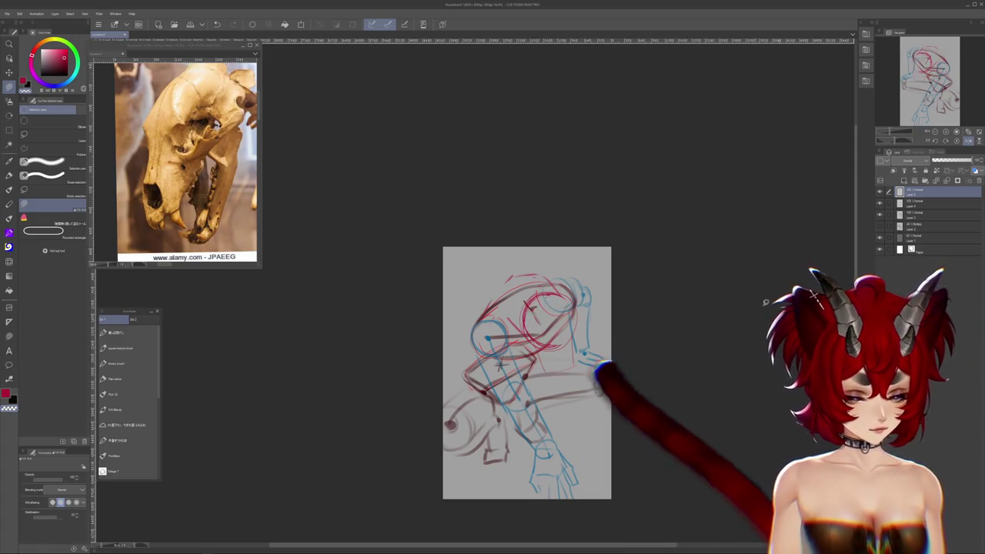
click(879, 228)
click(880, 227)
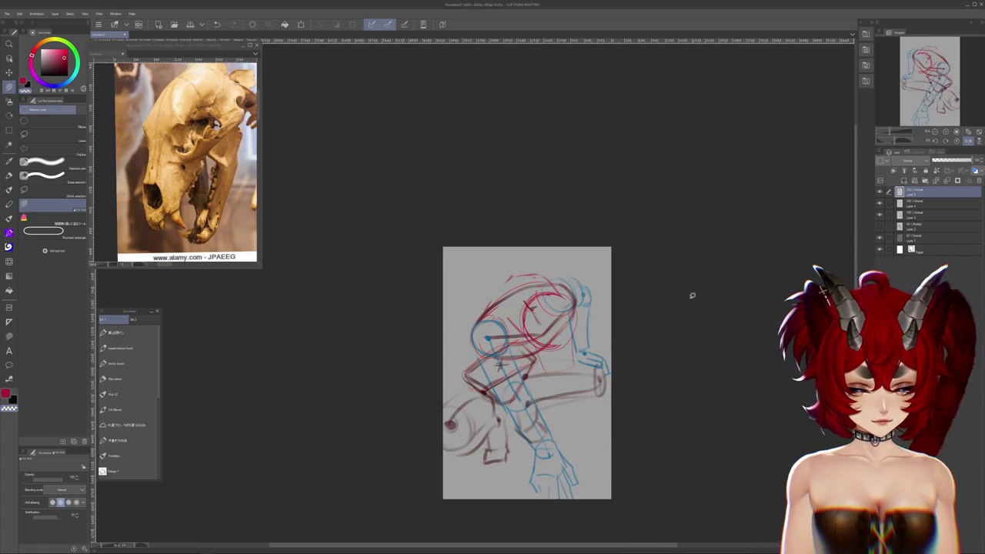
key(p)
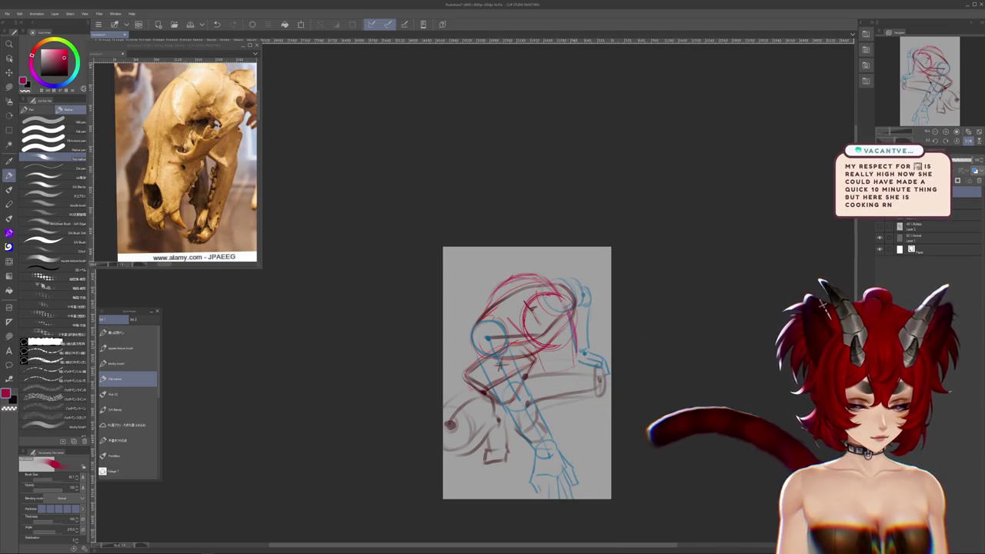
- Draw a rounded red cranium outline over the creature's head
drag(622, 406, 604, 329)
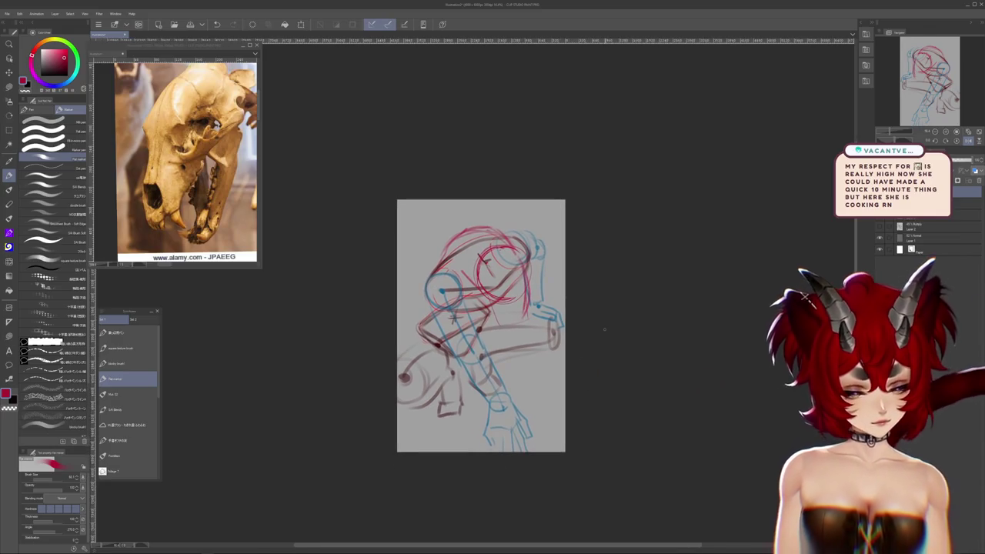
scroll(604, 329, down, 3)
scroll(605, 329, up, 2)
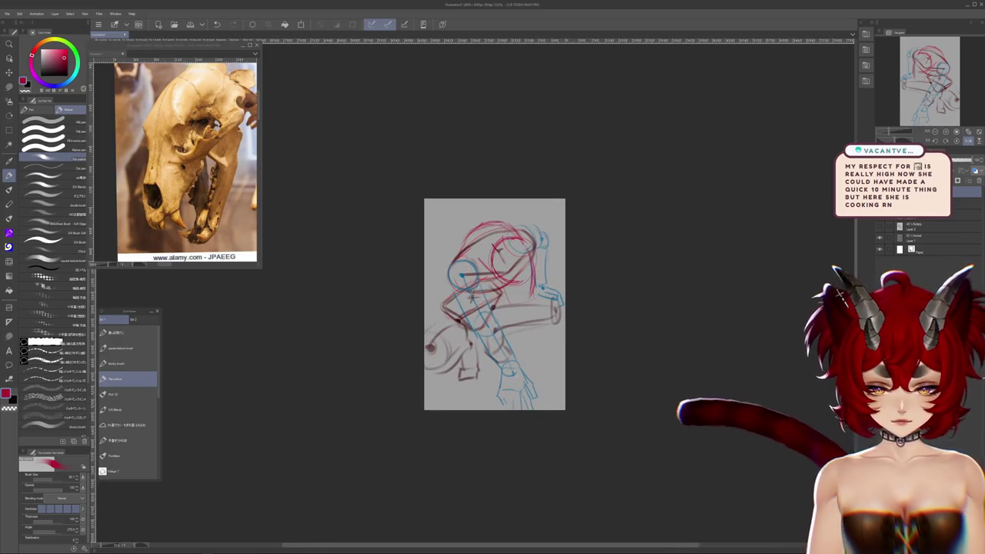
drag(499, 248, 531, 291)
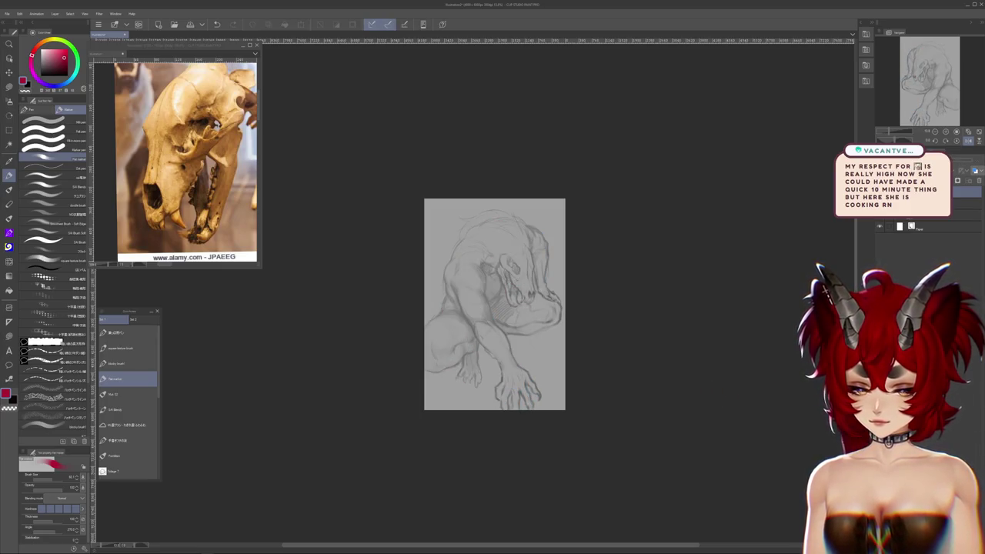
- Save the drawing with Ctrl+S
scroll(635, 236, up, 2)
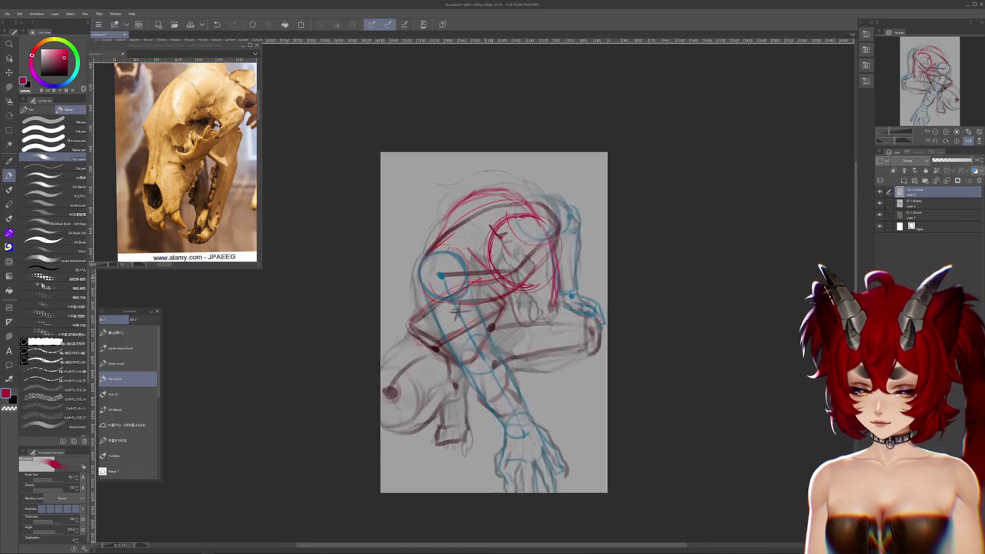
scroll(635, 236, up, 2)
key(ctrl+s)
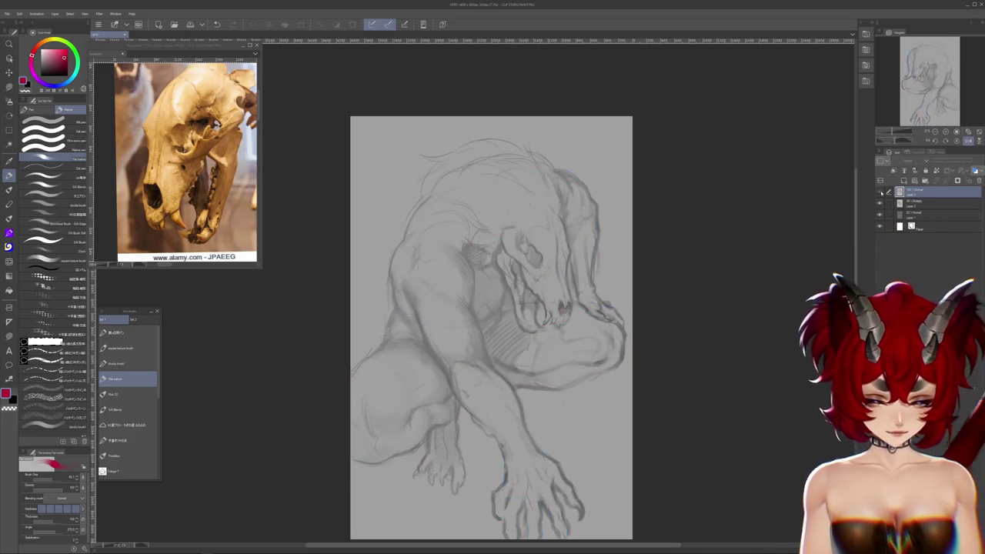
- Pull back to view the whole creature and select the top construction layer in the Layer panel
scroll(652, 285, up, 2)
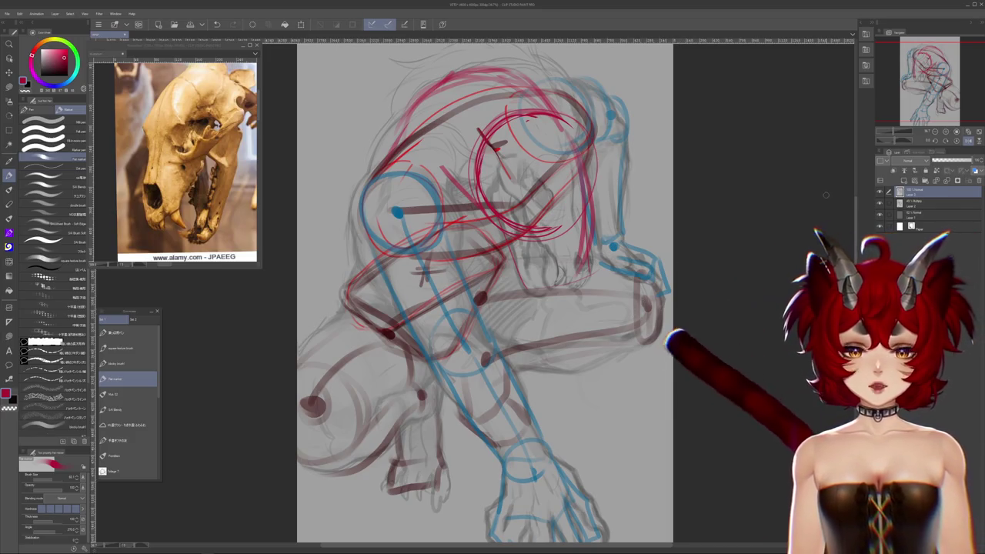
drag(837, 225, 854, 239)
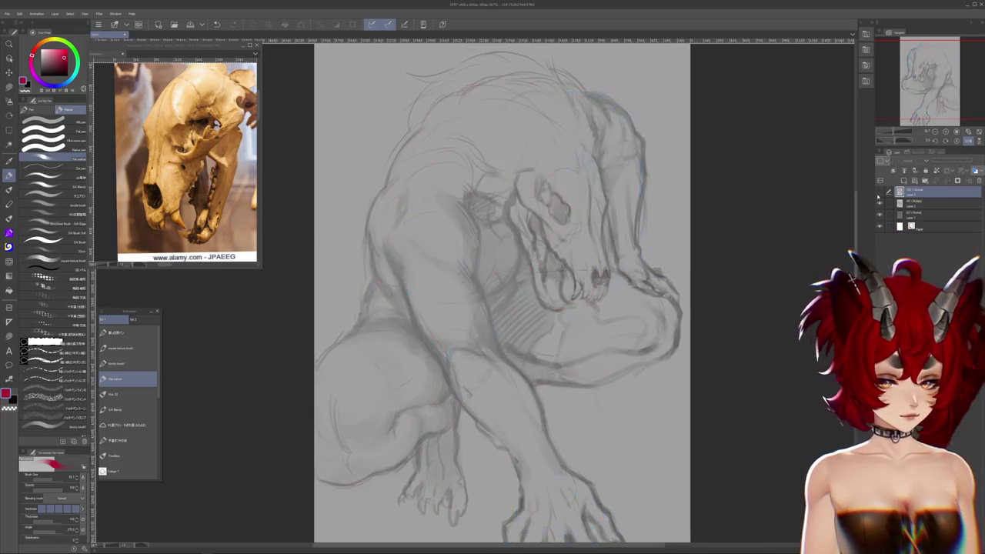
scroll(737, 308, down, 2)
drag(737, 308, 679, 284)
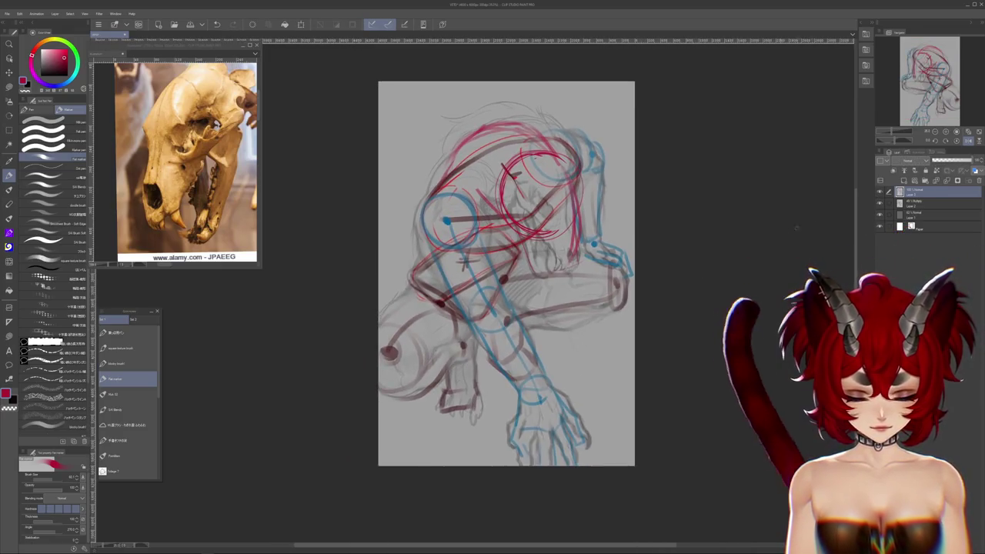
key(alt+[)
drag(631, 263, 625, 226)
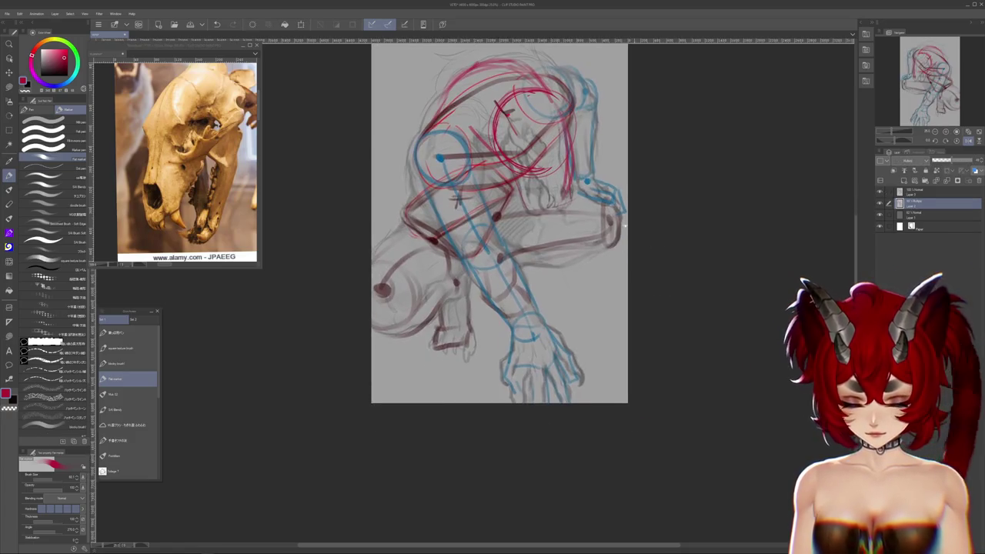
click(9, 246)
mouse_move(431, 404)
mouse_down()
mouse_move(418, 418)
mouse_move(420, 453)
mouse_up()
click(939, 190)
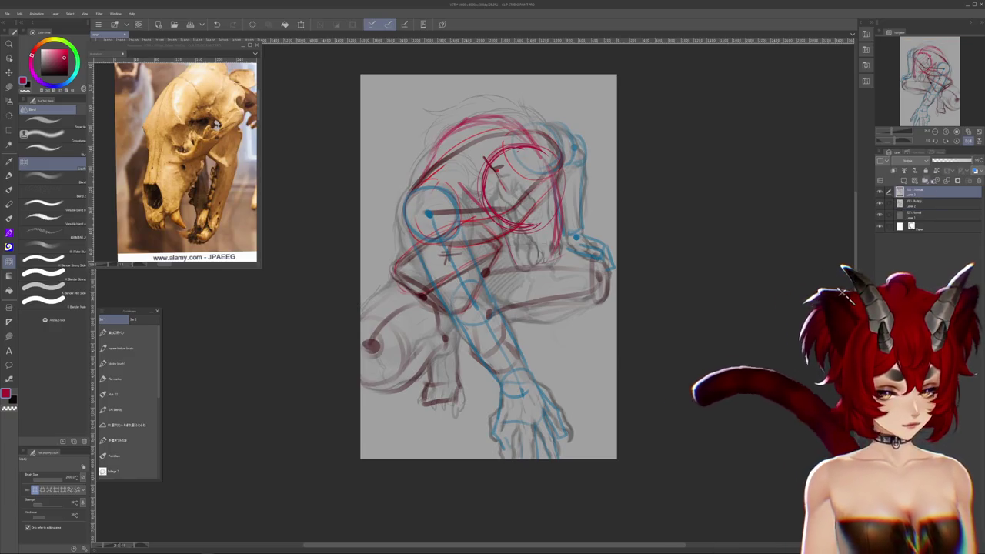
- Lower the construction layers' opacity and select the second layer for linework
drag(944, 160, 938, 160)
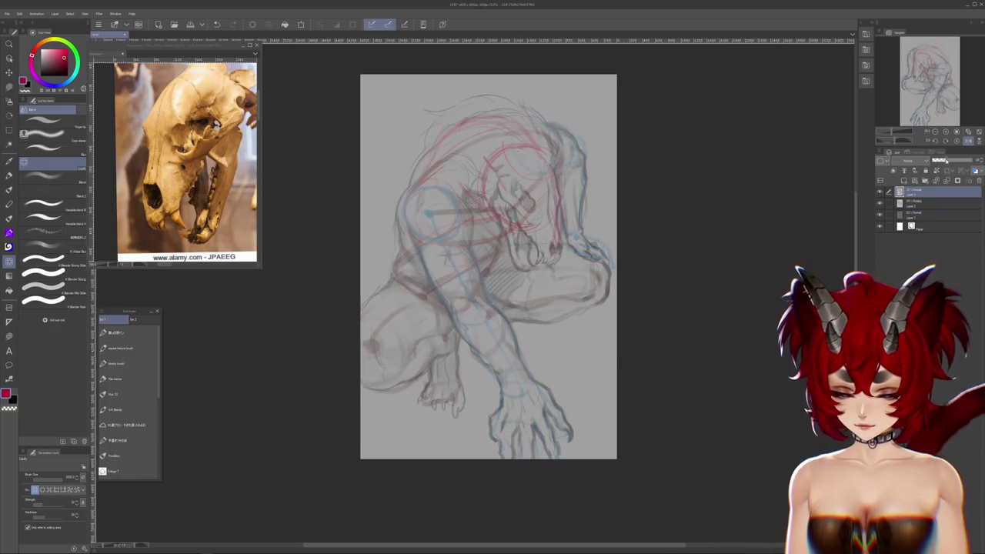
scroll(374, 257, up, 5)
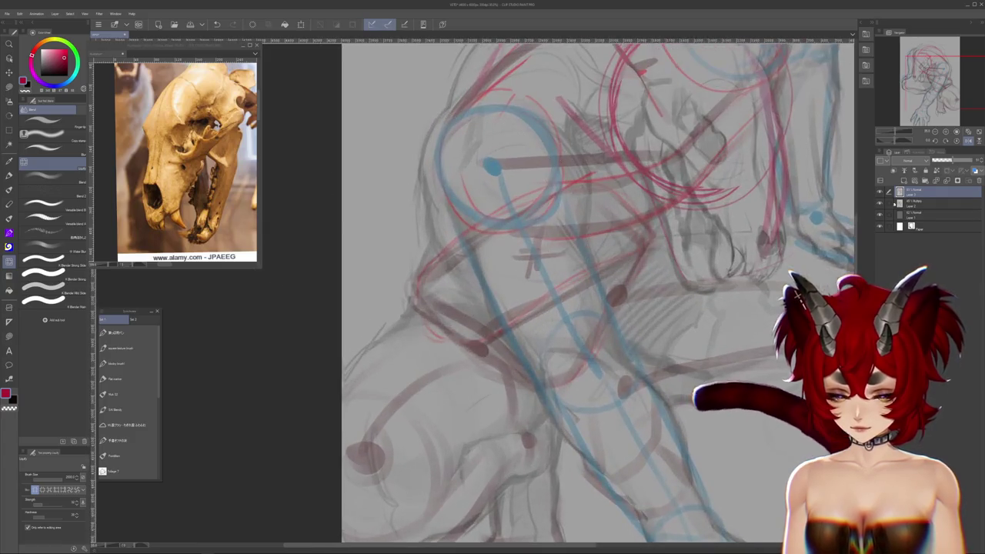
click(939, 202)
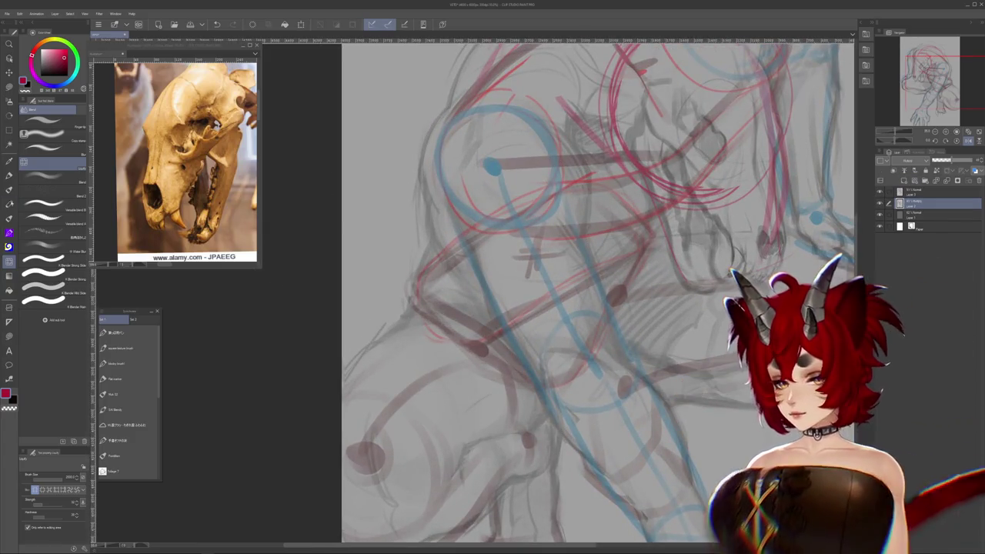
- Switch to a pen with black colour and frame the skull and shoulder for inking
click(115, 378)
key(x)
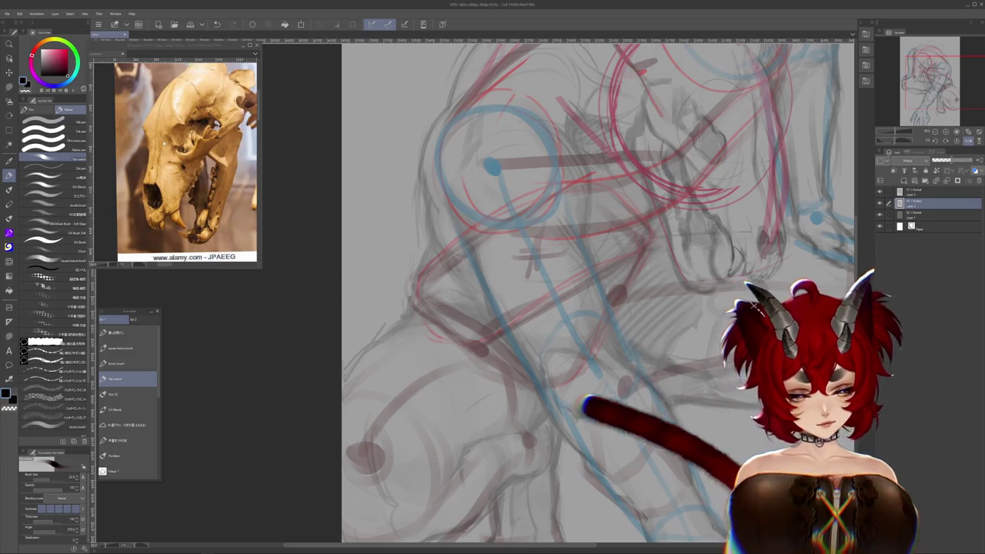
drag(539, 308, 592, 318)
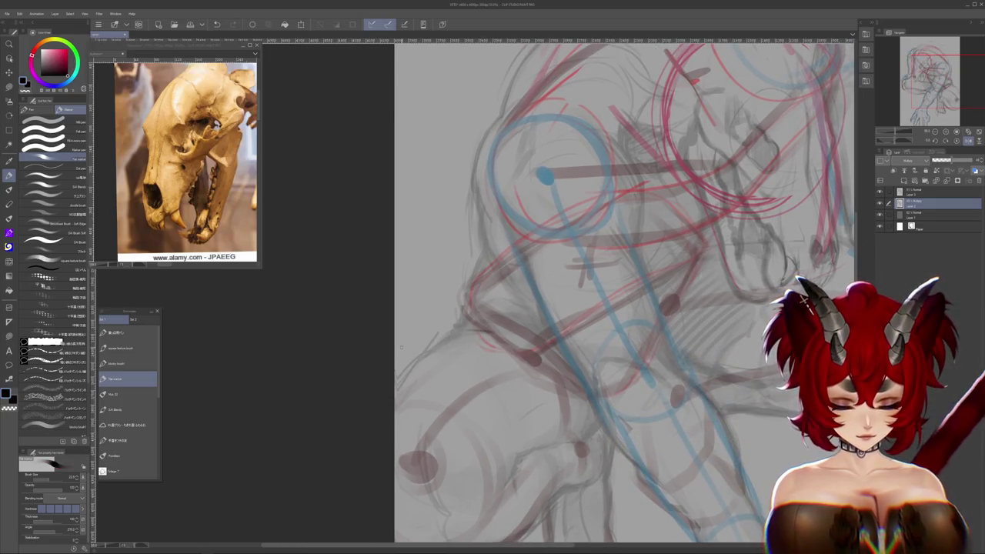
key(ctrl+a)
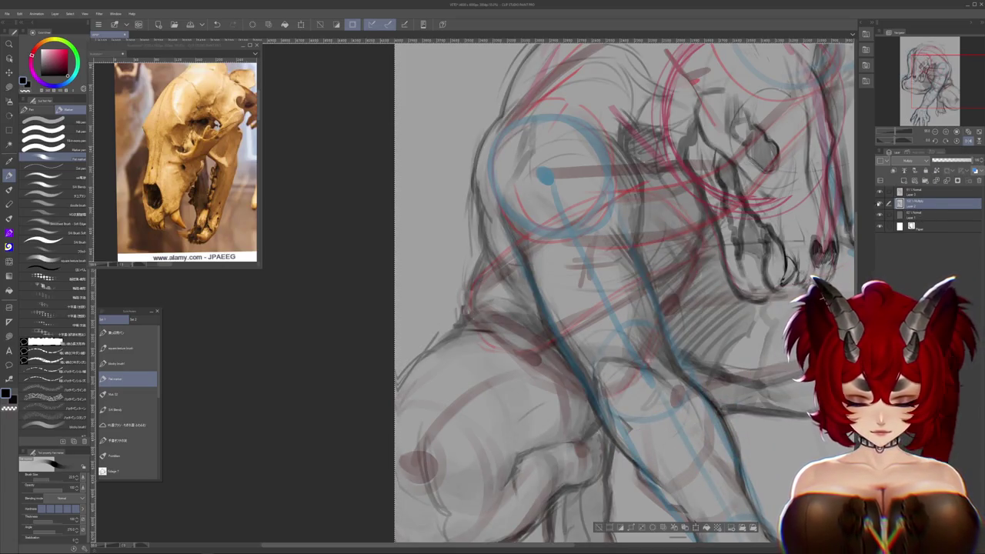
drag(748, 383, 696, 364)
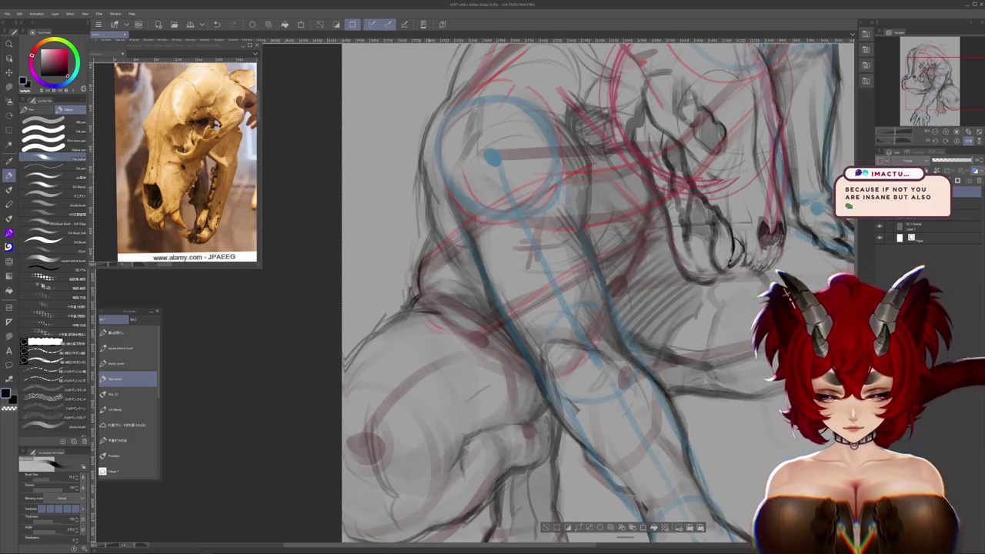
- Frame the torso and arm, then flick the dark sketch layer off and on
scroll(783, 299, up, 2)
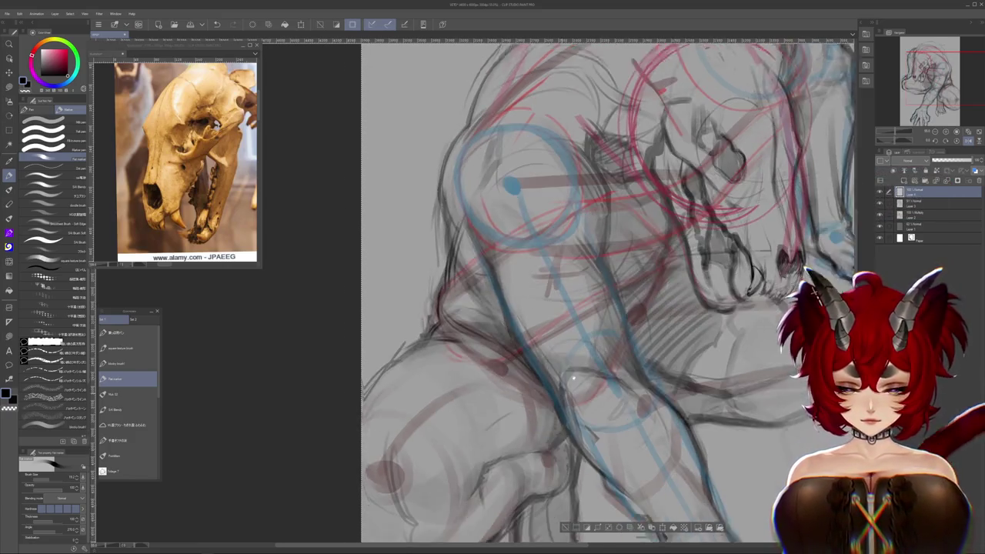
drag(539, 308, 572, 263)
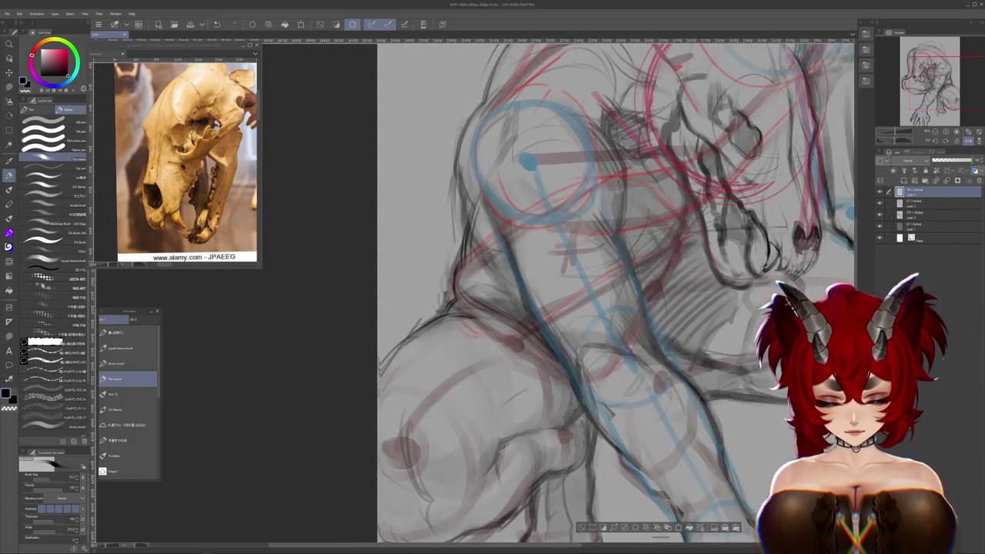
drag(615, 308, 592, 219)
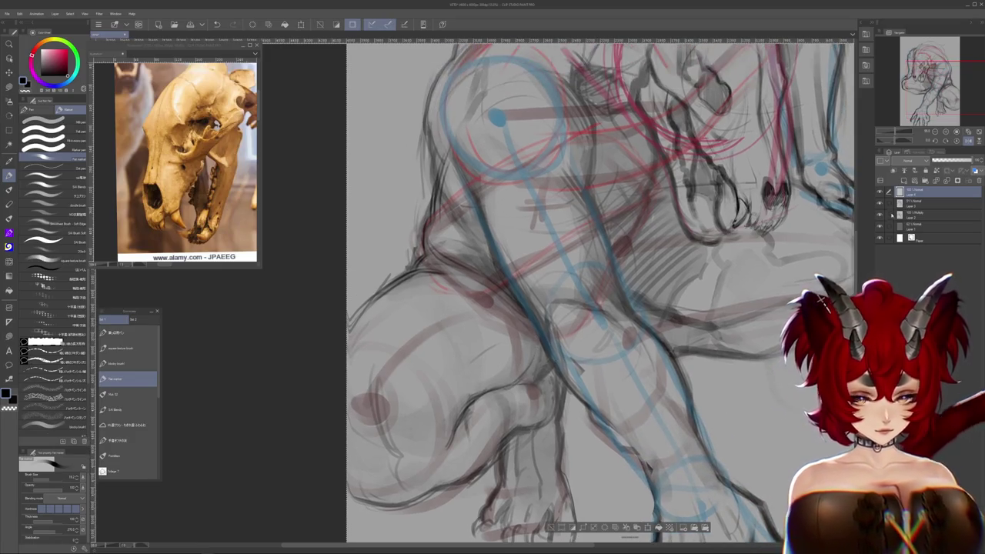
click(880, 214)
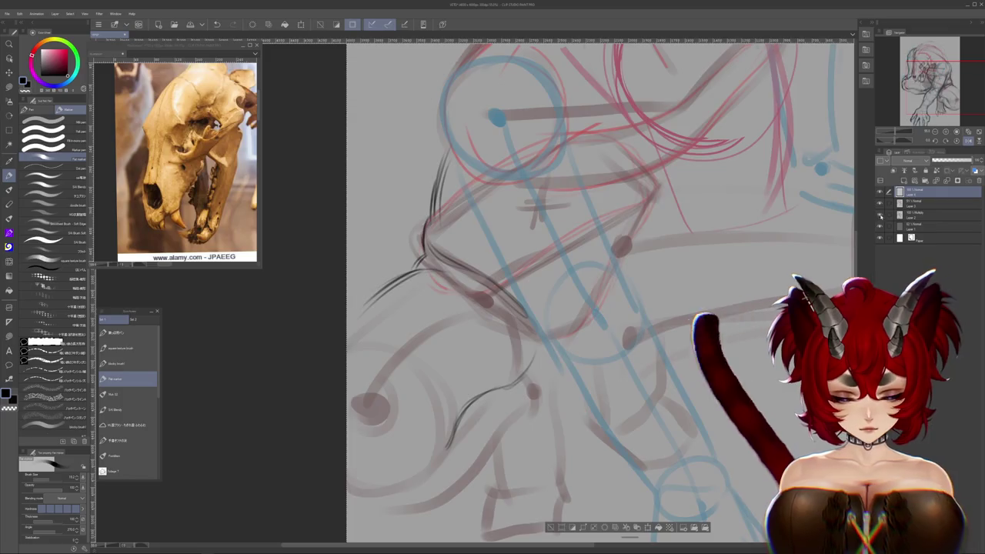
click(880, 213)
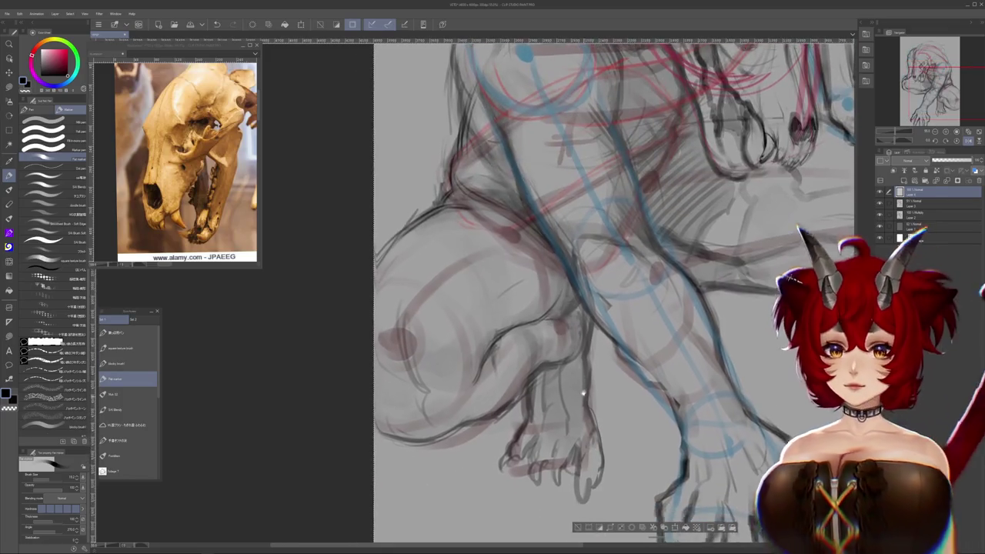
- Frame the lower legs and feet, then toggle the sketch layer and leave it hidden
drag(597, 390, 597, 362)
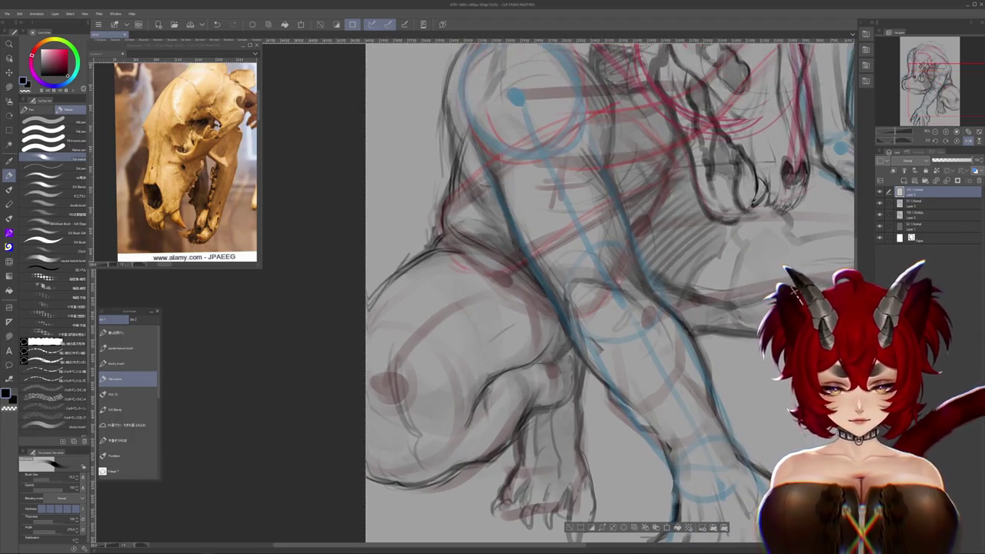
click(880, 223)
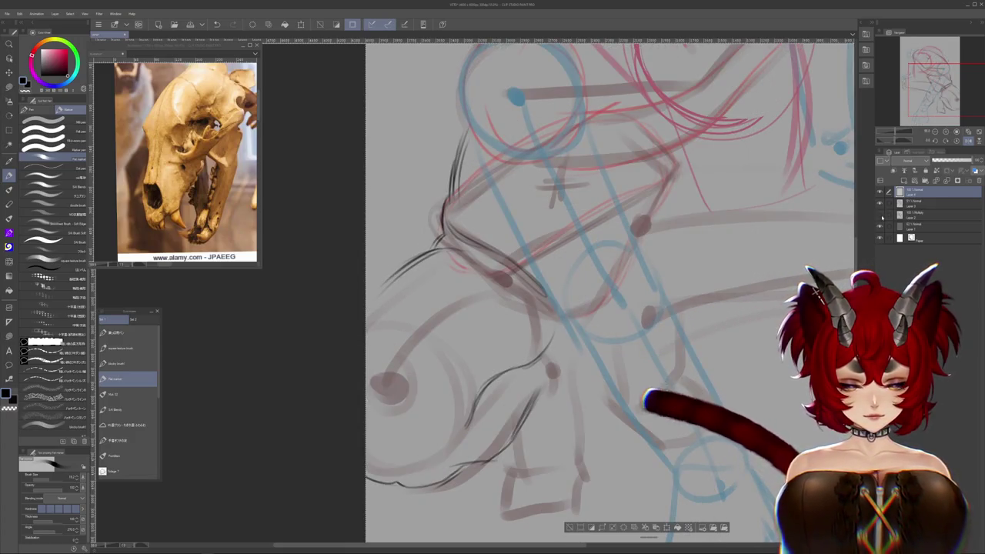
click(880, 223)
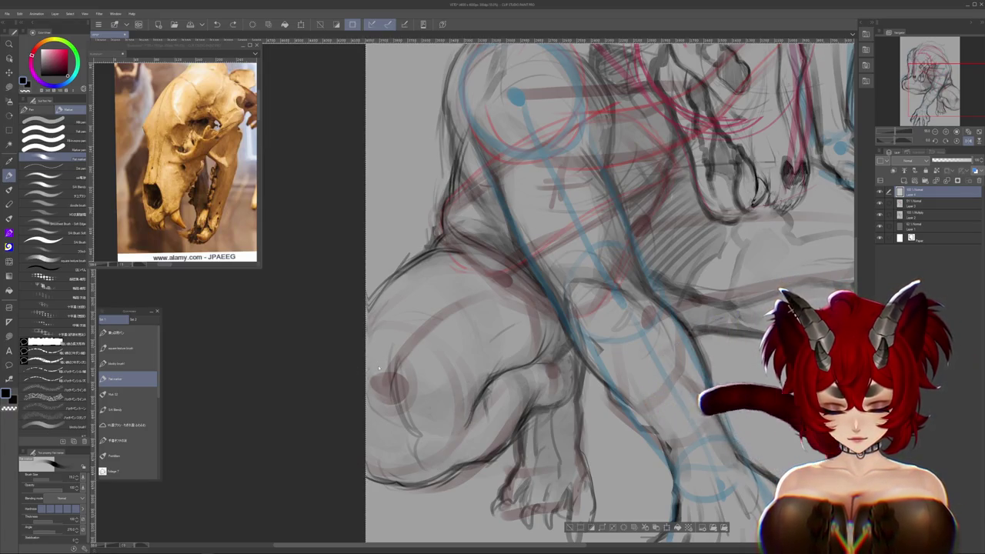
click(880, 213)
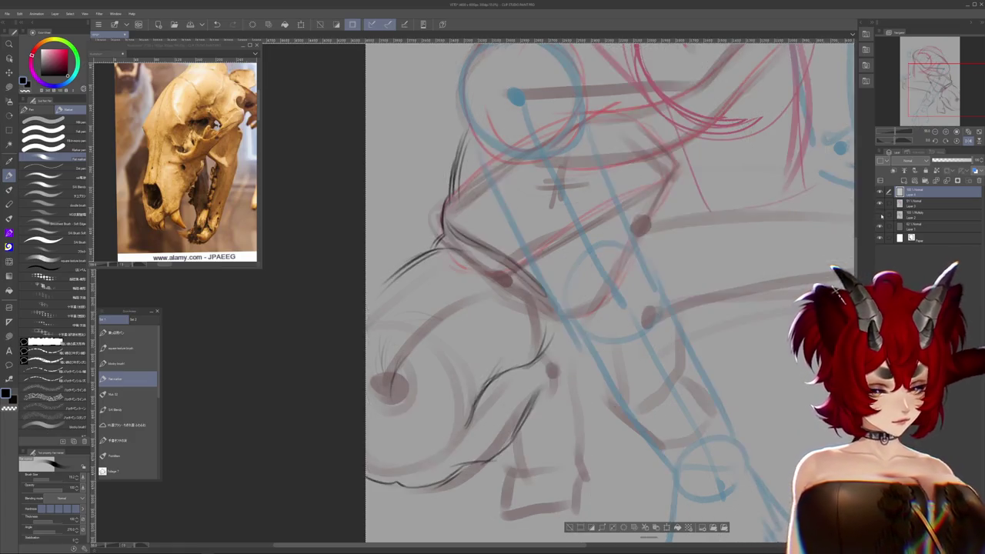
- Flick the dark sketch layer's visibility repeatedly to compare it with the construction
click(881, 218)
click(881, 228)
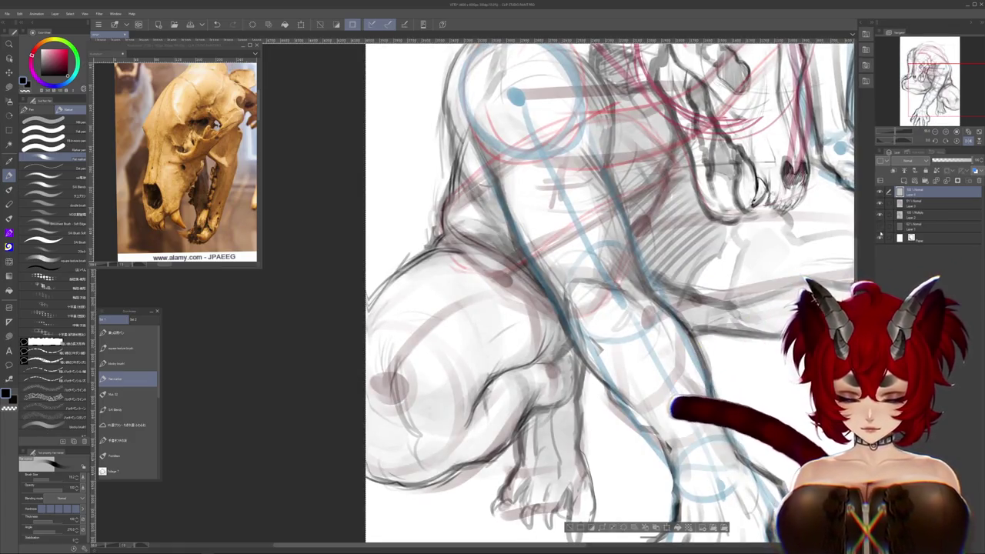
click(881, 228)
click(880, 227)
click(880, 227)
click(879, 224)
click(879, 223)
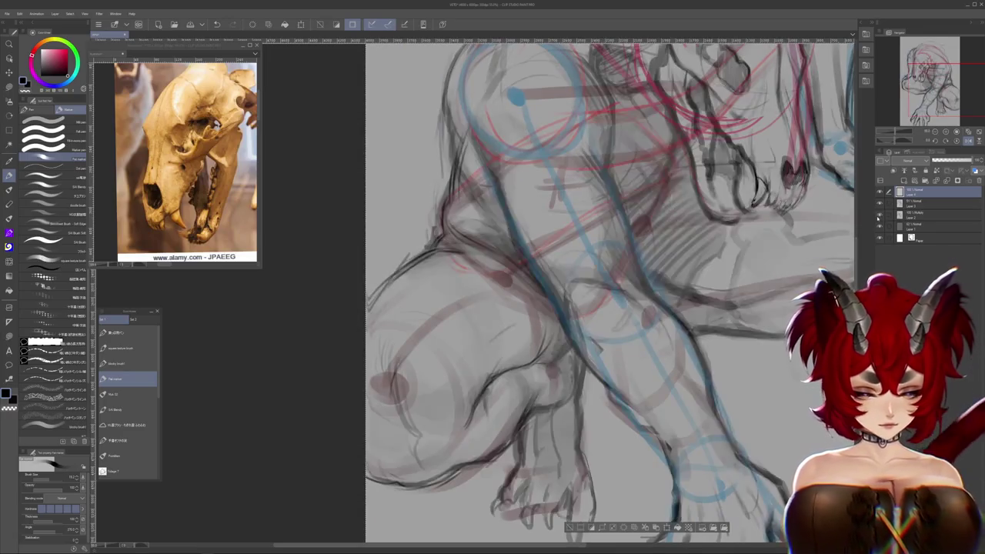
click(879, 223)
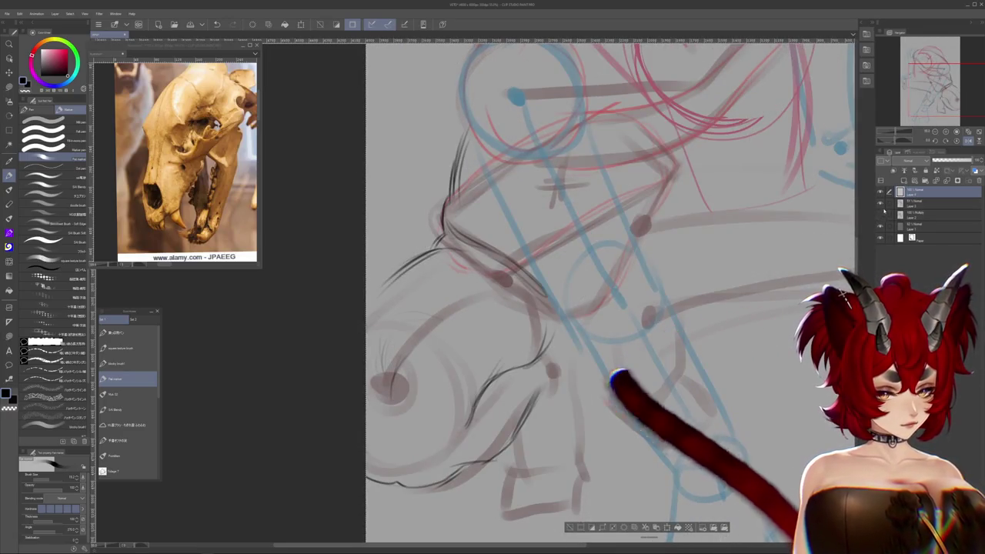
click(879, 224)
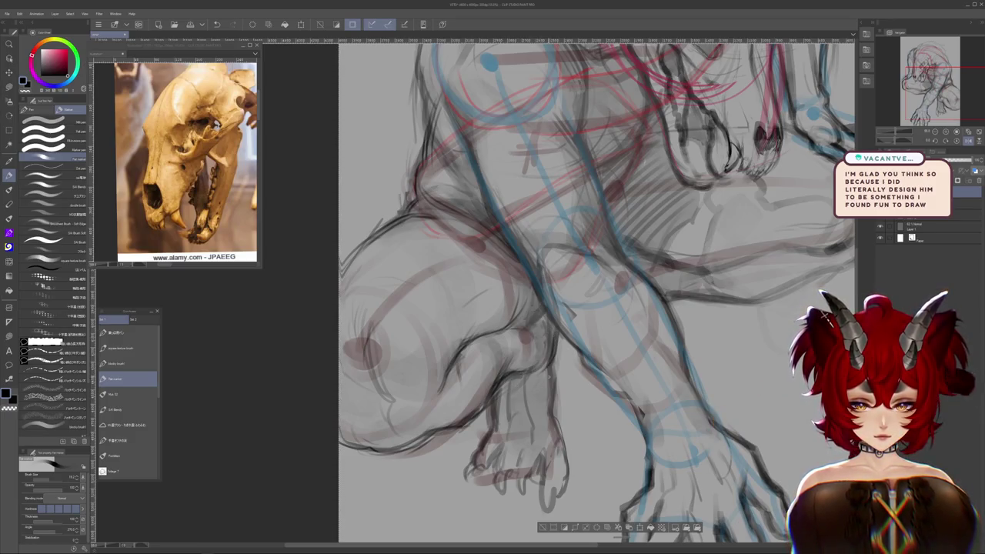
click(880, 223)
click(880, 224)
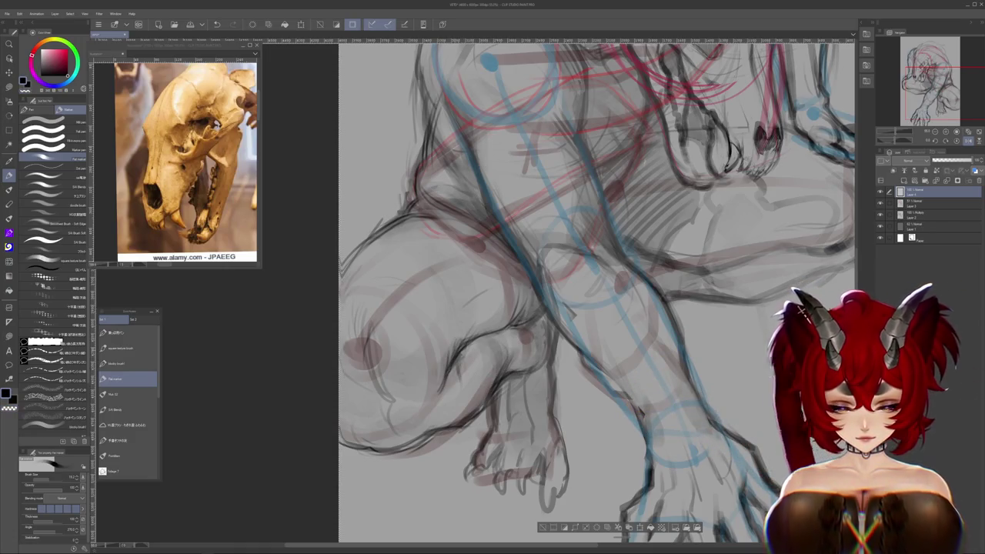
- Frame the bent leg and compare it with and without the dark linework
drag(585, 307, 639, 291)
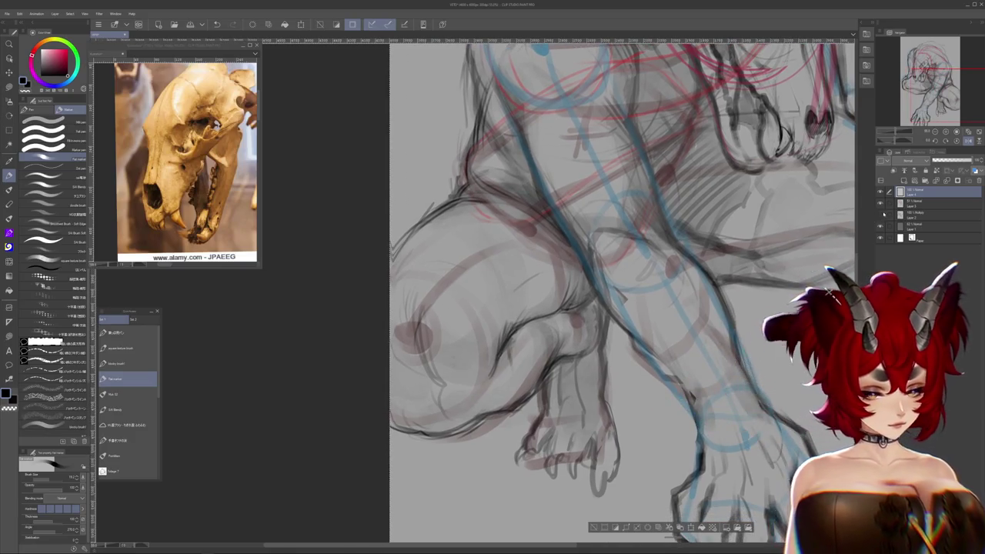
click(881, 217)
click(881, 216)
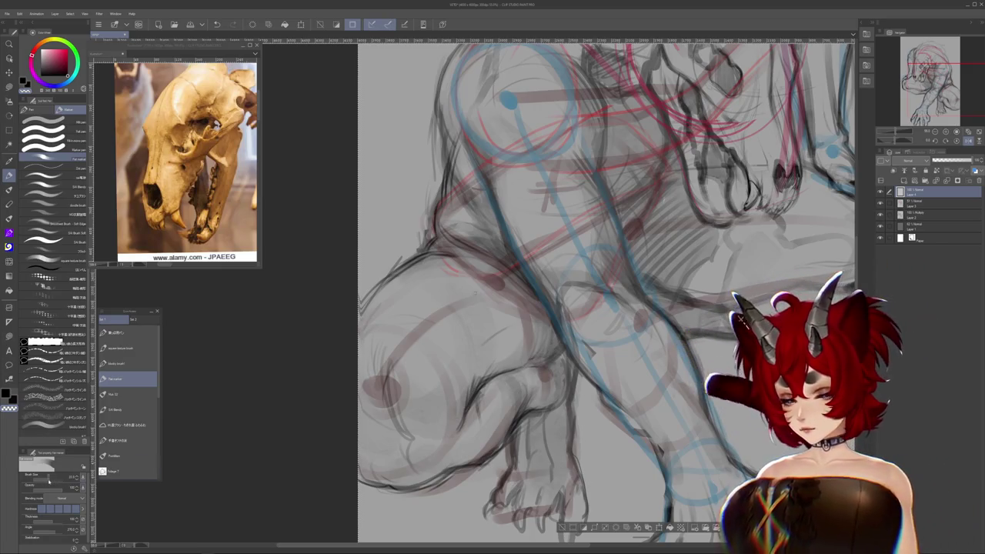
scroll(599, 293, up, 1)
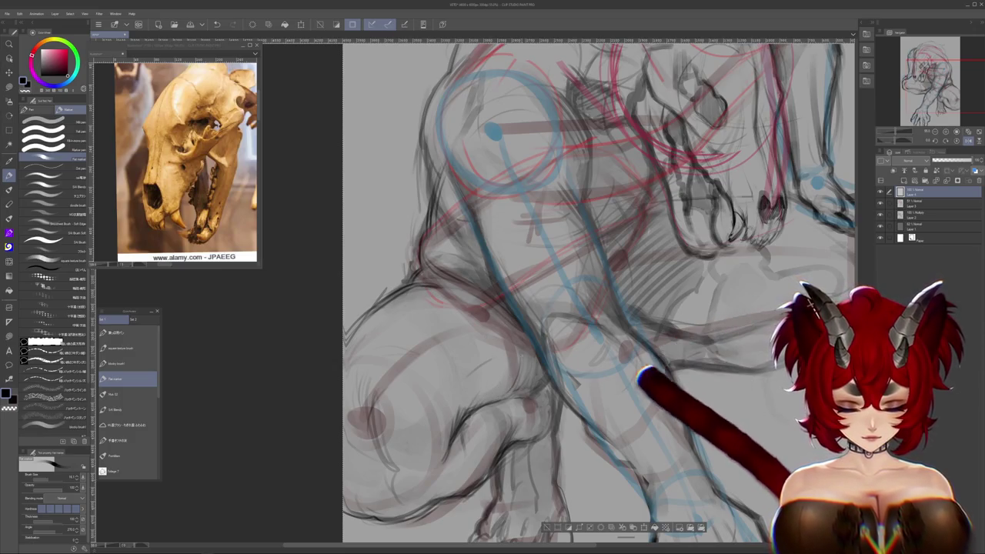
scroll(554, 387, down, 1)
scroll(554, 387, down, 1)
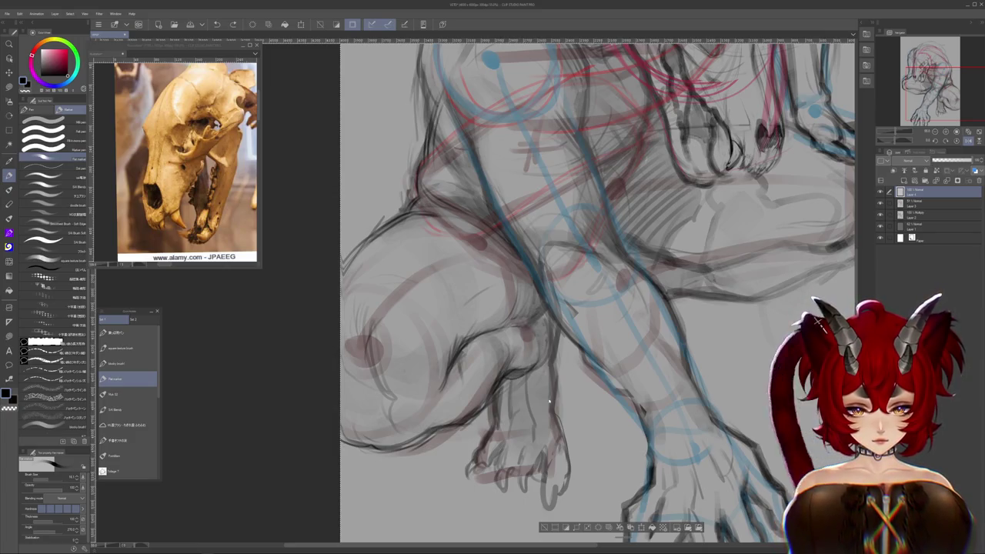
scroll(550, 401, up, 2)
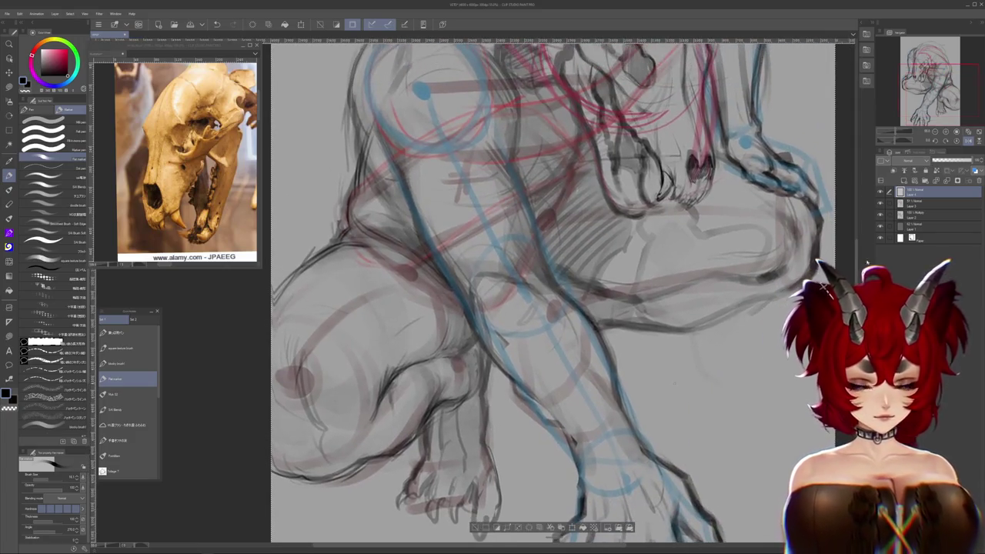
click(880, 213)
click(881, 213)
click(881, 213)
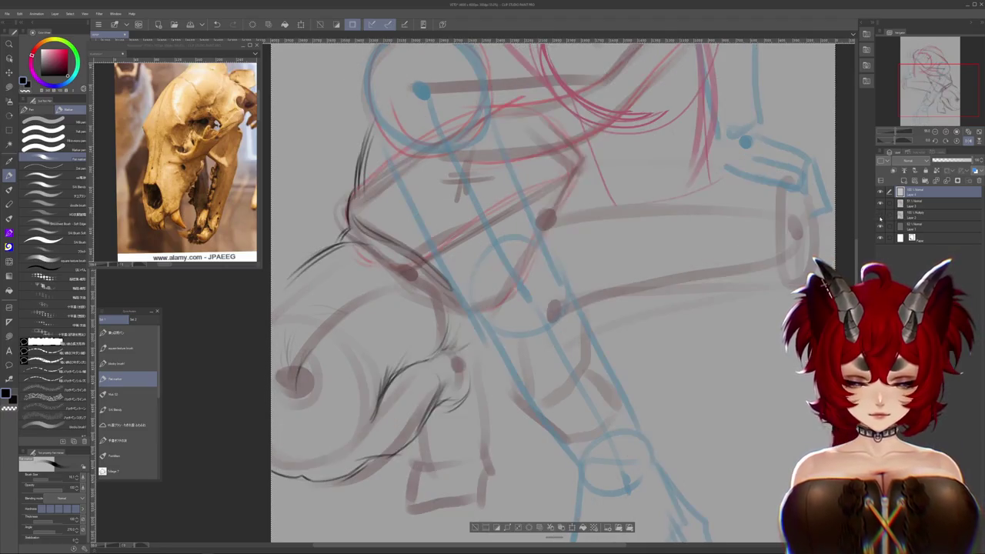
click(880, 219)
- Zoom in and toggle the sketch and grey background layers, ending with both shown
scroll(554, 293, up, 2)
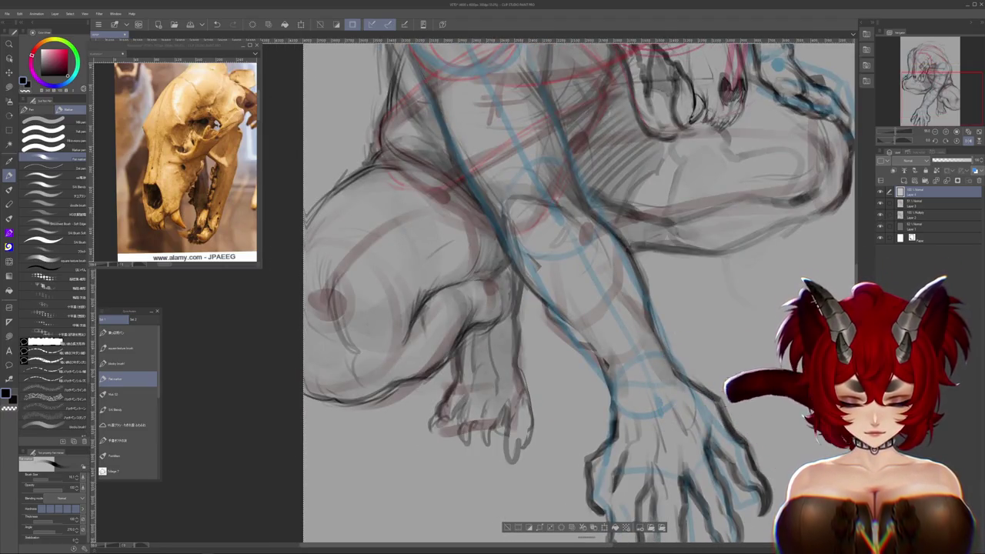
scroll(658, 363, up, 2)
scroll(659, 363, up, 2)
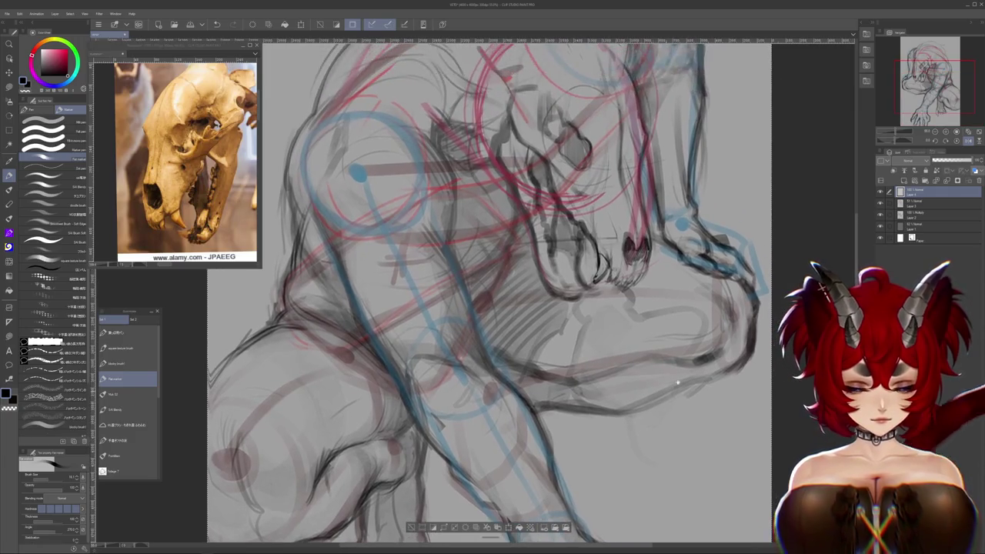
click(882, 219)
click(882, 219)
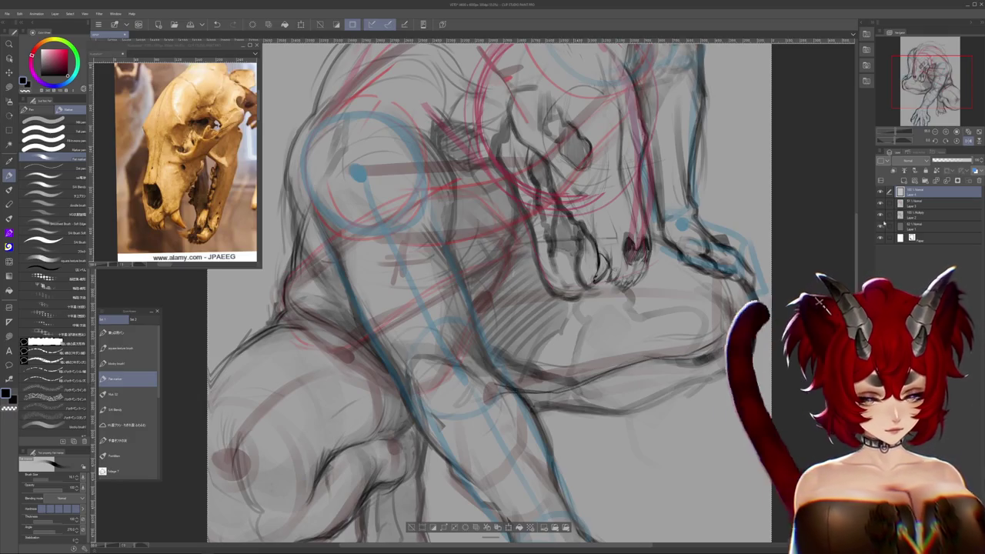
click(880, 213)
click(879, 222)
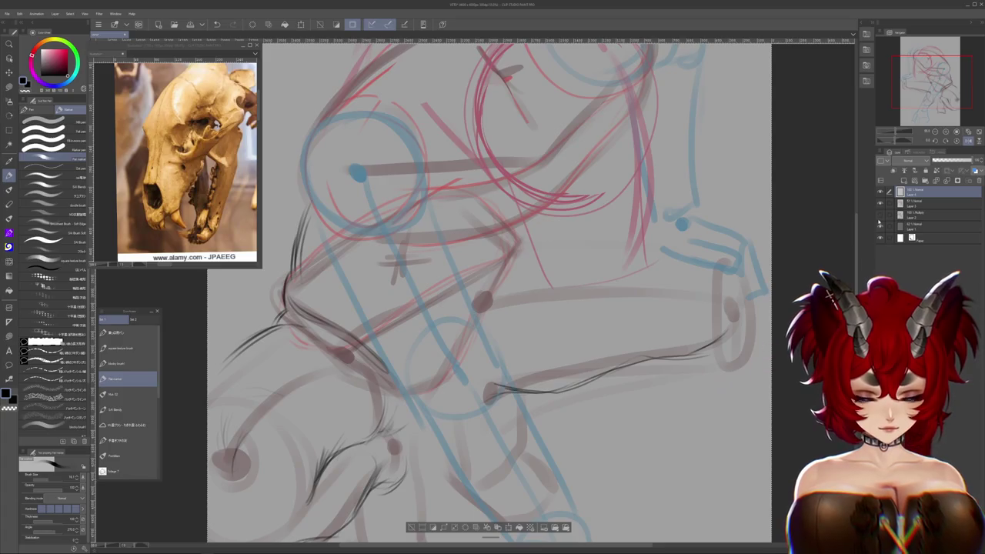
click(880, 213)
click(880, 213)
click(880, 222)
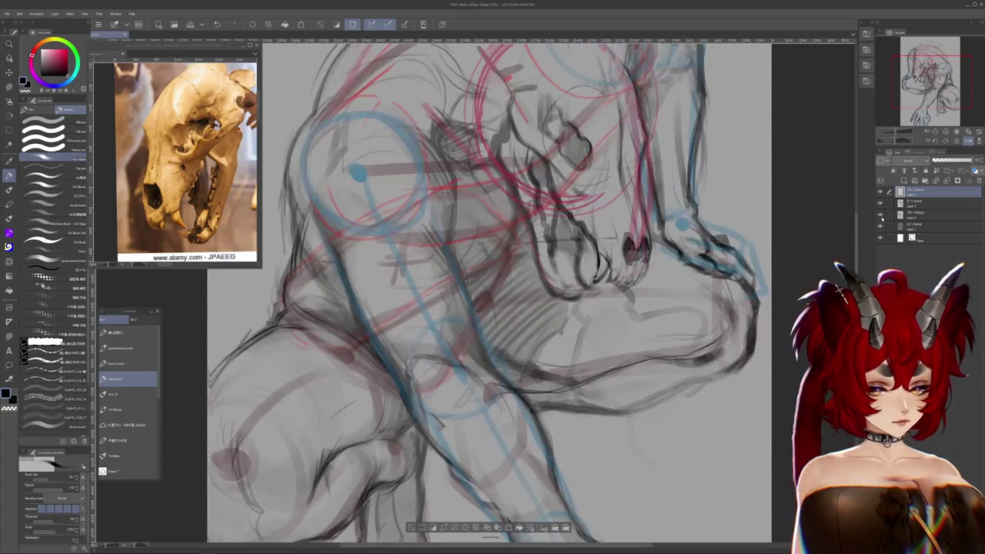
click(880, 222)
click(880, 222)
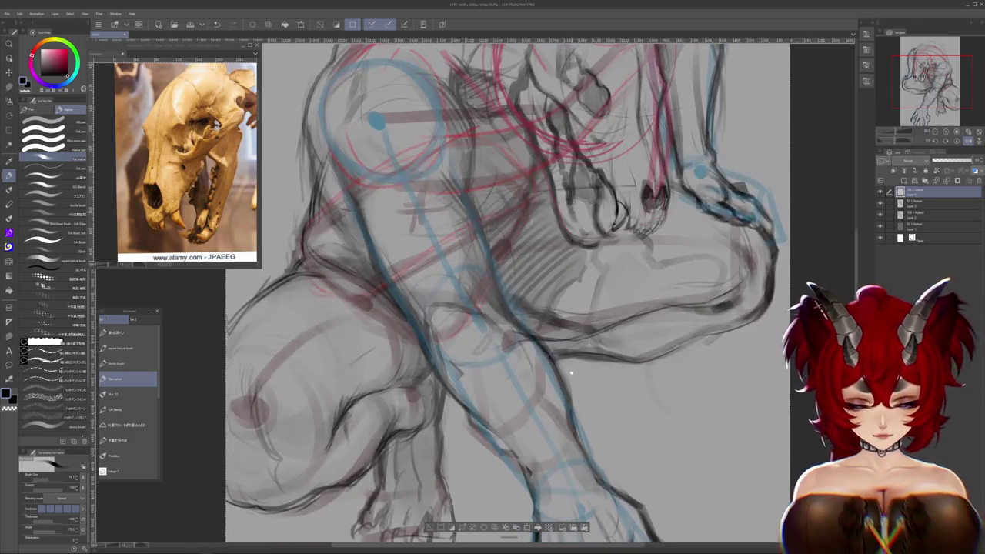
- Pan over the head, torso and lower legs, undoing back to visible dark linework
drag(492, 293, 511, 237)
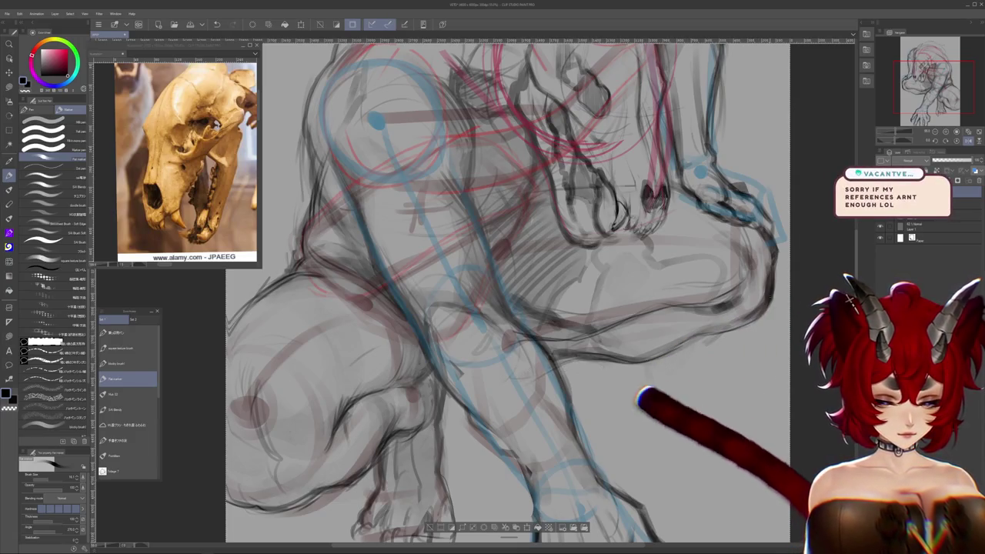
mouse_move(492, 292)
mouse_down()
mouse_move(469, 330)
mouse_move(464, 398)
mouse_up()
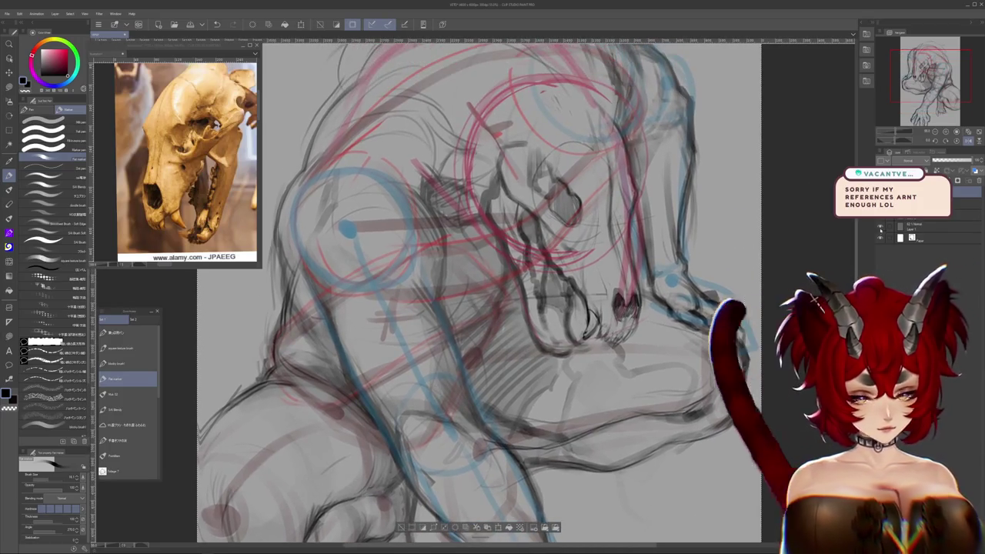
key(ctrl+z)
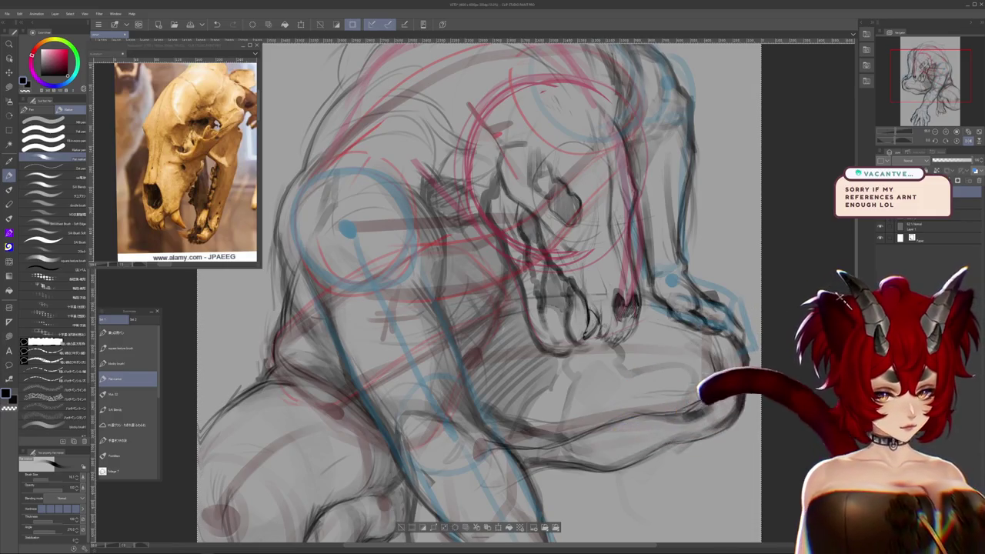
key(ctrl+y)
key(ctrl+z)
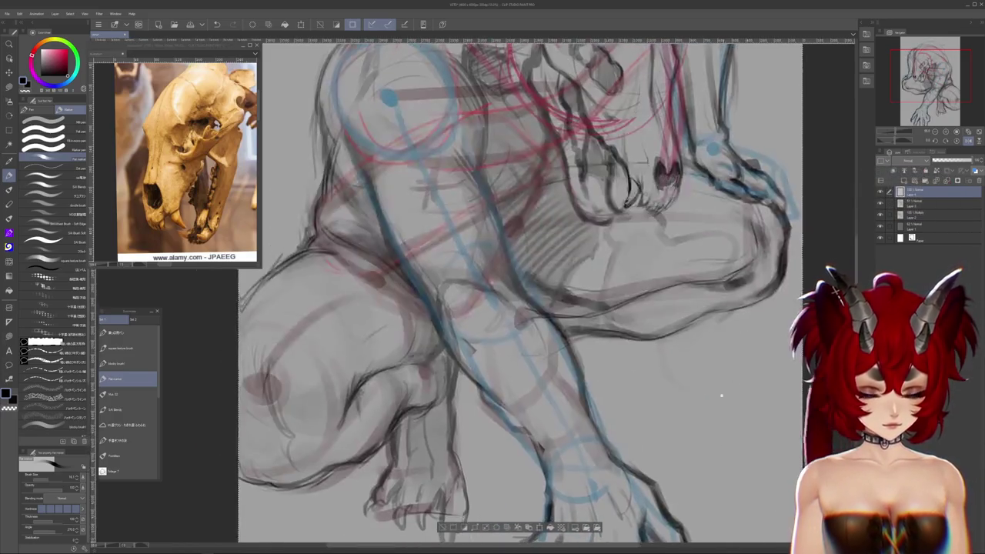
drag(835, 289, 830, 297)
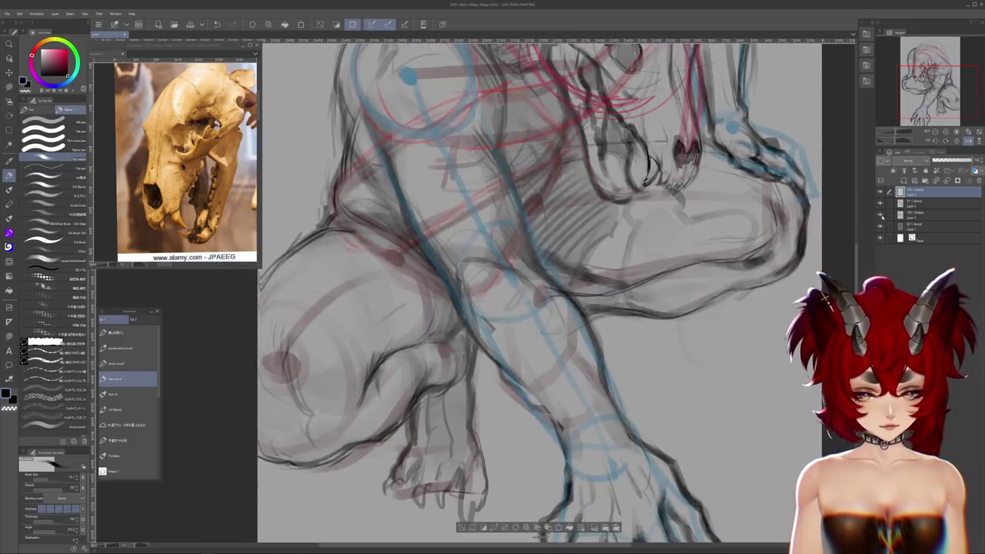
click(880, 216)
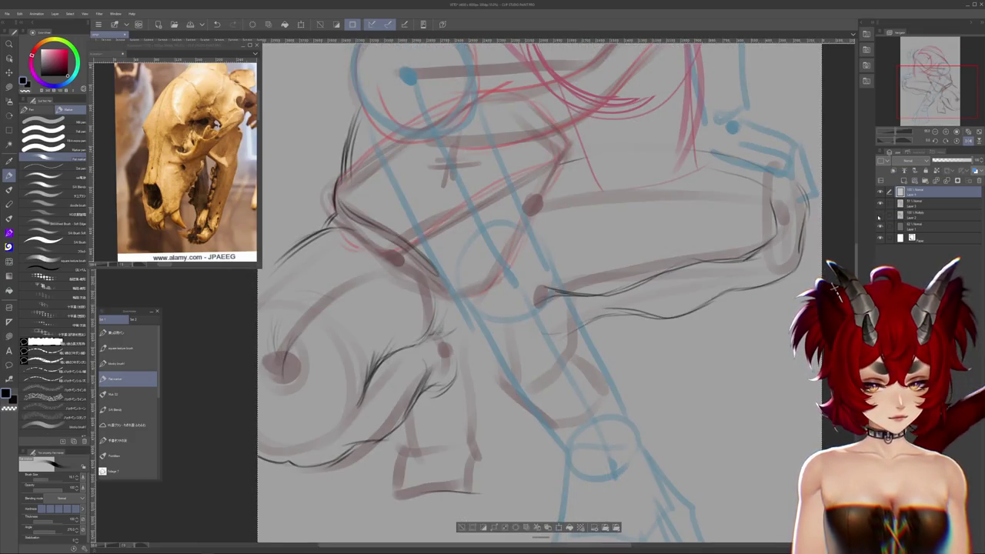
click(880, 217)
click(880, 217)
click(880, 217)
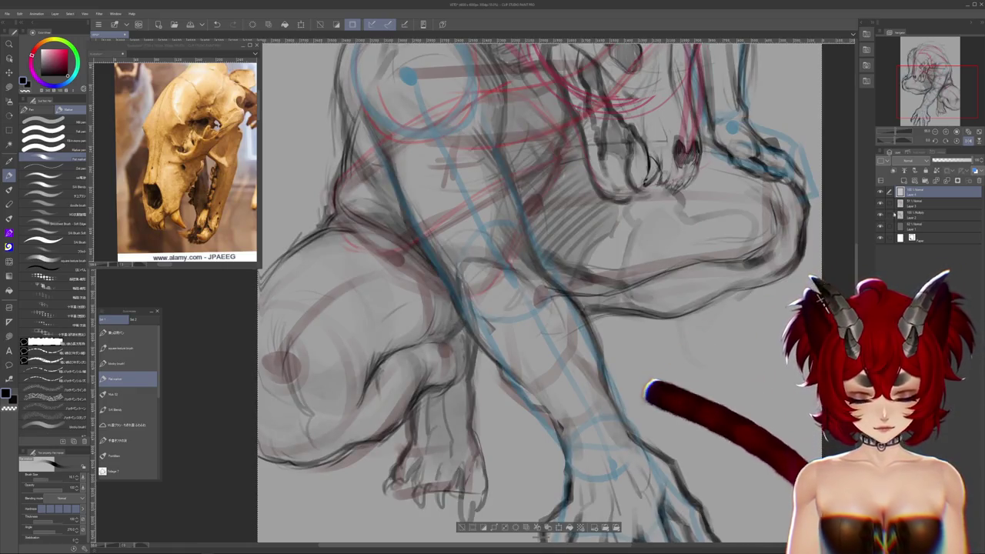
click(913, 204)
click(916, 191)
drag(836, 308, 874, 251)
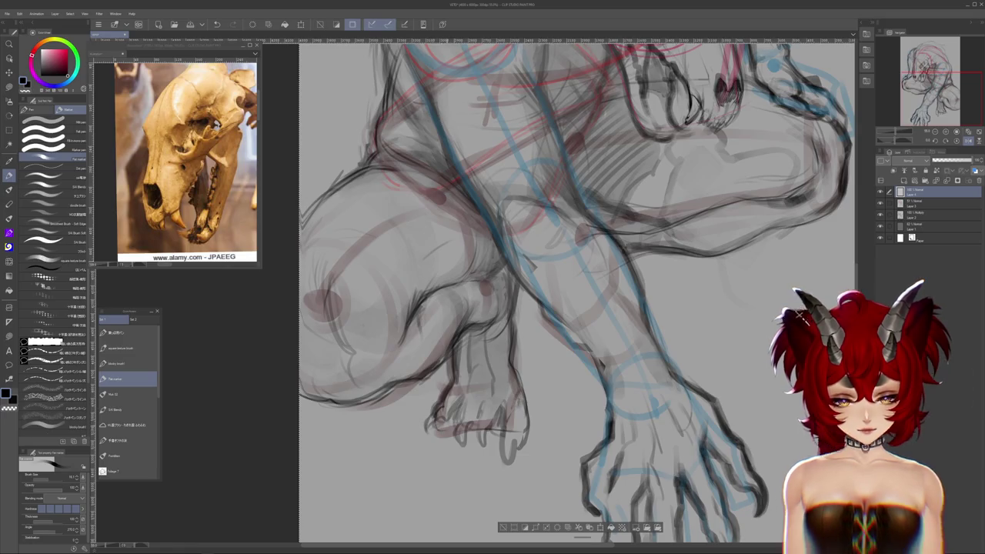
click(881, 204)
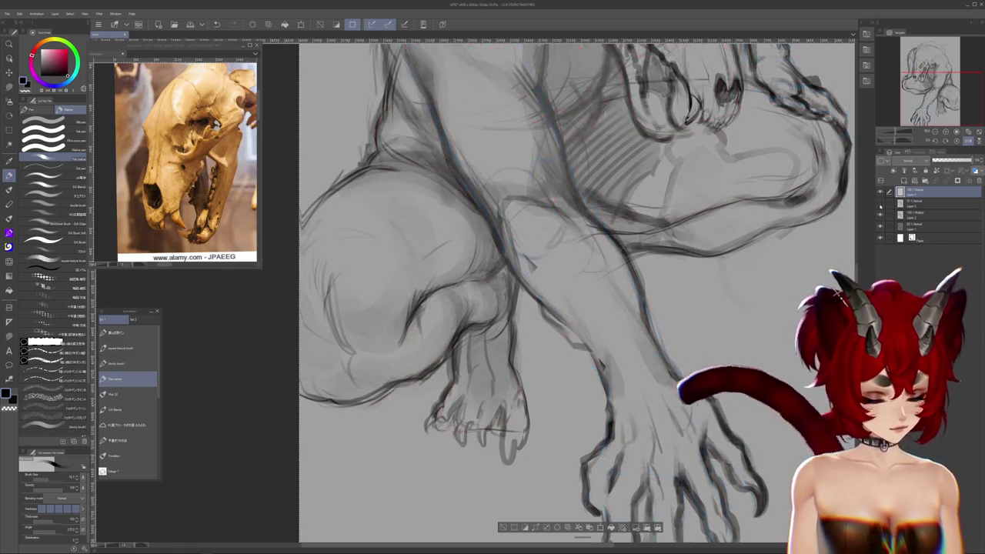
click(881, 205)
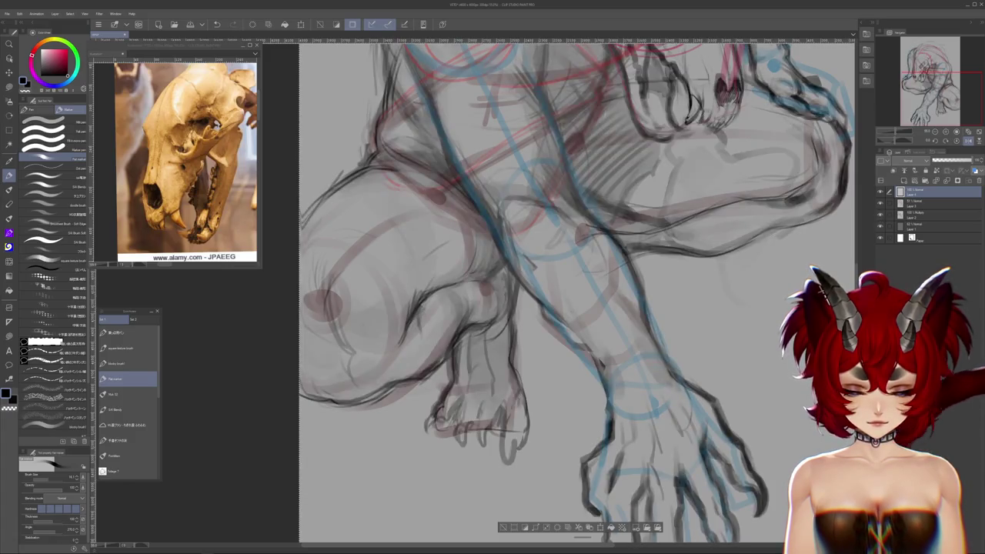
scroll(577, 291, up, 2)
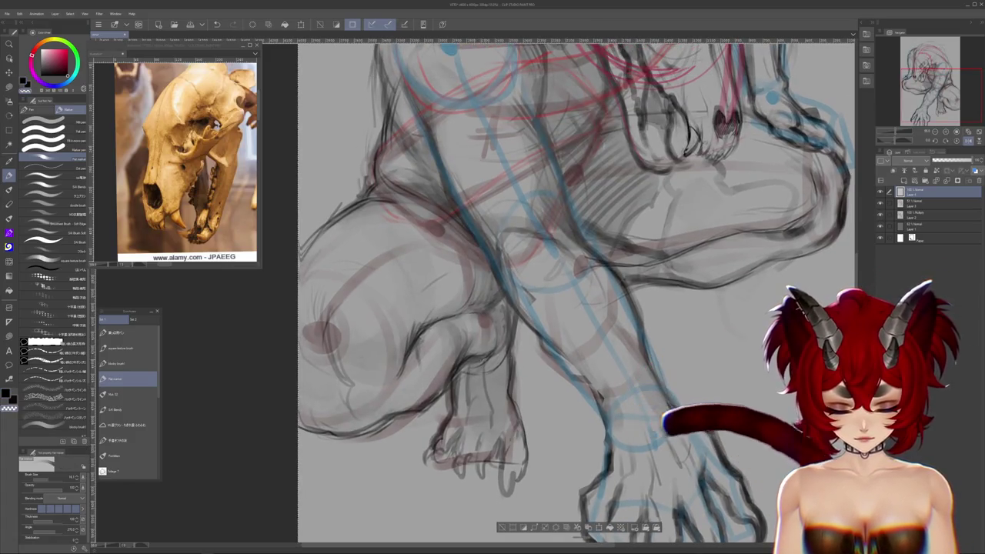
scroll(587, 414, up, 5)
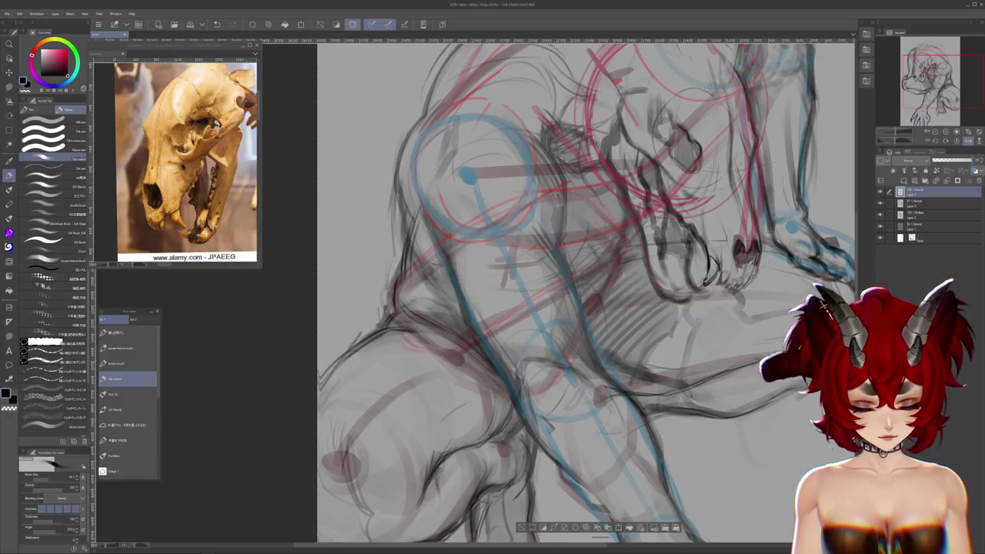
scroll(585, 292, down, 3)
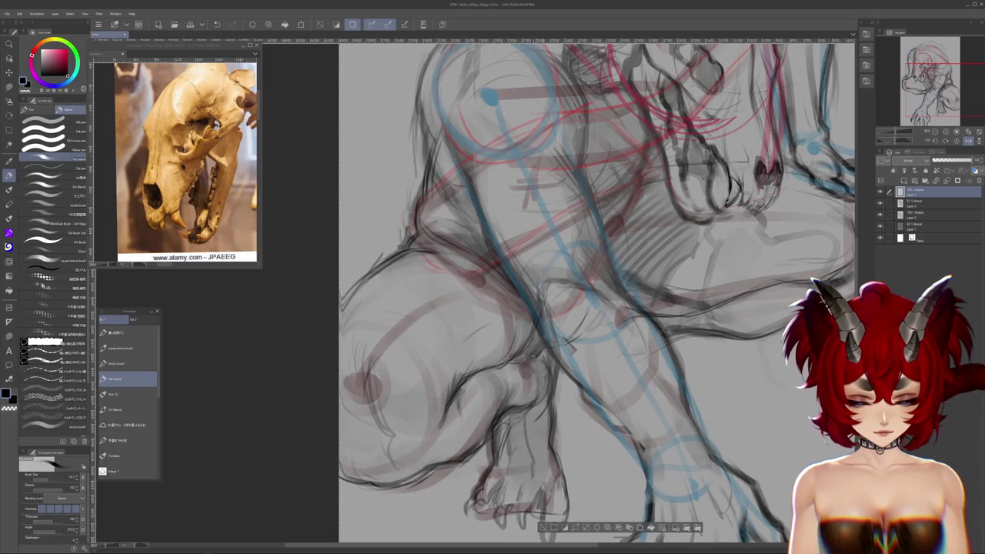
click(882, 215)
click(882, 216)
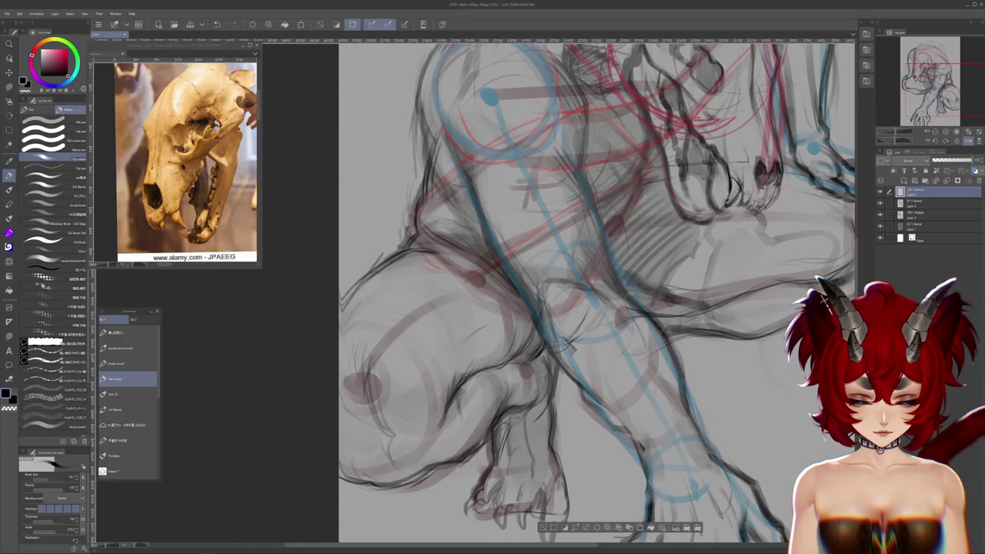
scroll(585, 293, up, 2)
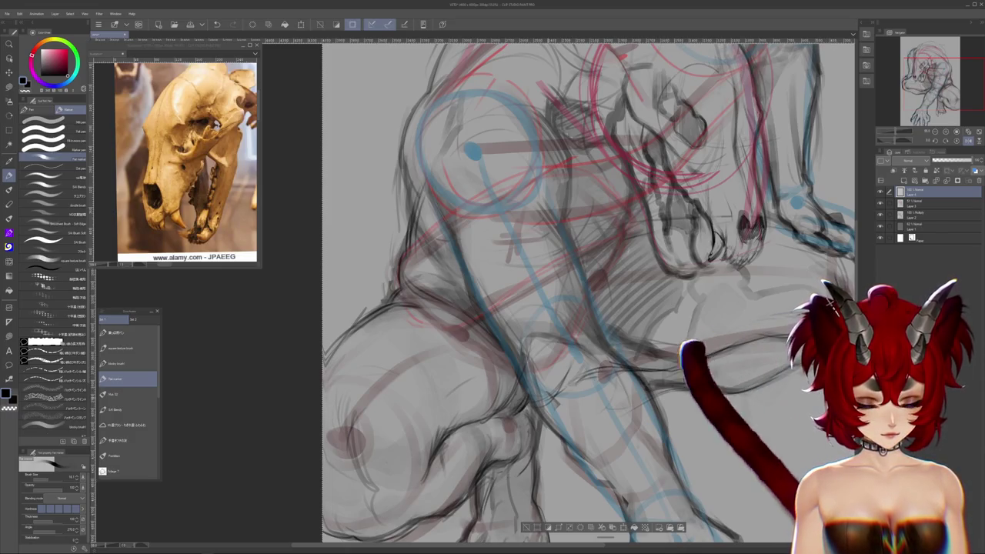
click(880, 215)
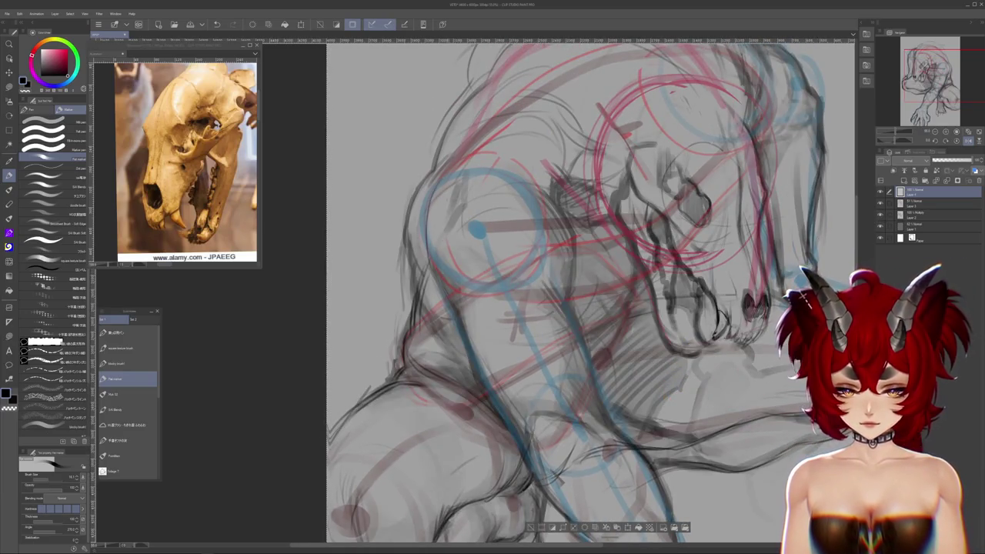
scroll(590, 292, down, 3)
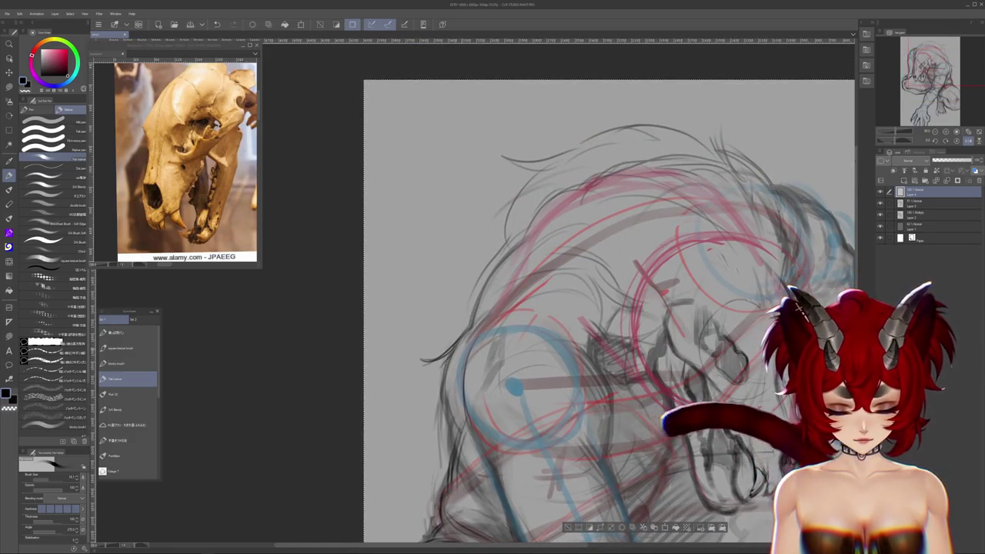
- Add a short stroke on the left contour, then toggle linework and construction layers to compare
drag(461, 348, 421, 361)
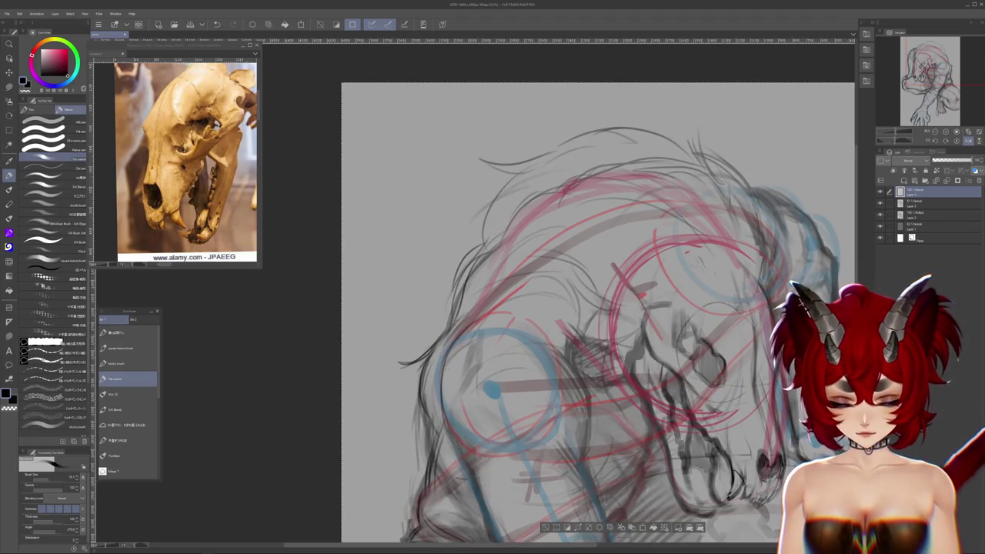
click(882, 226)
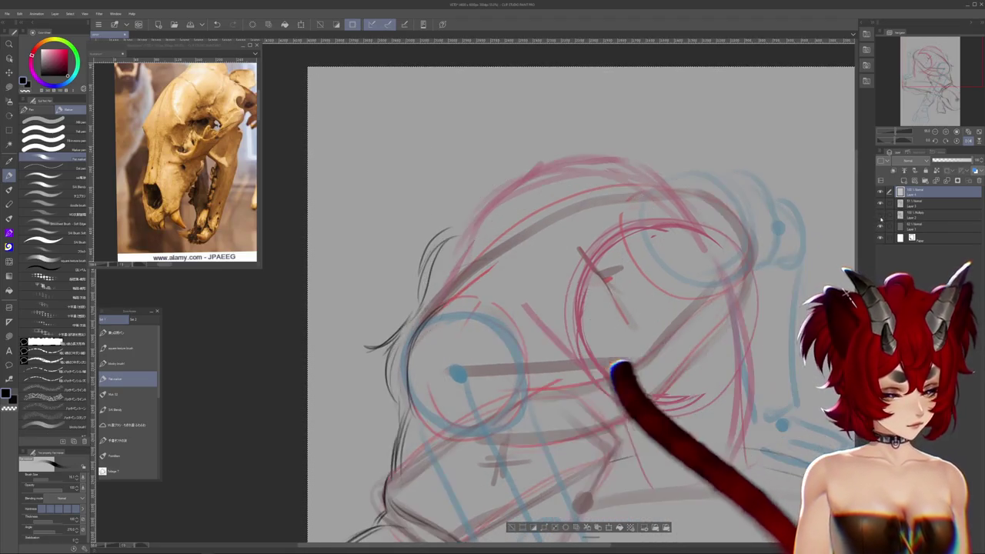
click(882, 226)
click(881, 224)
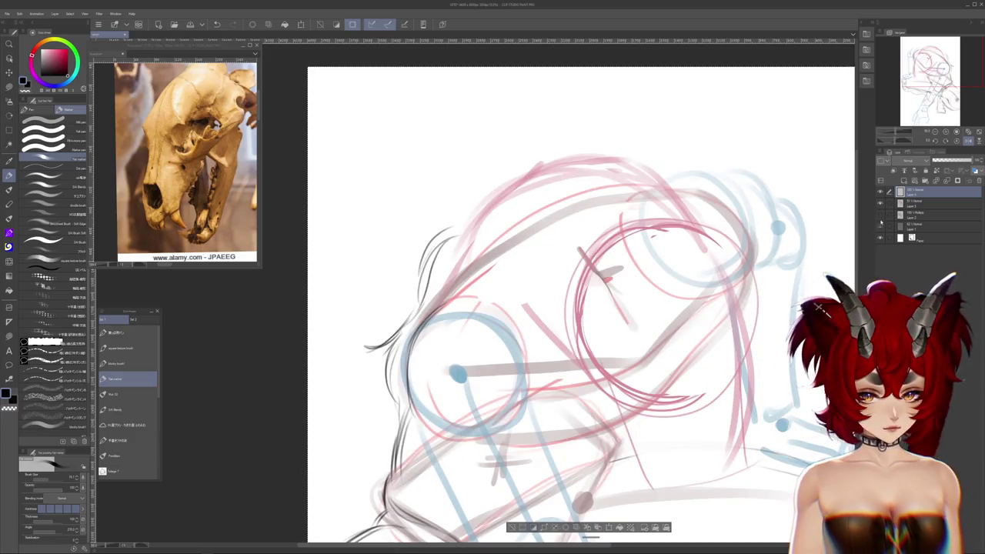
click(882, 223)
click(882, 223)
click(881, 223)
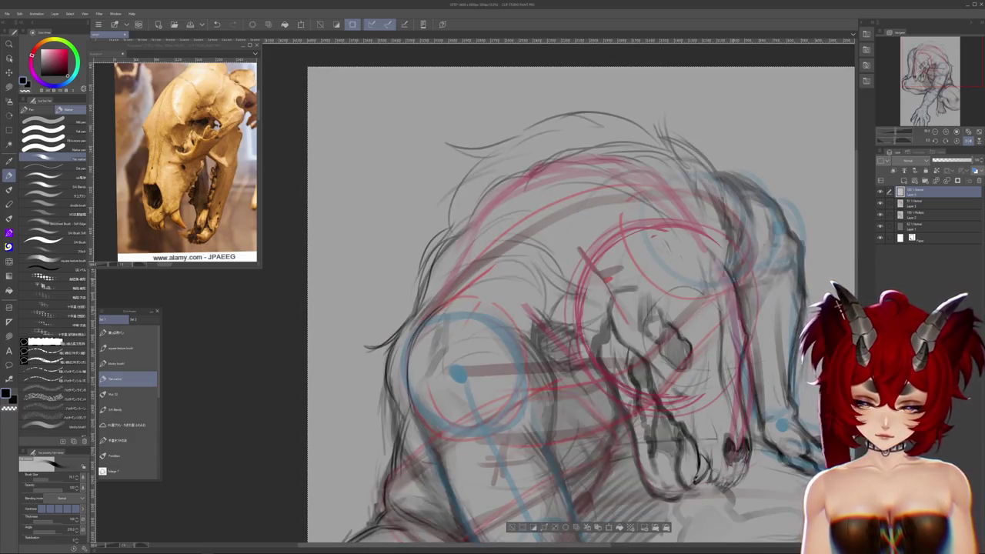
click(882, 211)
click(882, 202)
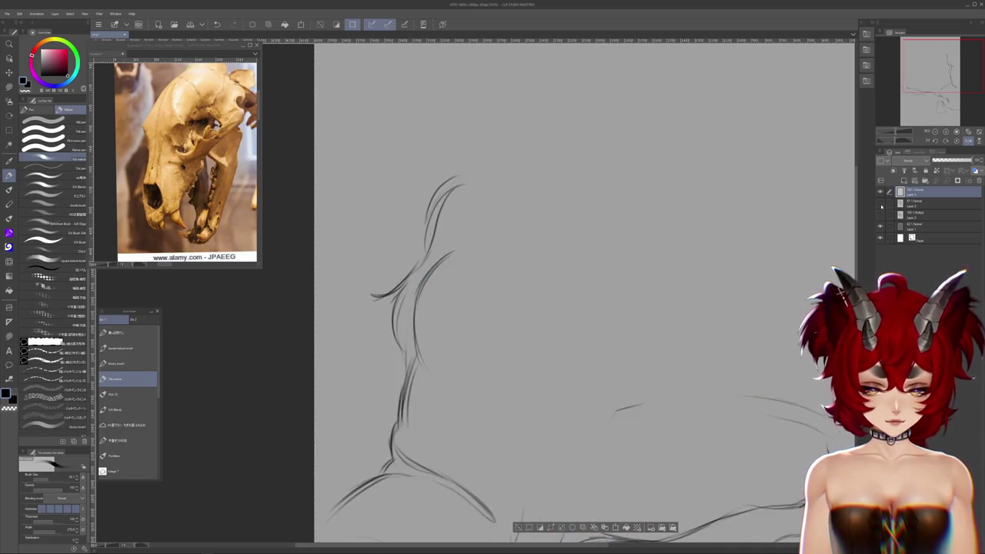
click(881, 204)
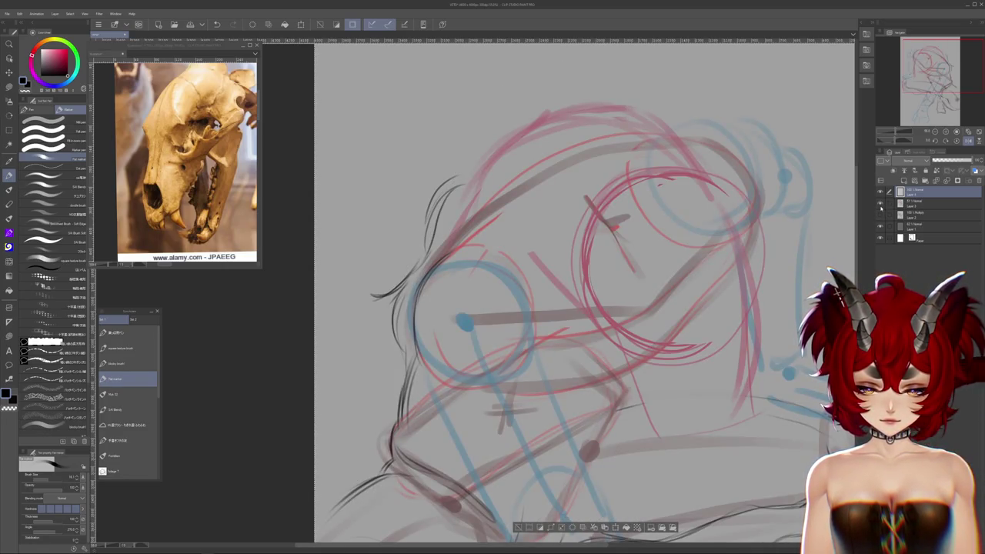
click(881, 213)
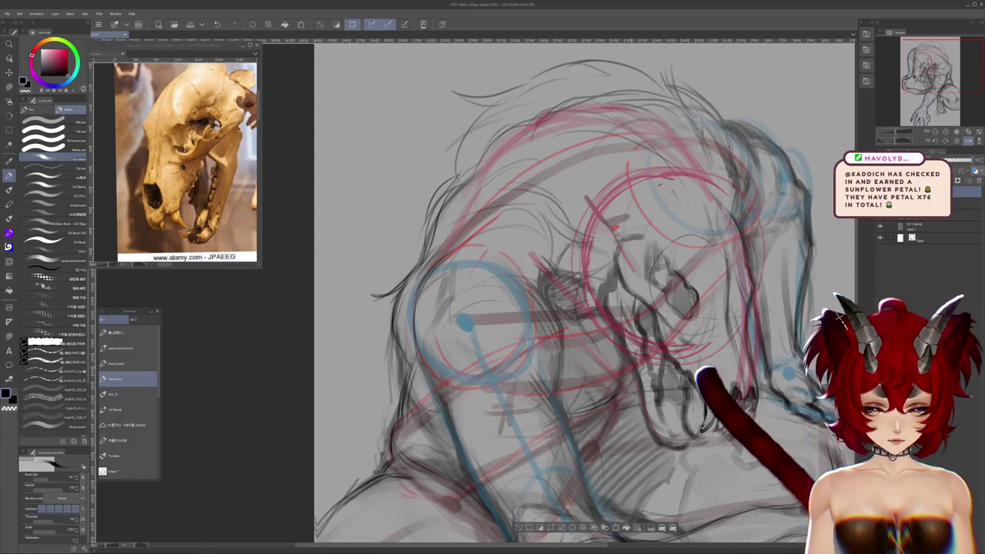
- Frame the skull and hide the dark linework layer with a keyboard shortcut
drag(582, 406, 590, 365)
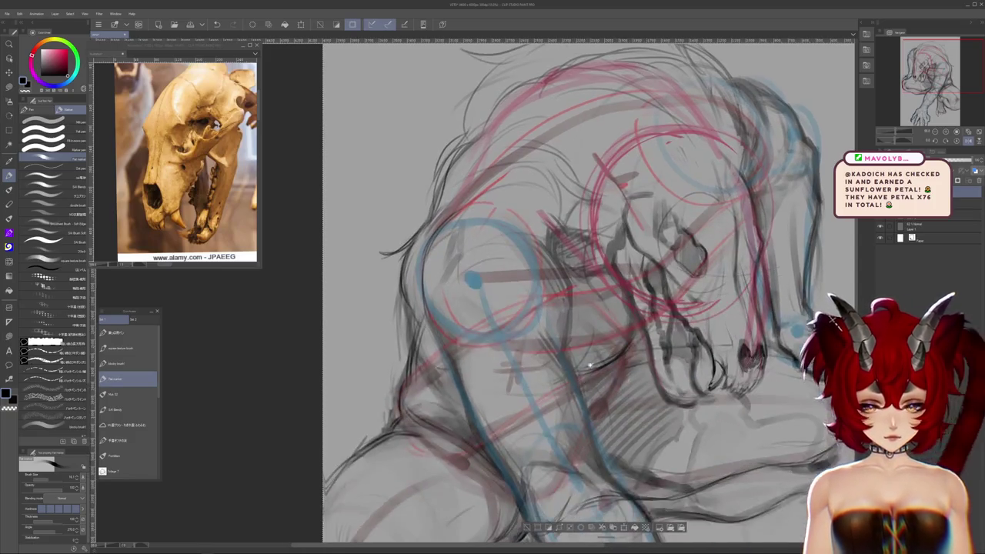
drag(533, 261, 523, 264)
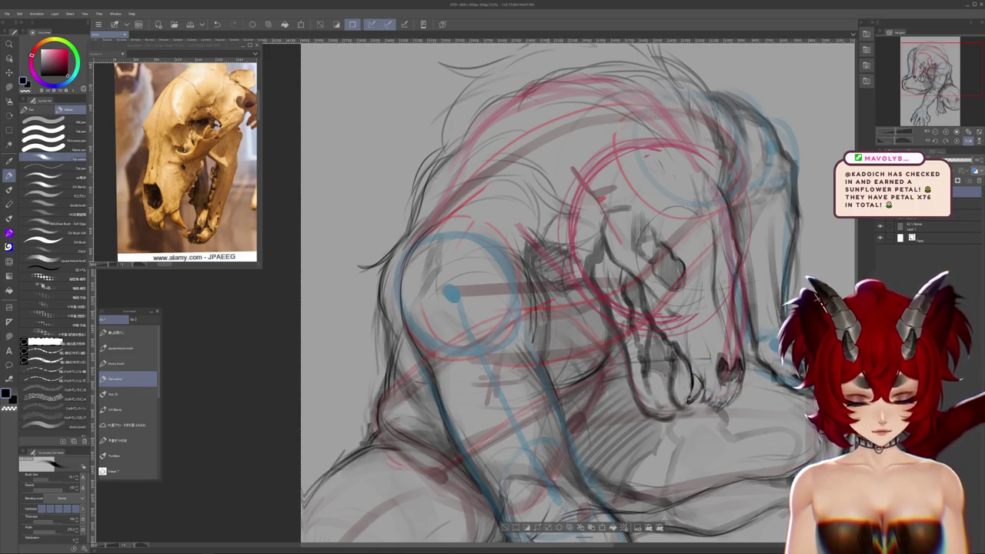
scroll(577, 292, up, 1)
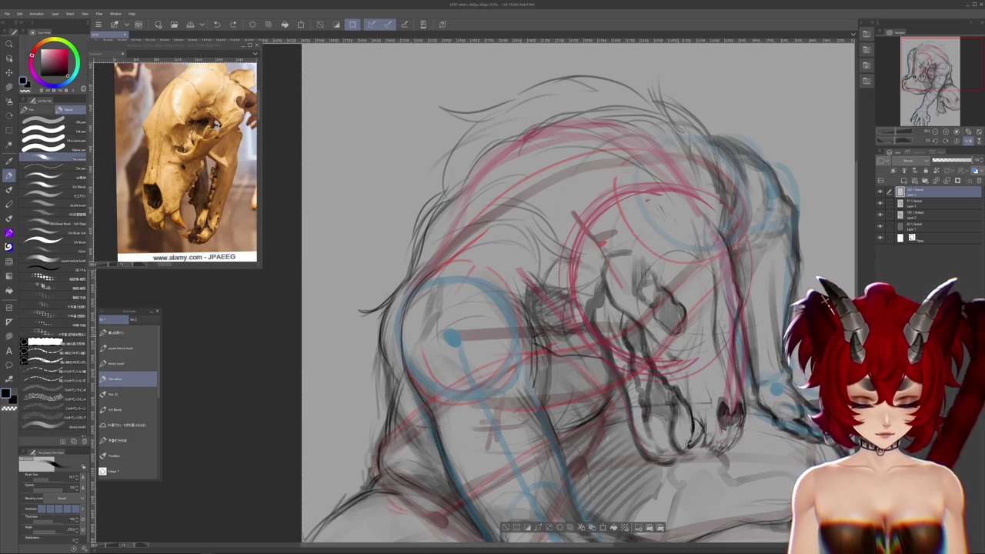
key(alt+h)
key(alt+h)
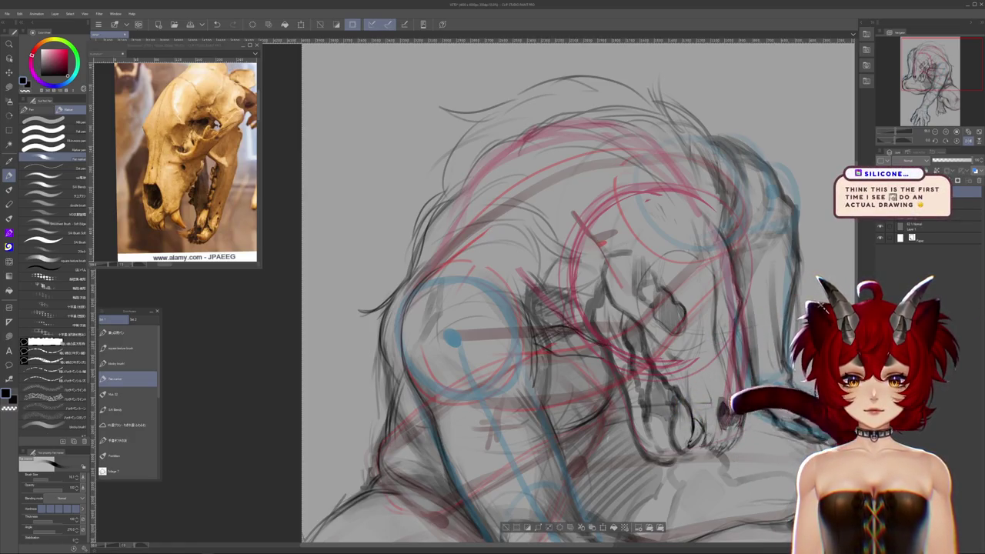
scroll(578, 293, up, 2)
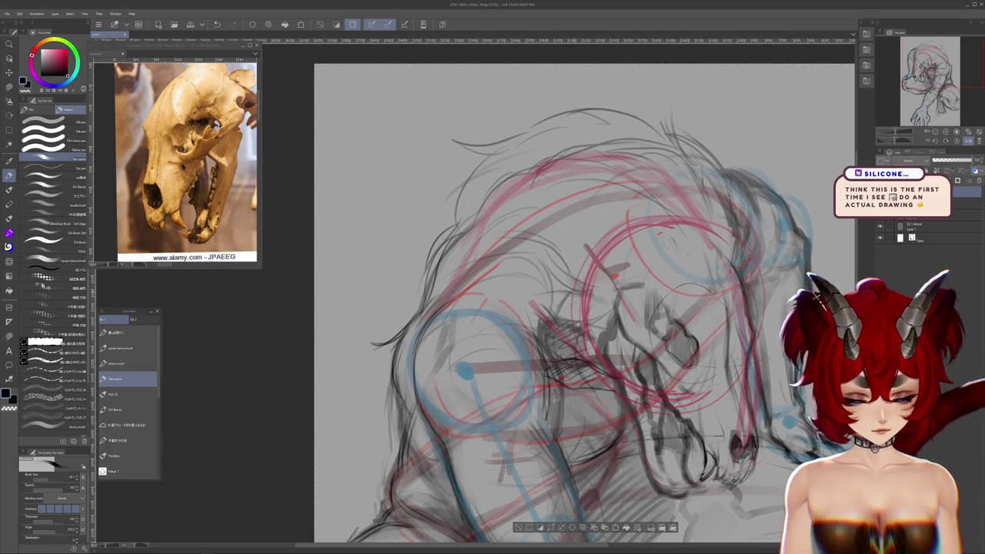
key(Delete)
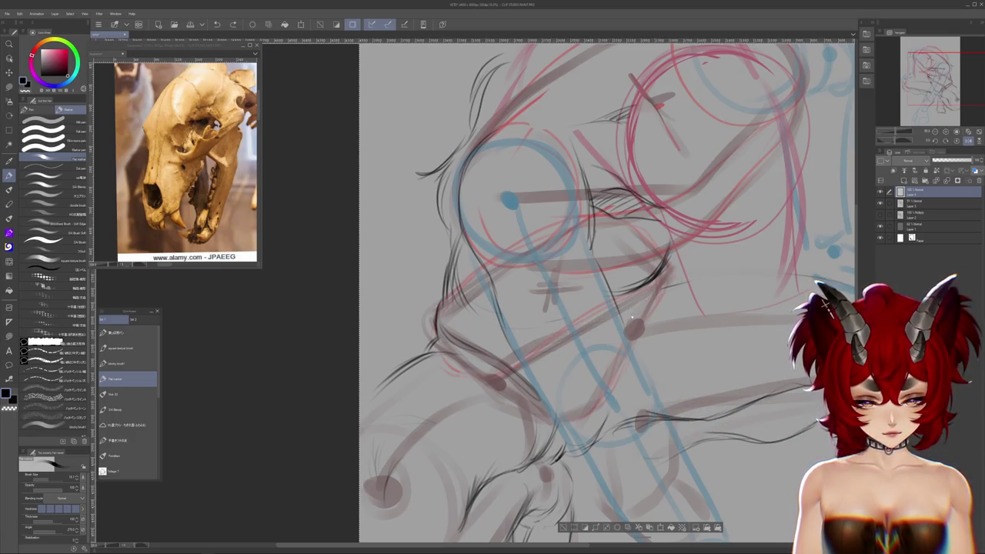
- Pan and zoom over the shoulder, neck and red-circle head area
drag(634, 318, 603, 362)
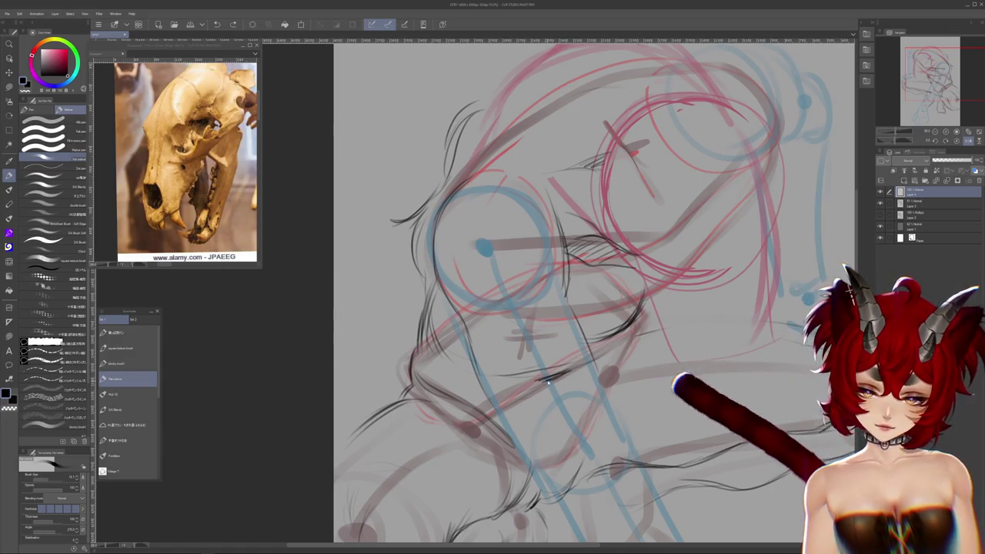
scroll(700, 316, up, 2)
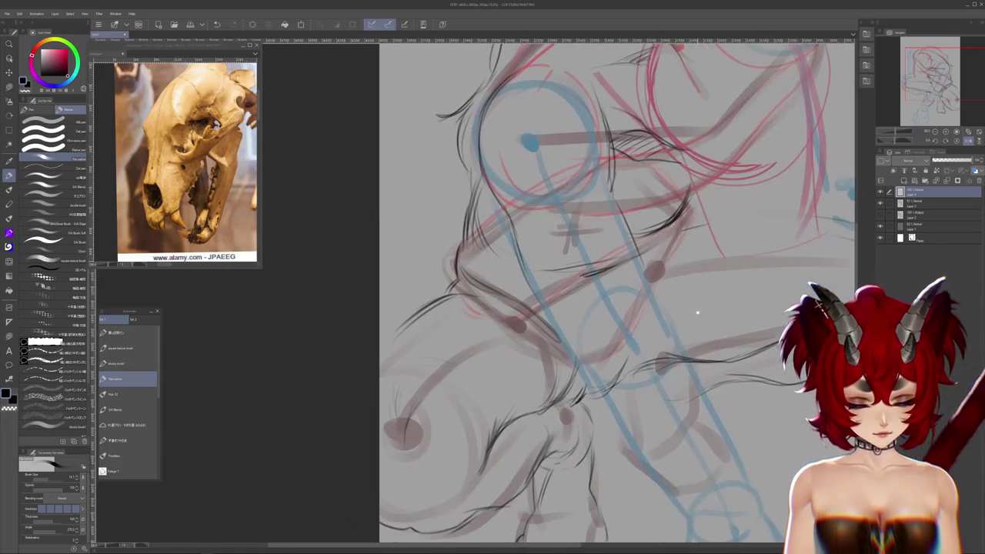
scroll(700, 315, down, 2)
scroll(700, 316, down, 1)
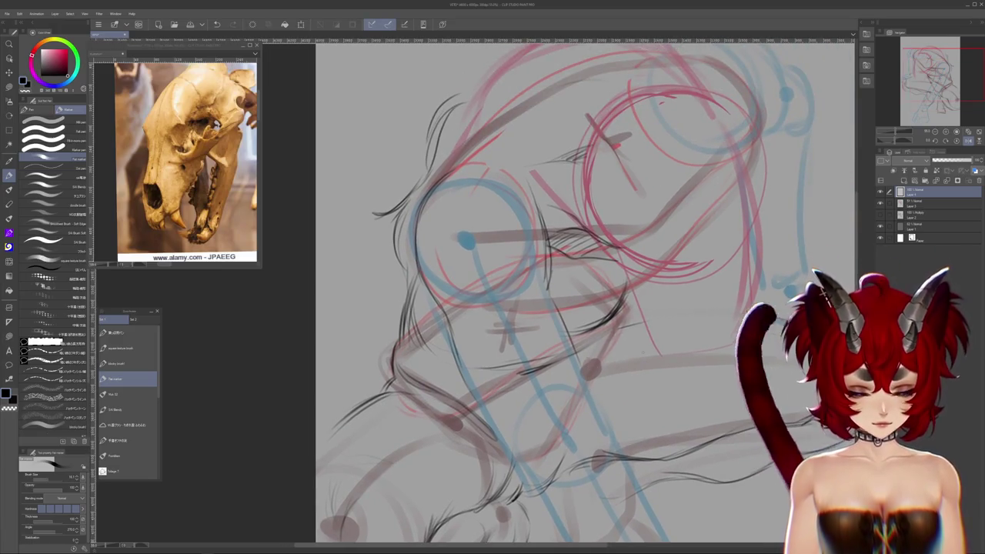
scroll(814, 307, down, 1)
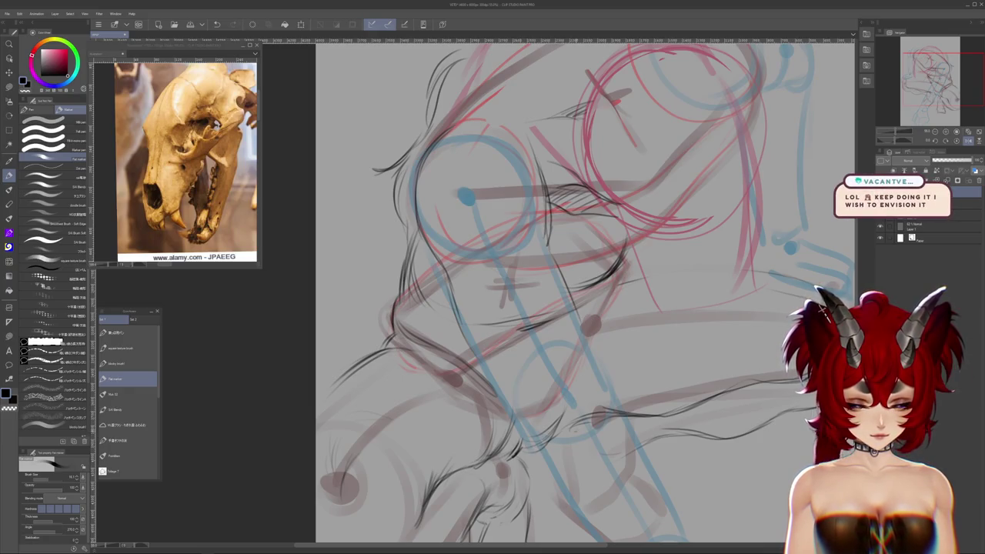
mouse_move(627, 377)
mouse_down()
mouse_move(579, 285)
mouse_move(612, 275)
mouse_move(622, 253)
mouse_up()
drag(667, 358, 648, 539)
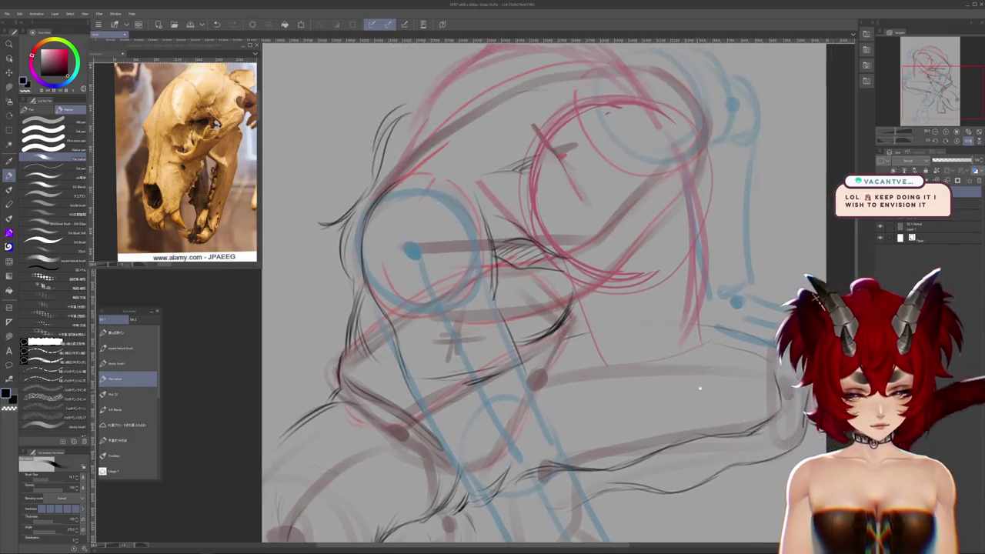
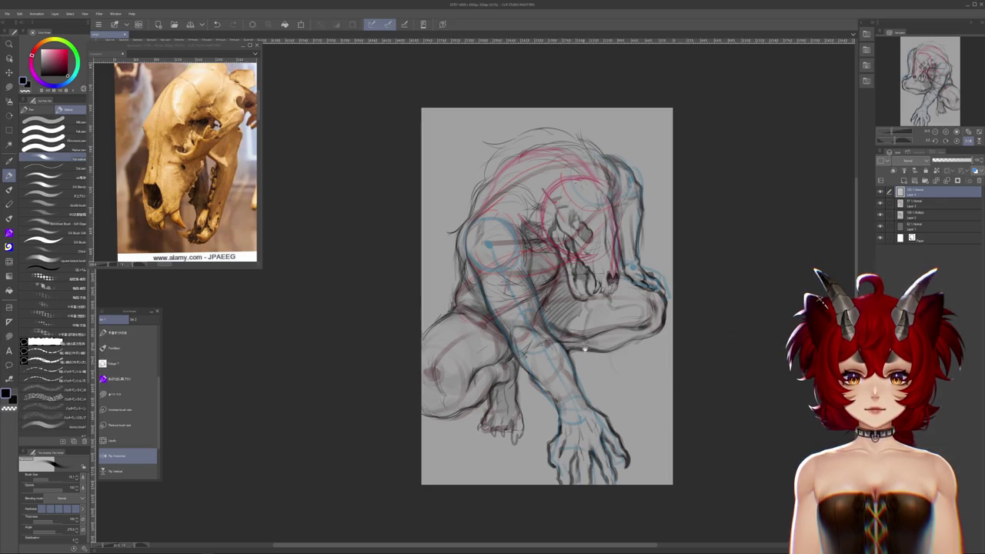
- Recentre the creature and hide the red and blue construction-line layer to show only the grey sketch
drag(585, 349, 522, 343)
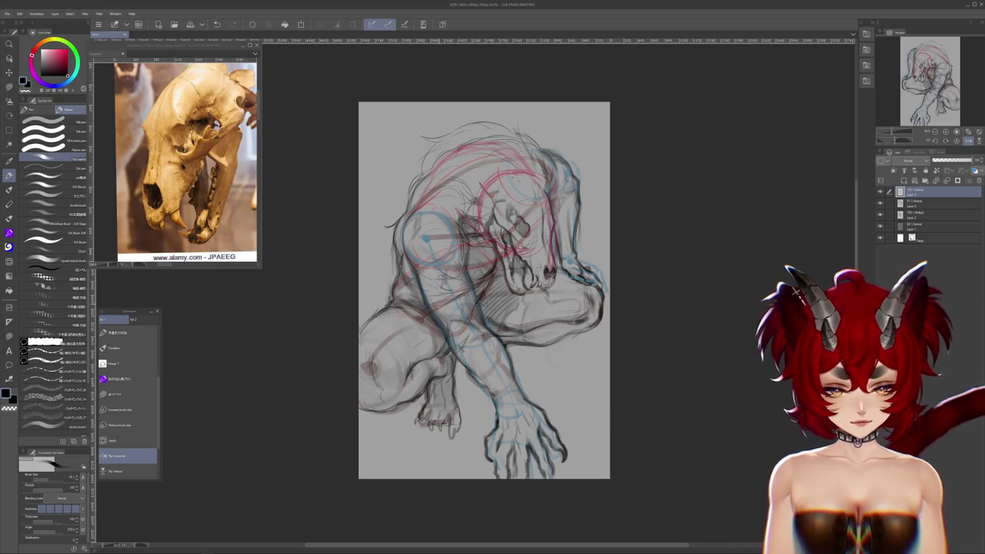
drag(438, 303, 433, 338)
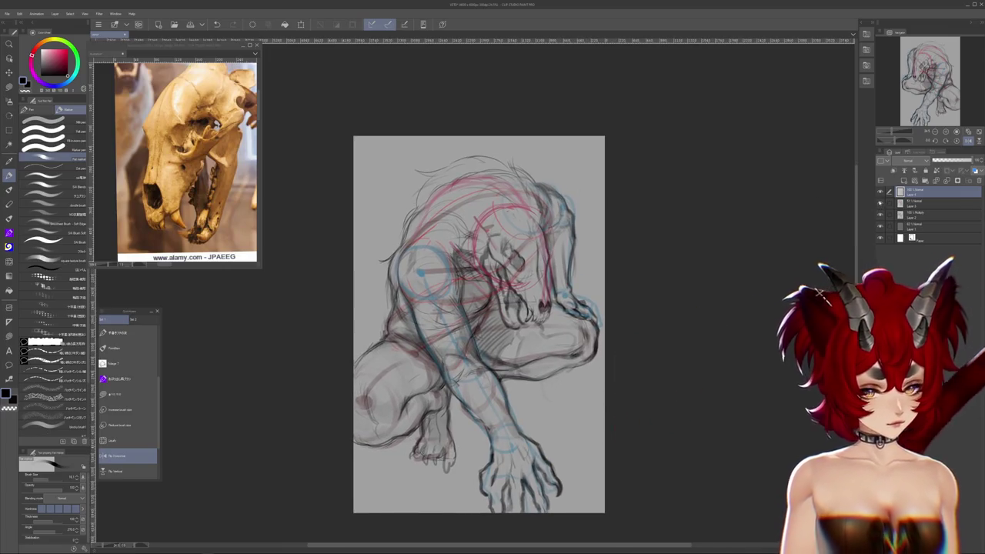
click(880, 204)
click(881, 204)
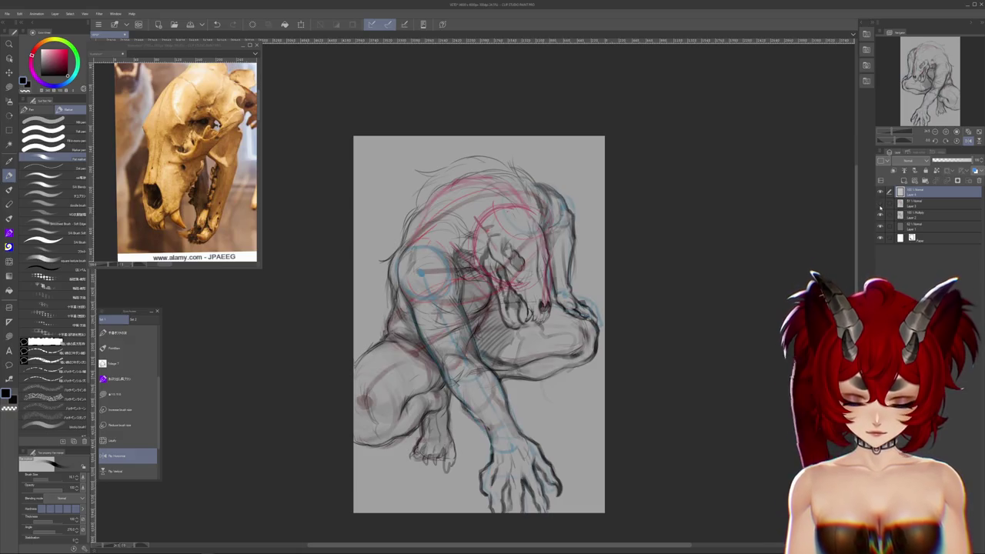
click(881, 204)
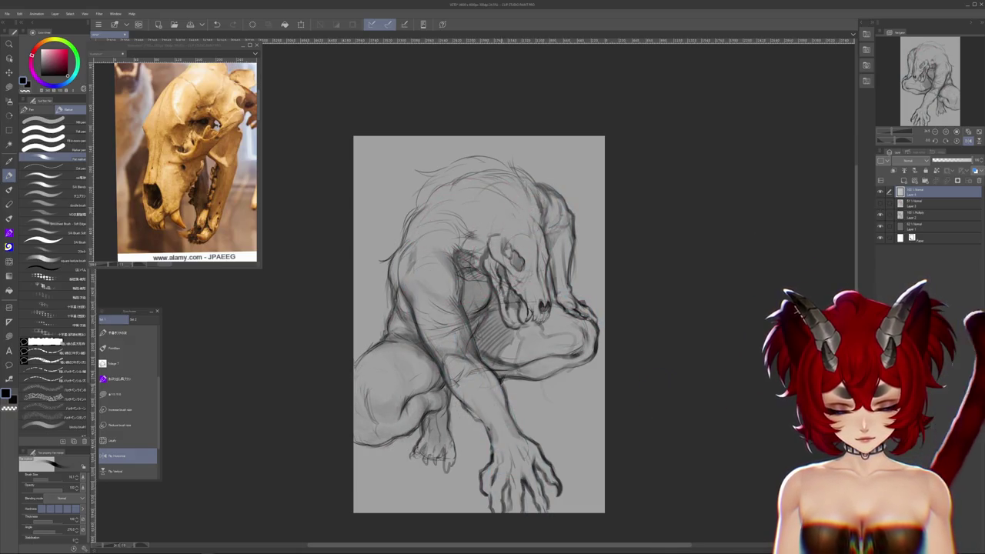
- Review the whole drawing, then mirror the canvas horizontally with H so the creature faces left
scroll(550, 263, down, 2)
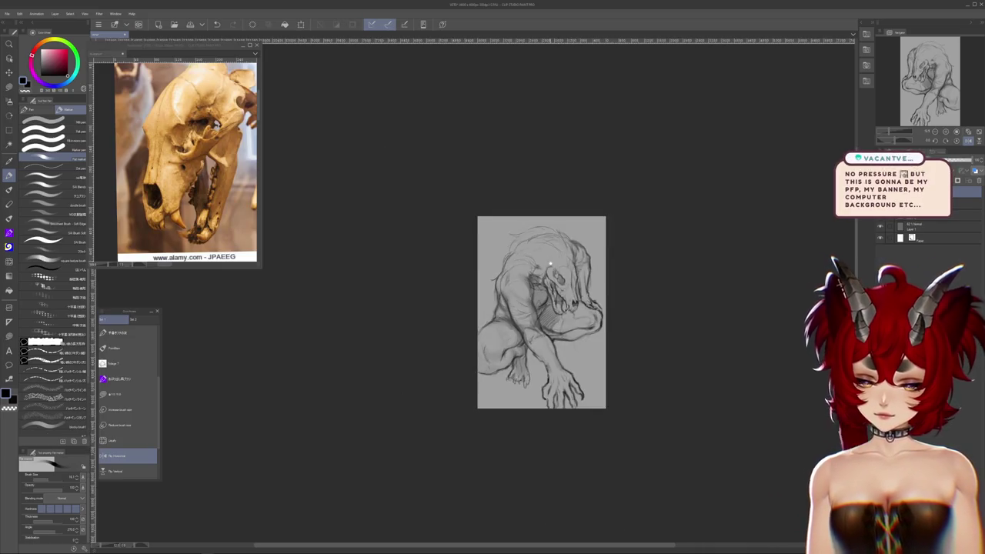
drag(550, 263, 541, 264)
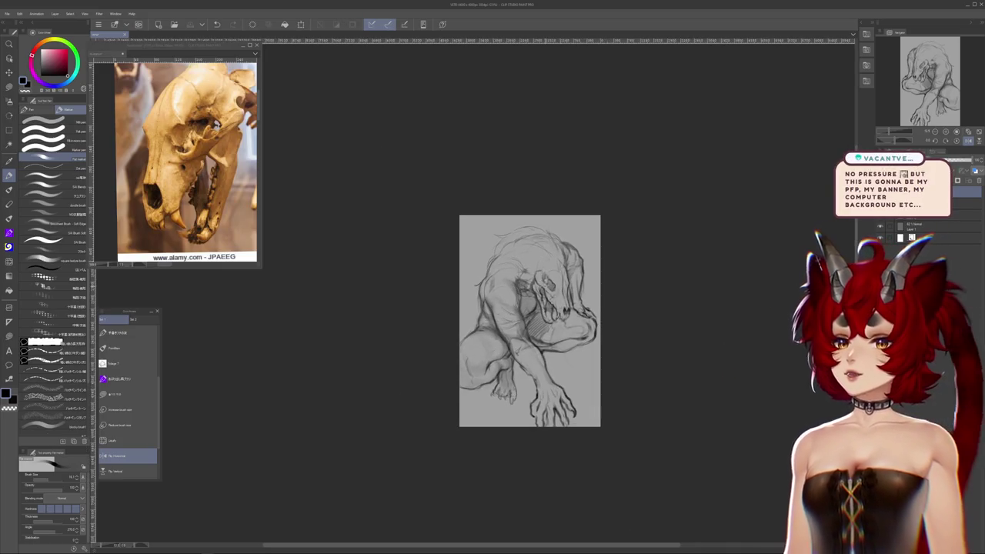
scroll(545, 287, up, 1)
scroll(544, 287, up, 1)
scroll(544, 286, up, 2)
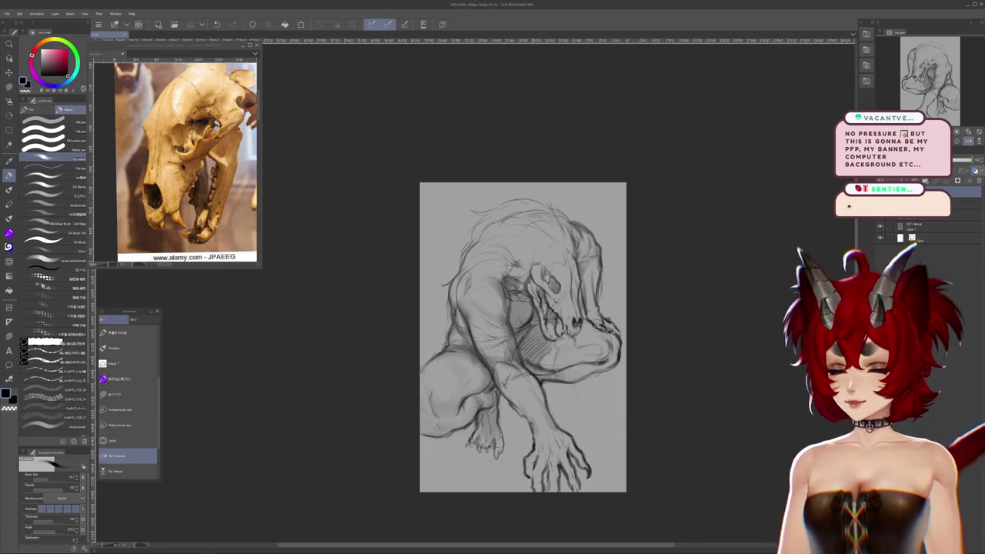
scroll(530, 267, down, 1)
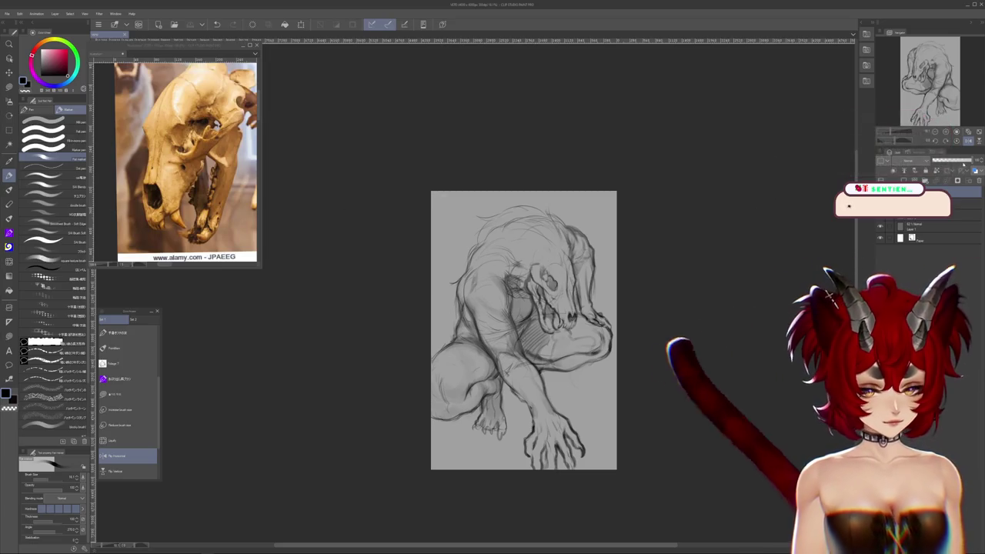
key(h)
scroll(458, 349, up, 1)
scroll(416, 358, up, 1)
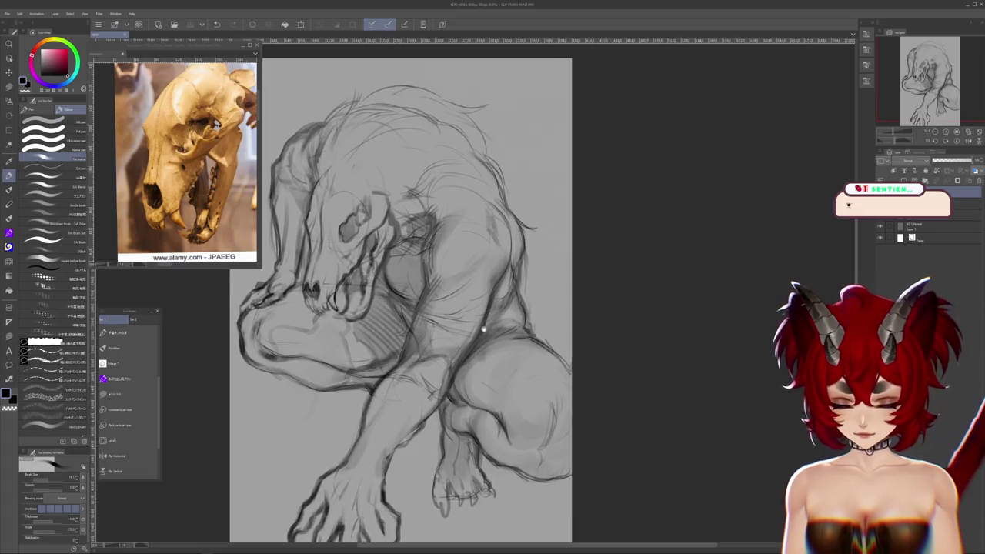
- Zoom into the skull head, merge the second sketch layer down, and bring up the skull collage reference
scroll(416, 357, up, 1)
scroll(415, 358, up, 2)
scroll(417, 358, up, 1)
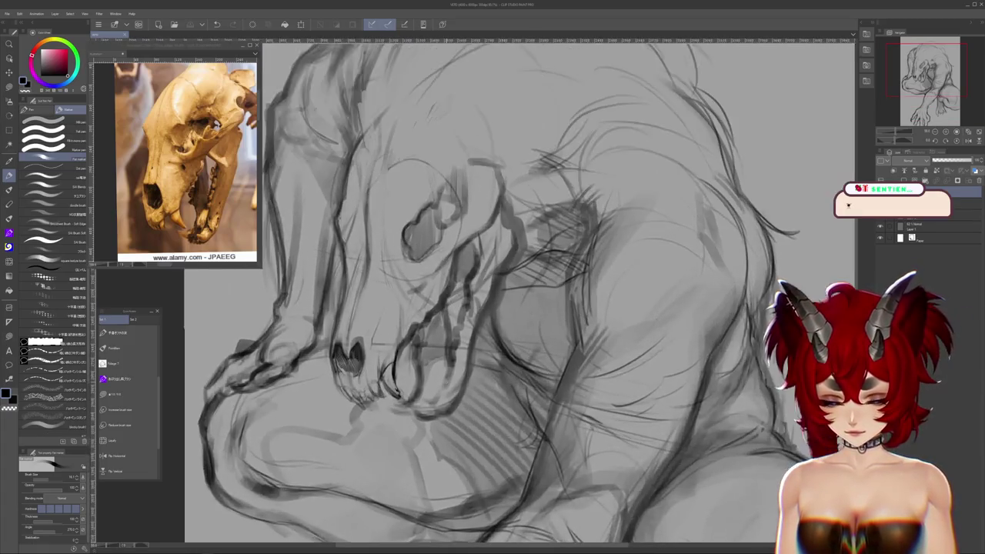
scroll(416, 358, up, 1)
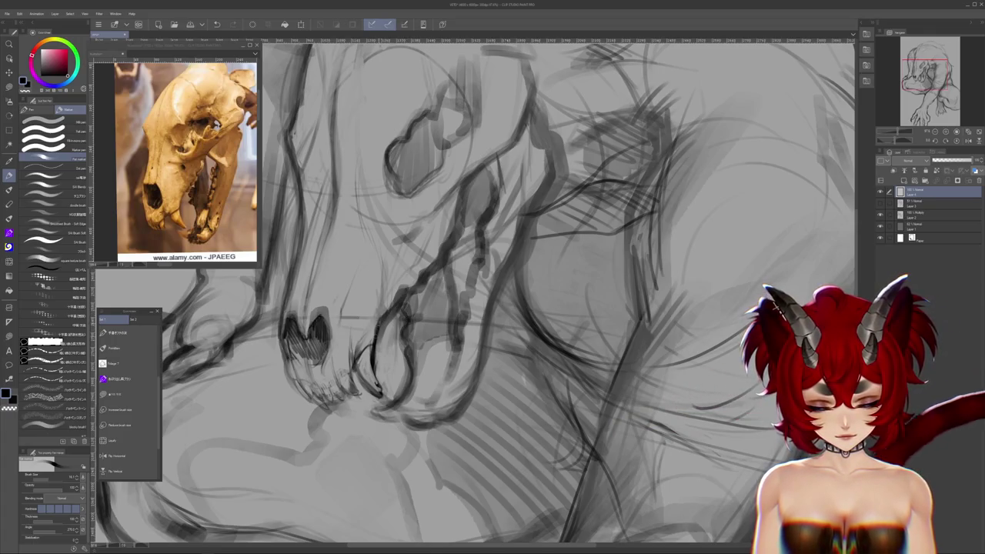
scroll(334, 412, up, 2)
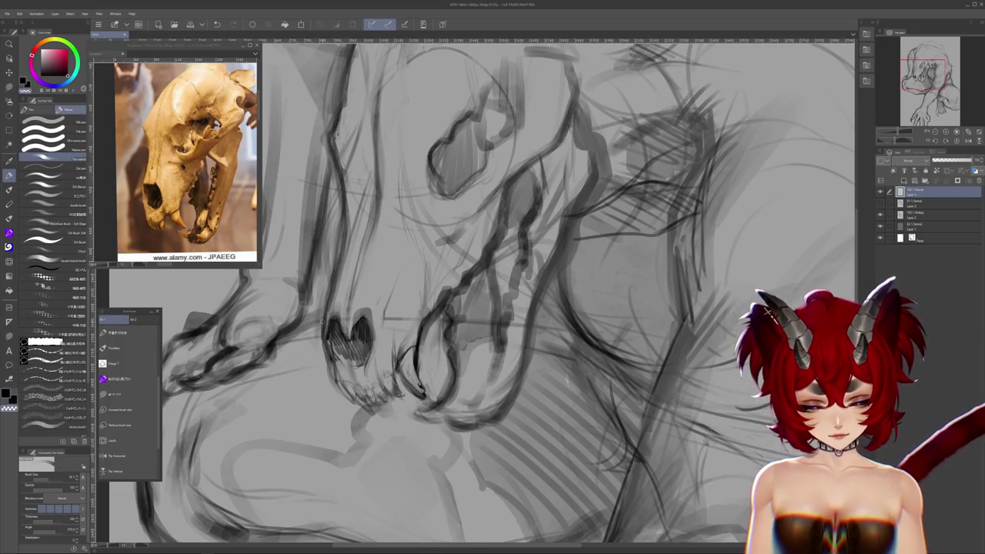
scroll(482, 293, up, 2)
click(881, 203)
click(931, 202)
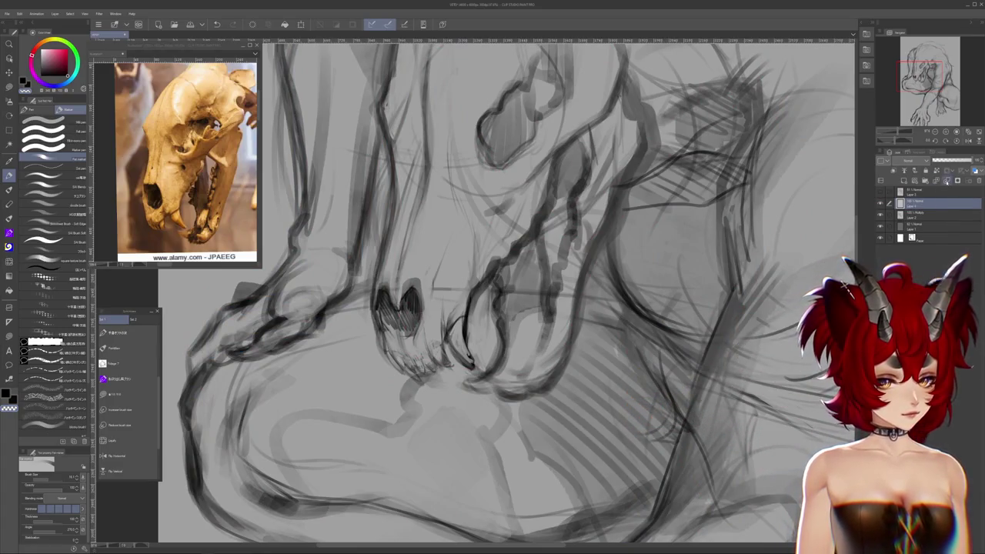
key(ctrl+e)
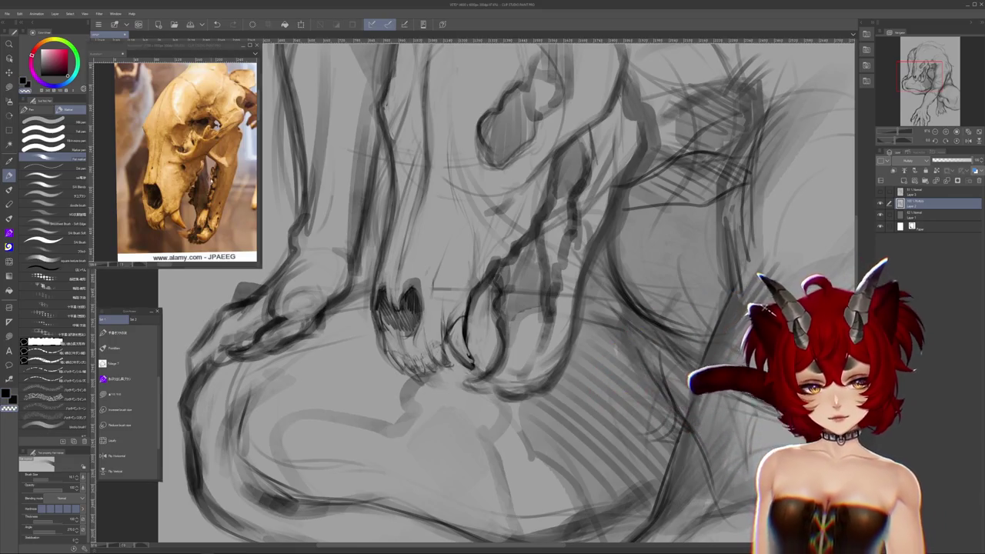
key(ctrl+Tab)
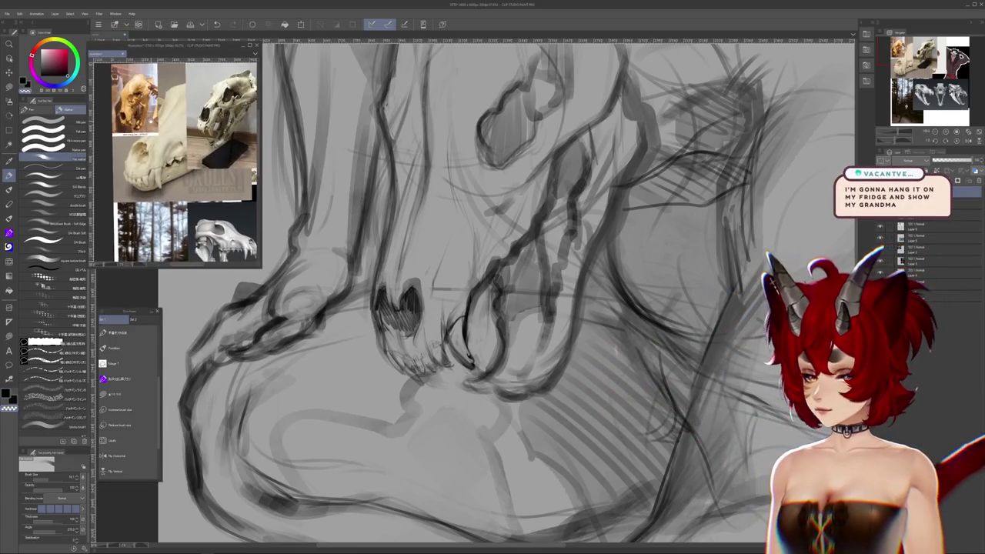
- Frame the side and front views of the open-jawed wolf skull in the reference window
scroll(176, 161, up, 2)
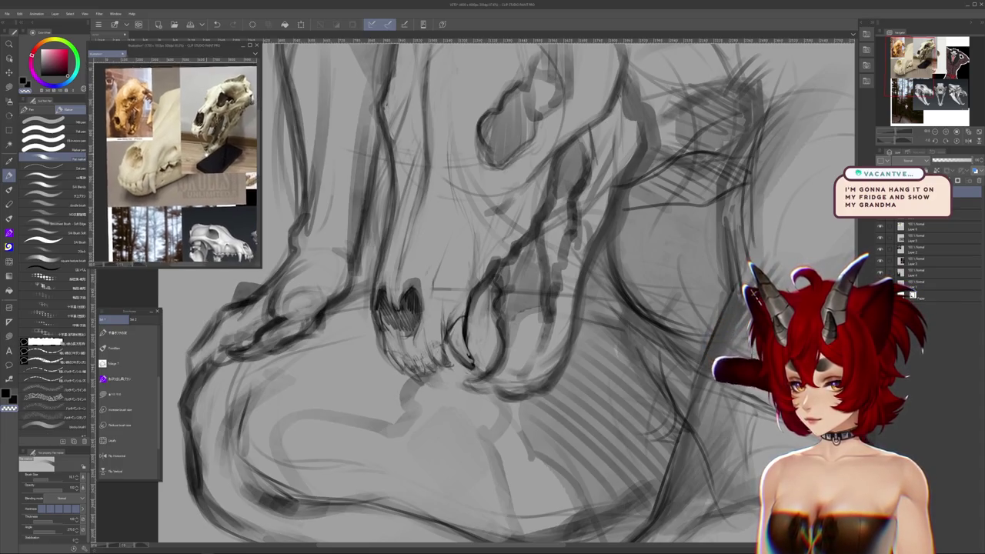
drag(254, 161, 197, 116)
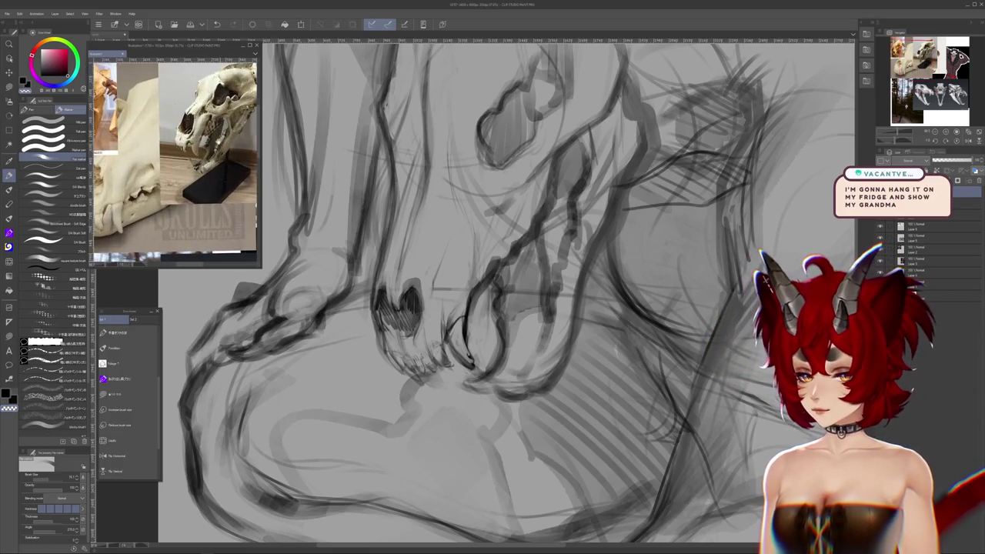
drag(197, 192, 197, 108)
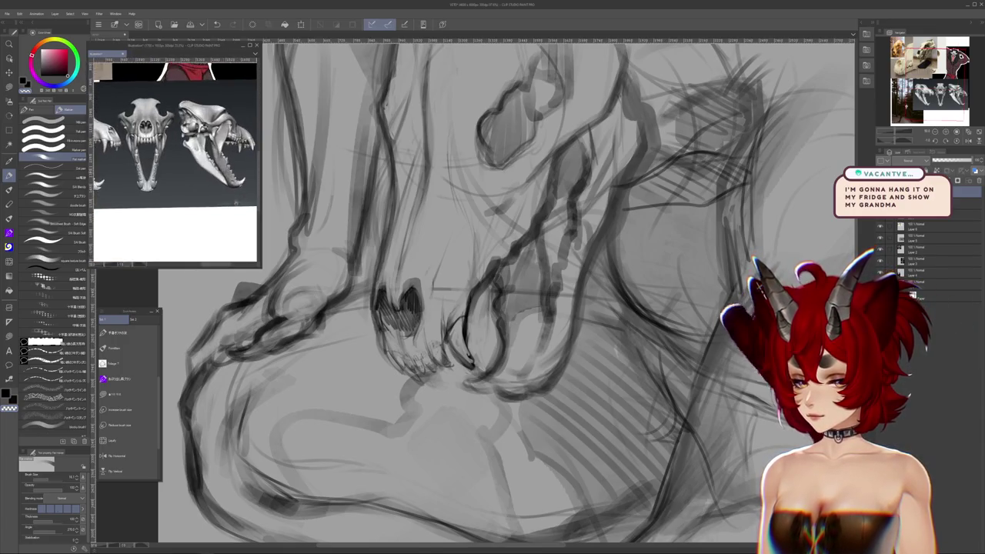
scroll(177, 154, up, 3)
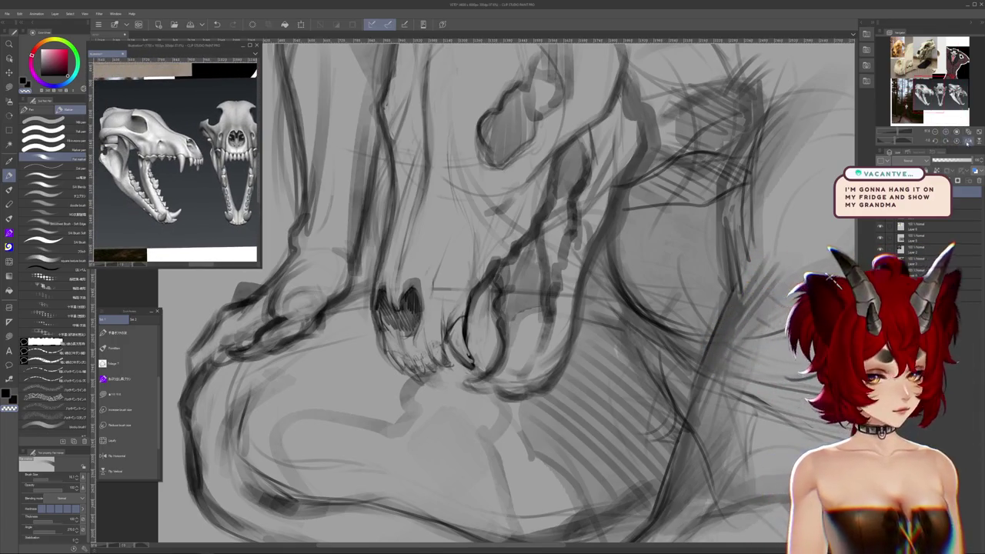
drag(231, 154, 138, 154)
key(ctrl+Tab)
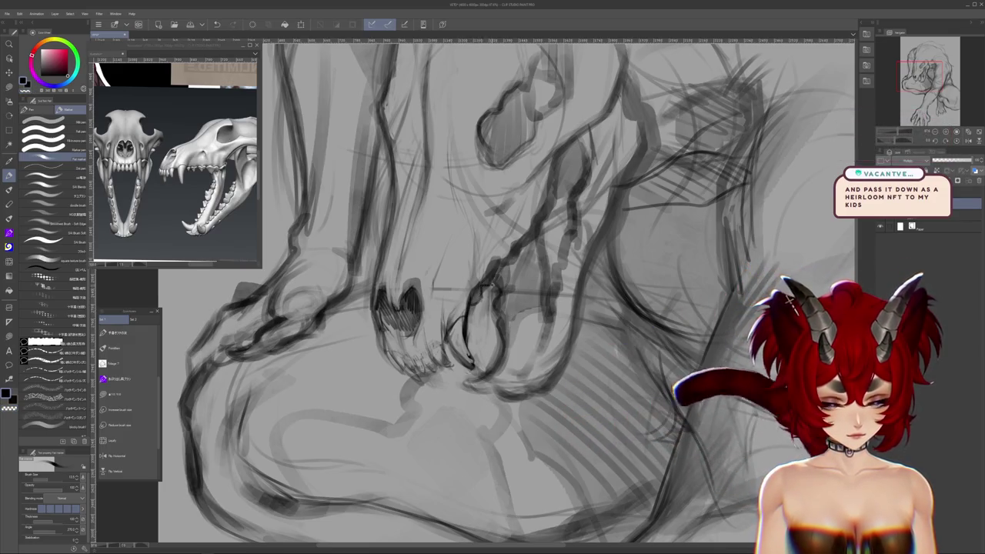
- Pan the creature sketch to centre on the skull head and its open jaw
drag(493, 277, 481, 315)
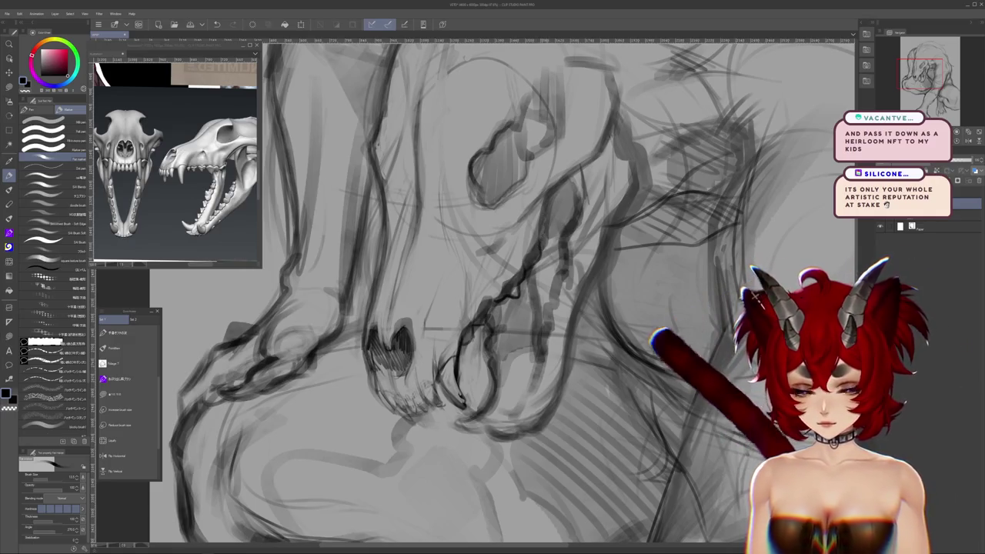
drag(548, 194, 538, 255)
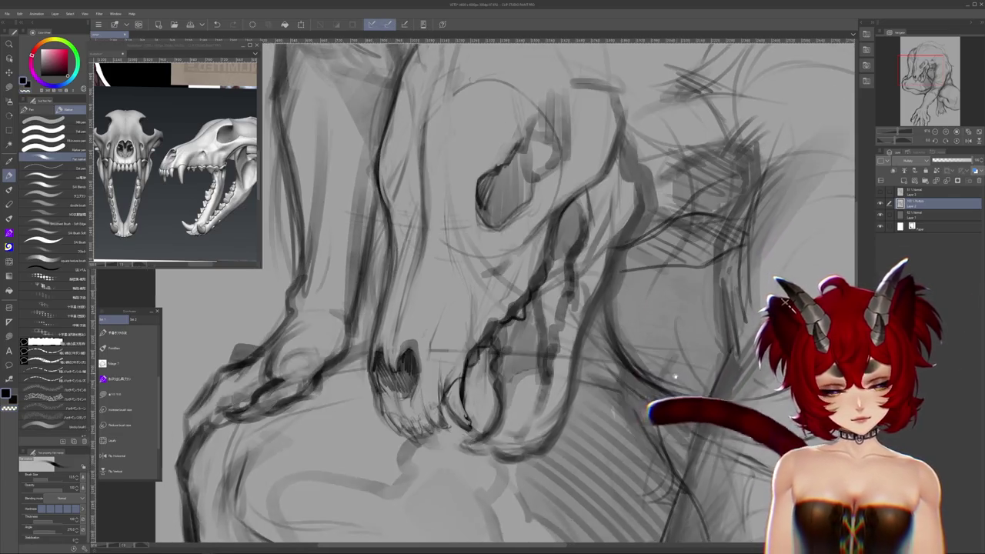
drag(647, 442, 672, 378)
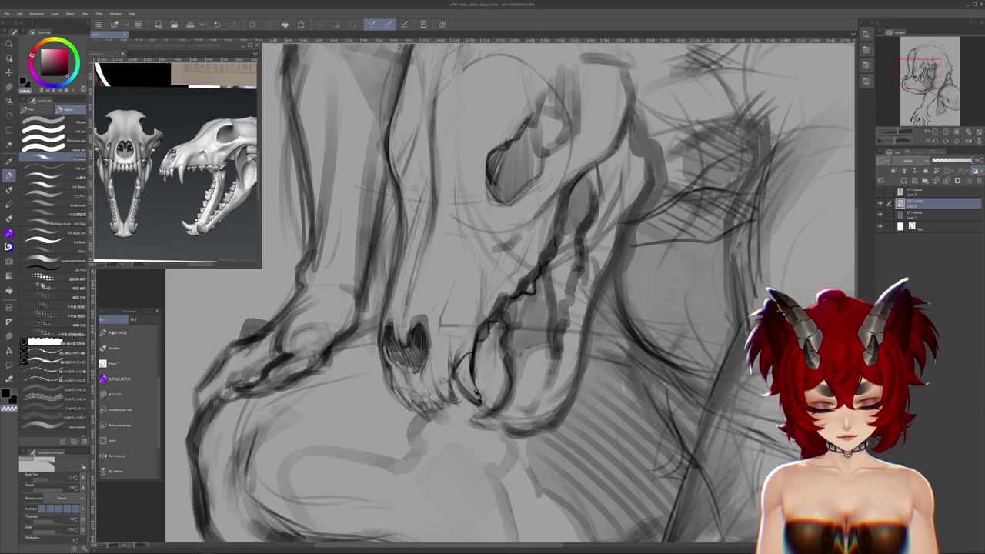
mouse_move(658, 425)
mouse_down()
mouse_move(658, 409)
mouse_move(612, 372)
mouse_move(600, 380)
mouse_up()
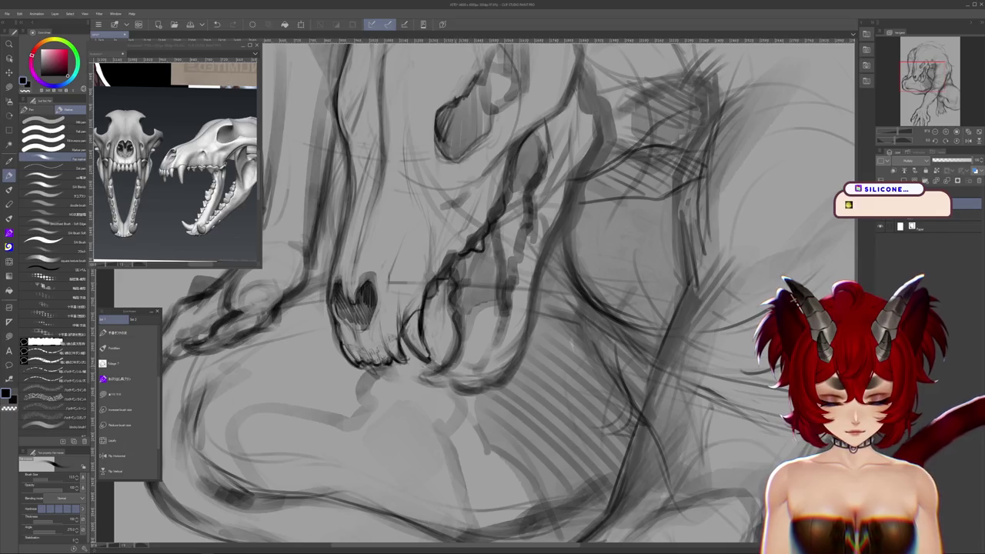
scroll(485, 293, down, 2)
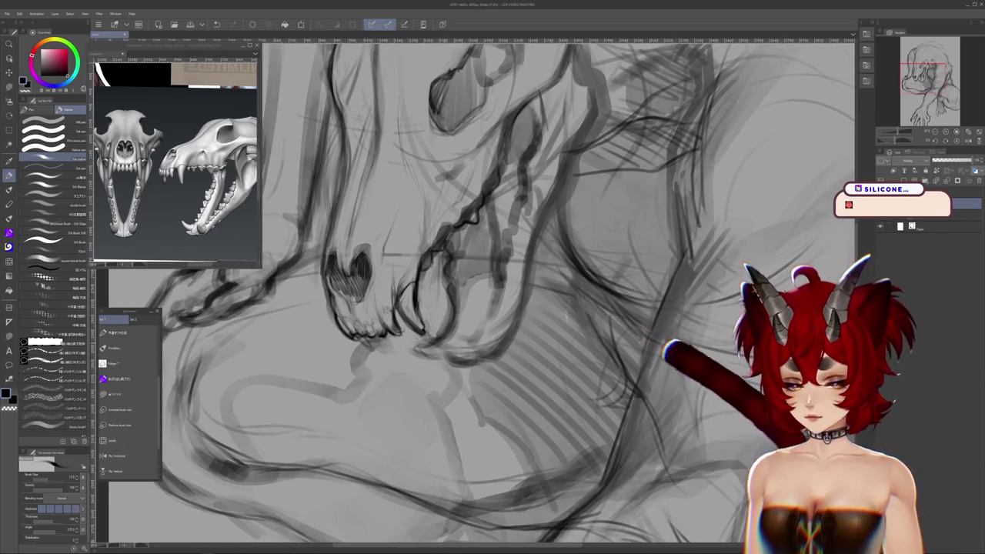
- Draw dark pen lines for the lower jaw's teeth and bone contours
drag(416, 342, 438, 360)
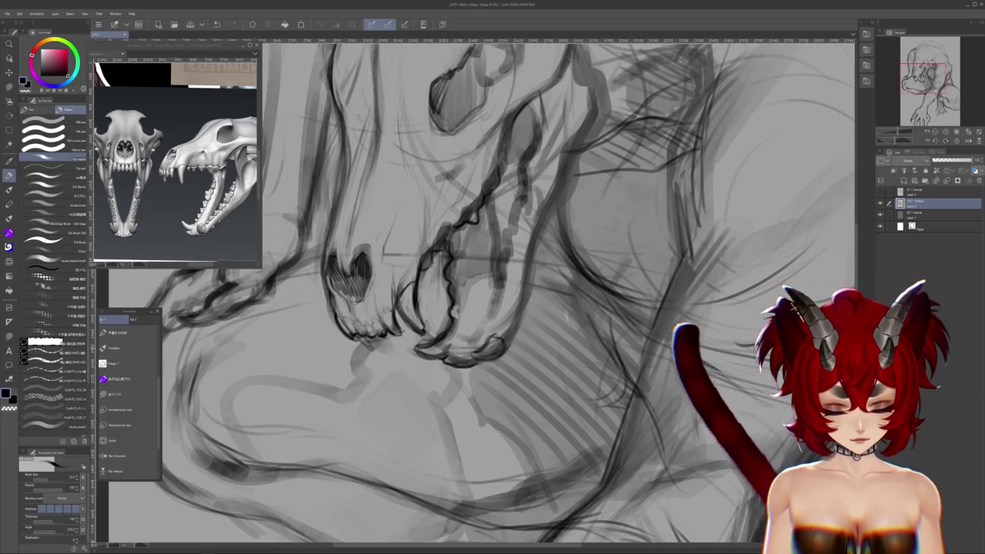
drag(582, 353, 567, 398)
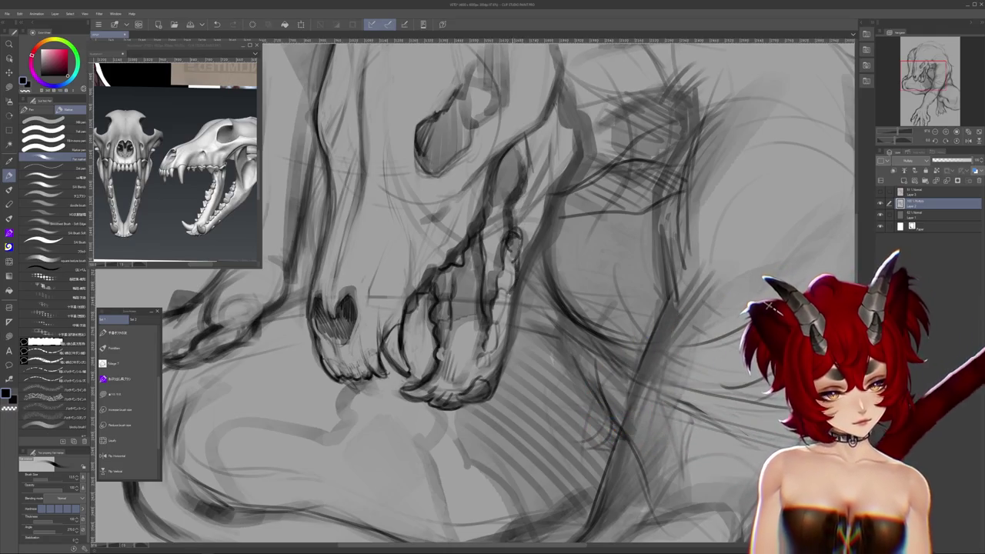
drag(783, 308, 795, 337)
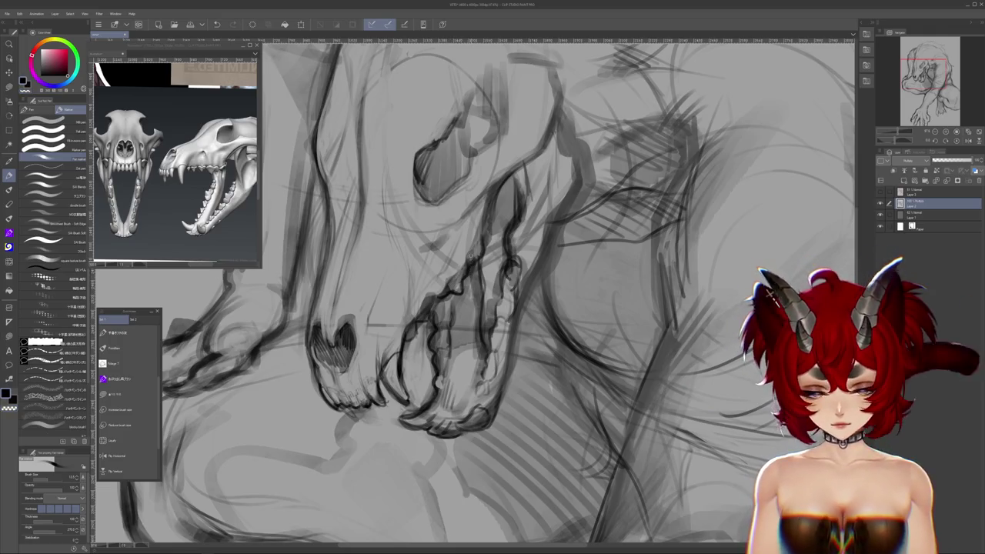
drag(379, 334, 396, 325)
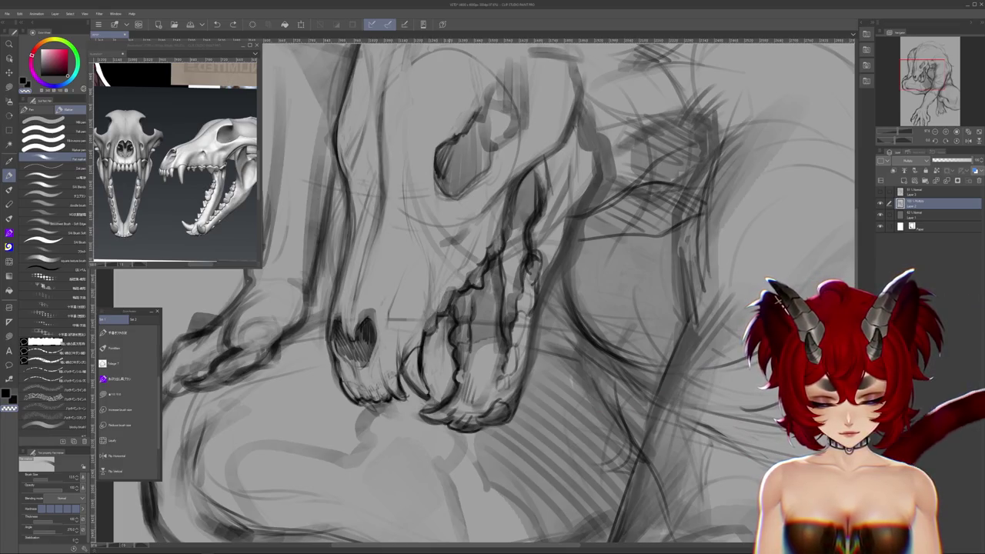
drag(440, 321, 448, 295)
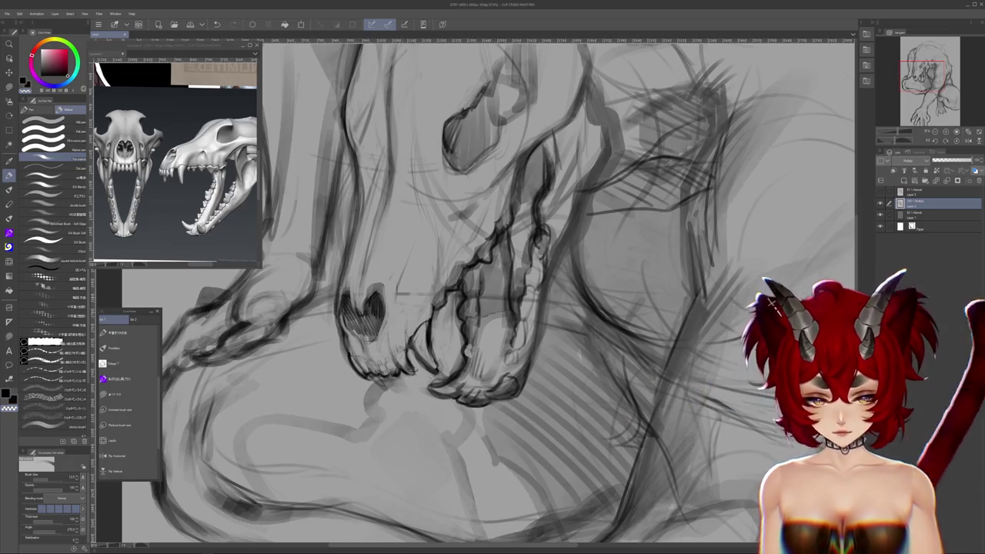
- Swap to the lighter grey drawing colour and zoom in on the skull
key(x)
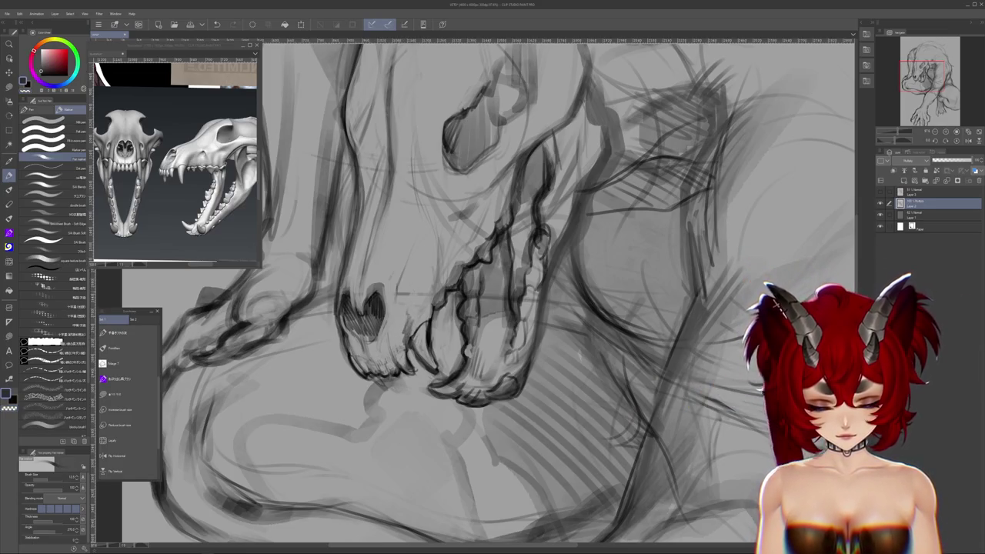
scroll(488, 293, down, 3)
scroll(488, 293, down, 3)
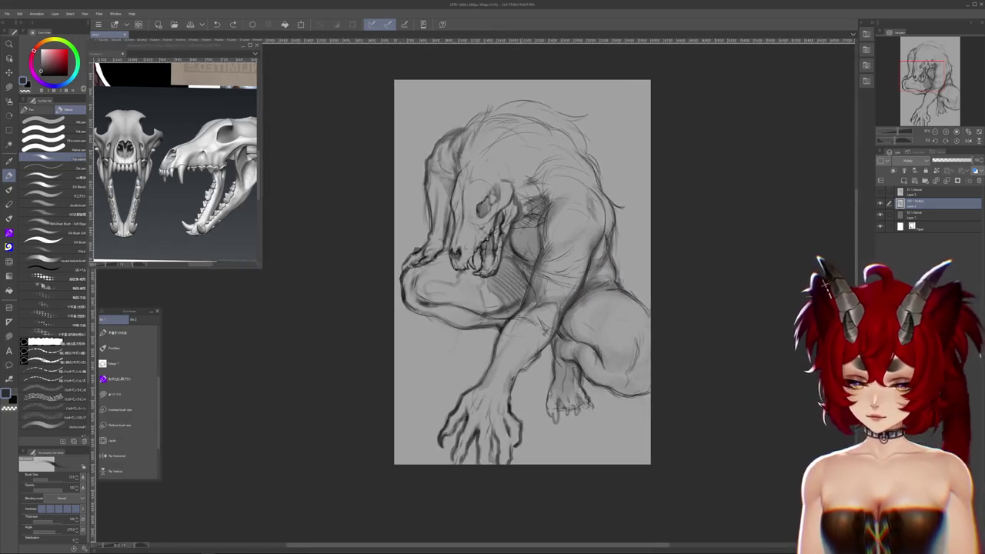
scroll(518, 216, up, 2)
scroll(518, 216, up, 3)
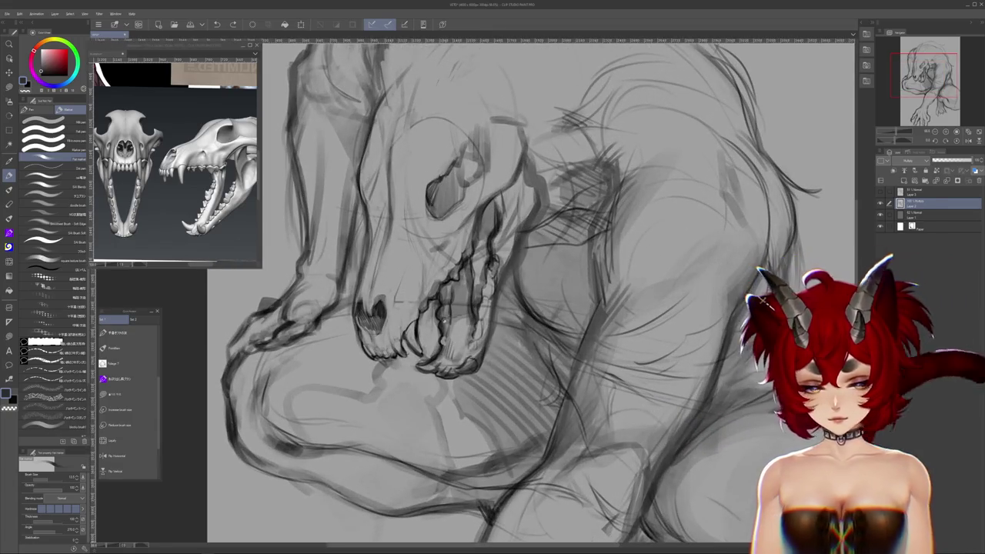
scroll(474, 293, up, 1)
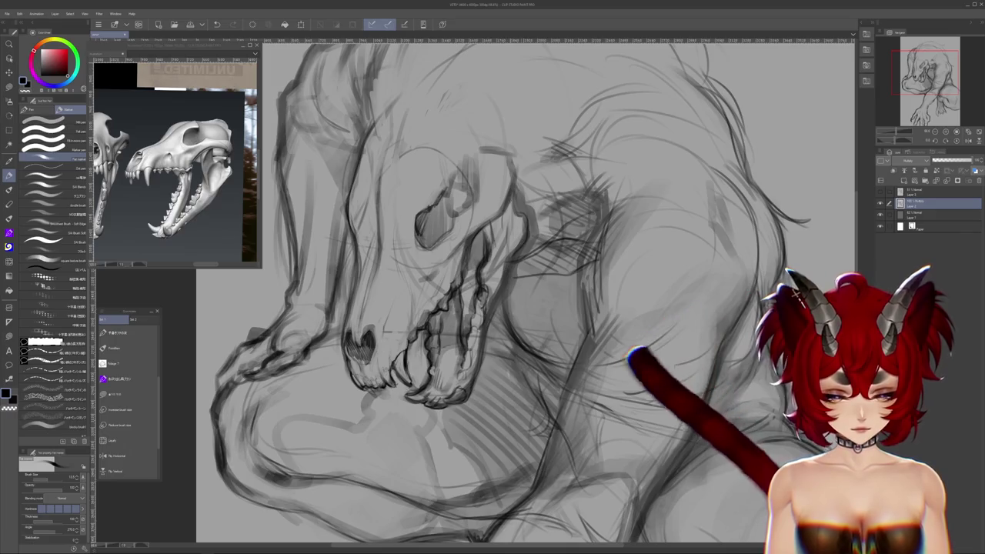
scroll(523, 293, up, 1)
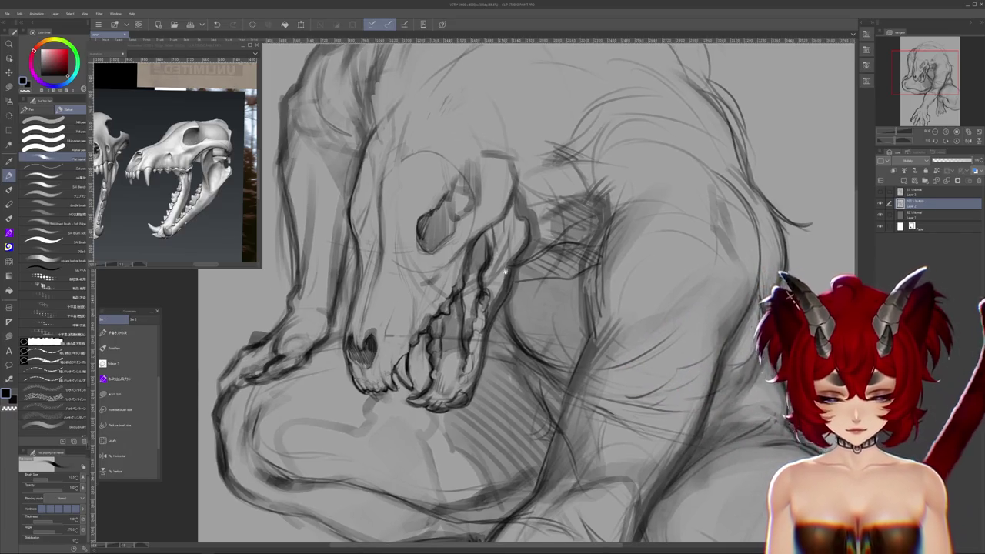
scroll(524, 292, up, 1)
scroll(523, 293, up, 1)
scroll(523, 293, up, 1)
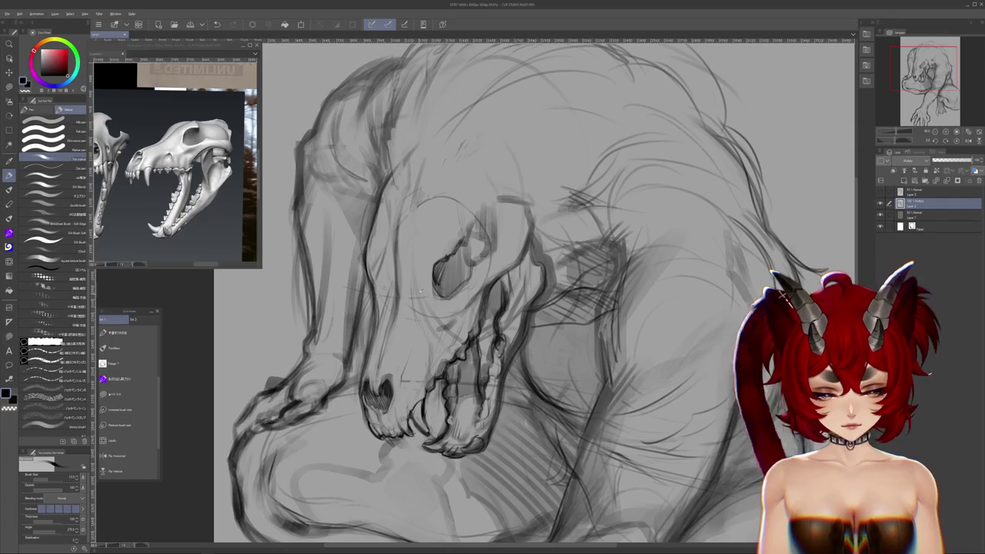
- Fit the whole sketch in the window and pan around to review it
key(ctrl+0)
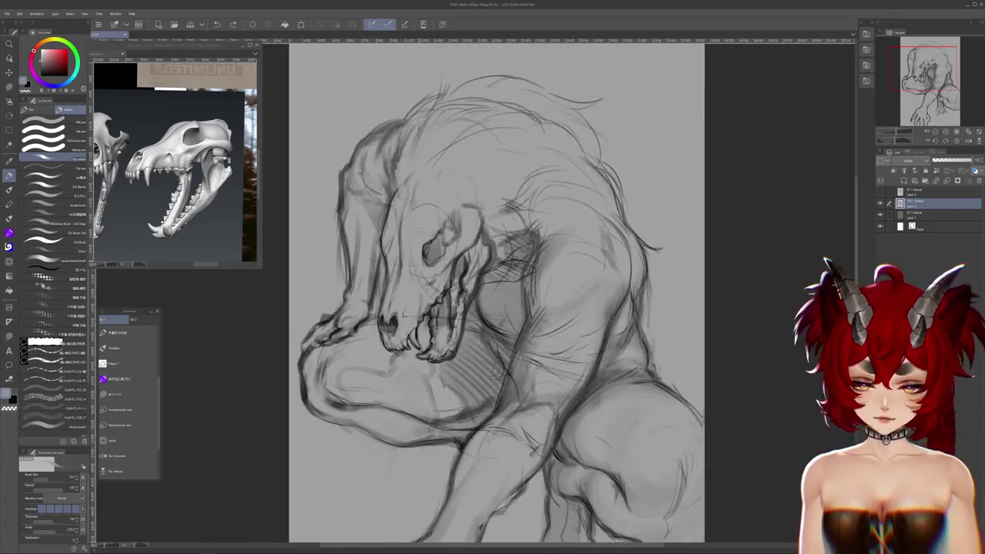
scroll(432, 231, down, 2)
scroll(429, 236, down, 1)
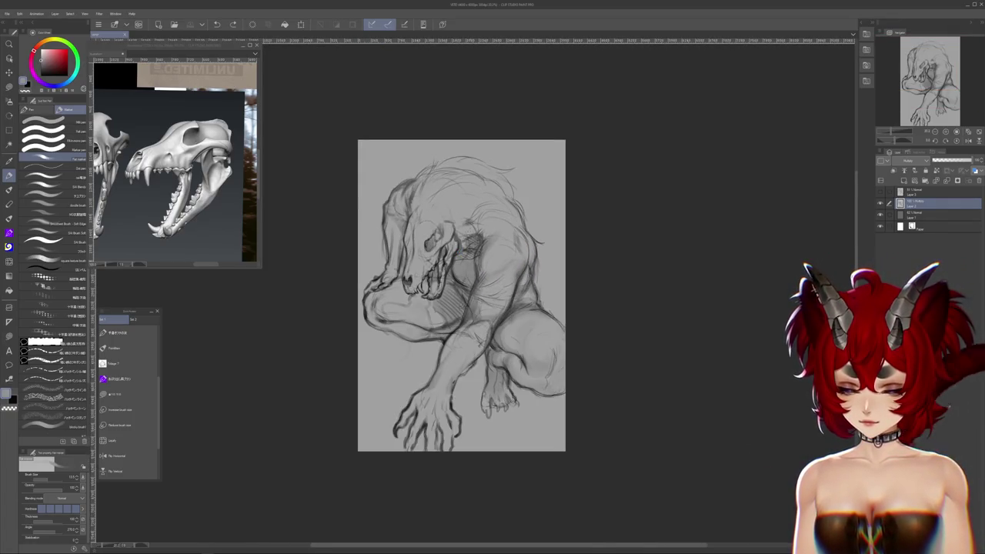
scroll(427, 207, up, 1)
scroll(428, 206, up, 1)
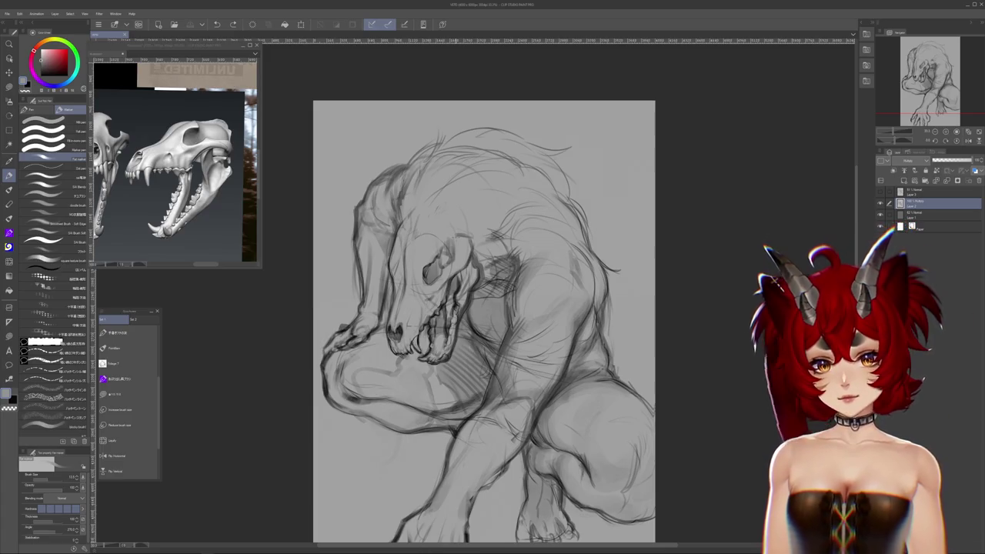
scroll(570, 185, down, 3)
scroll(569, 185, up, 4)
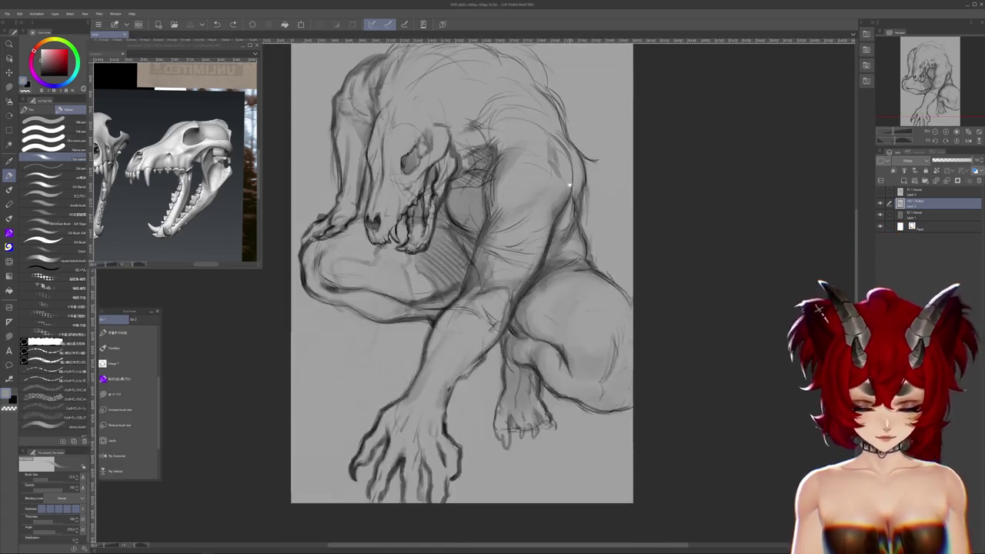
drag(570, 185, 651, 231)
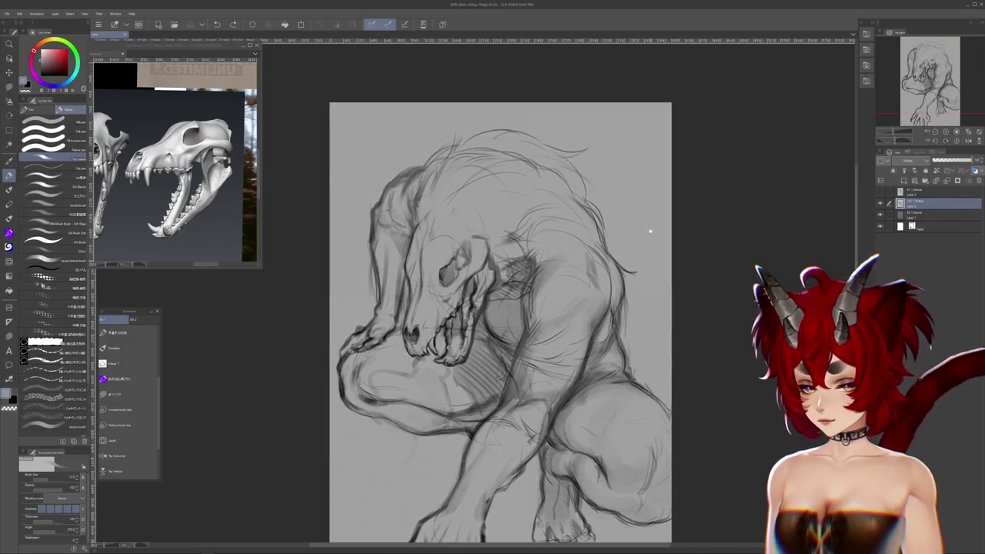
scroll(469, 167, up, 3)
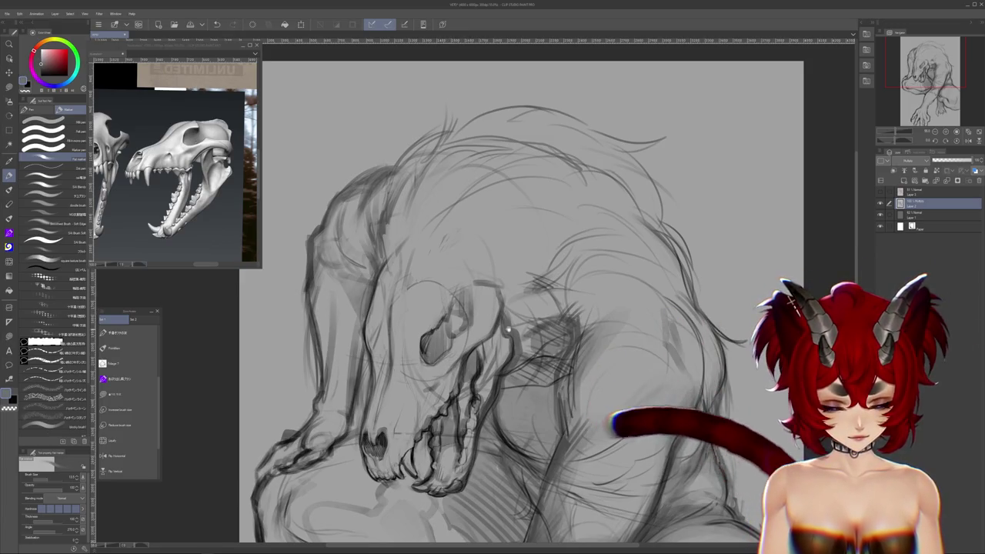
drag(523, 308, 535, 350)
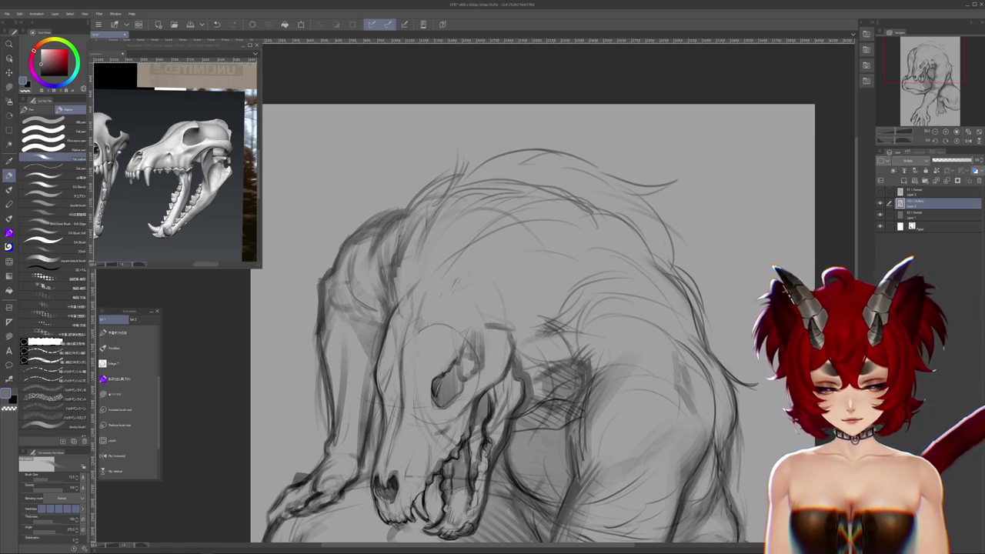
scroll(428, 274, down, 3)
scroll(429, 274, down, 1)
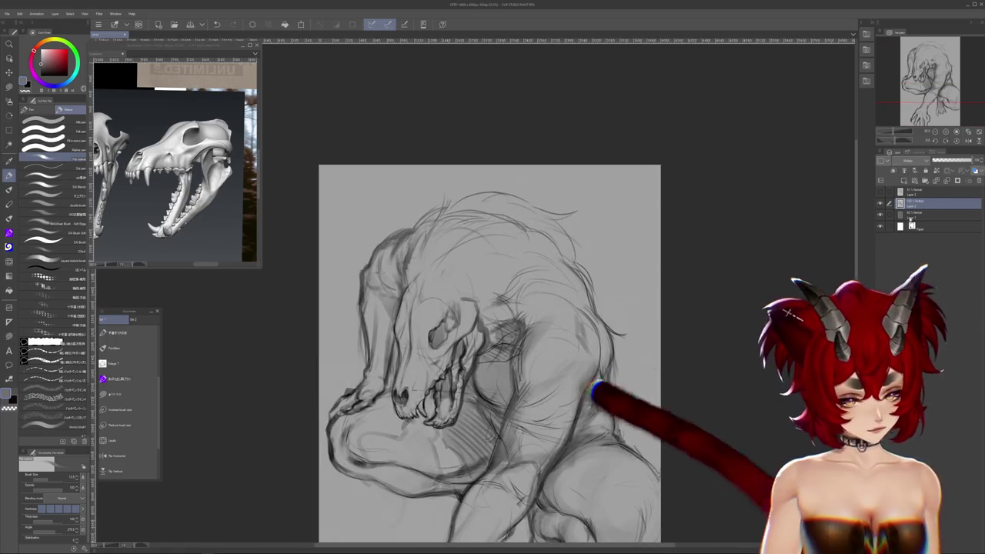
drag(759, 377, 782, 304)
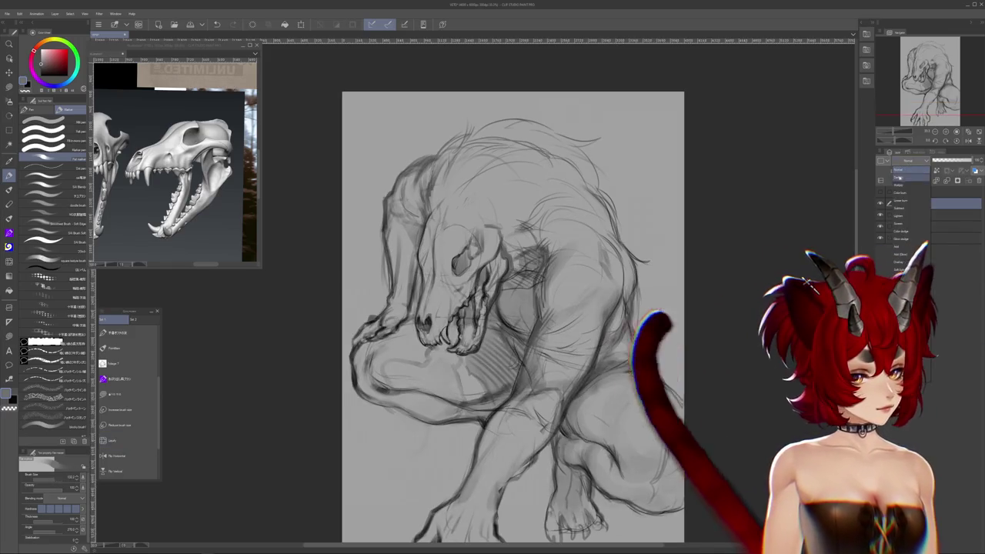
- Stroke along the creature's back and browse the skull and muscular-figure reference images
drag(555, 172, 538, 229)
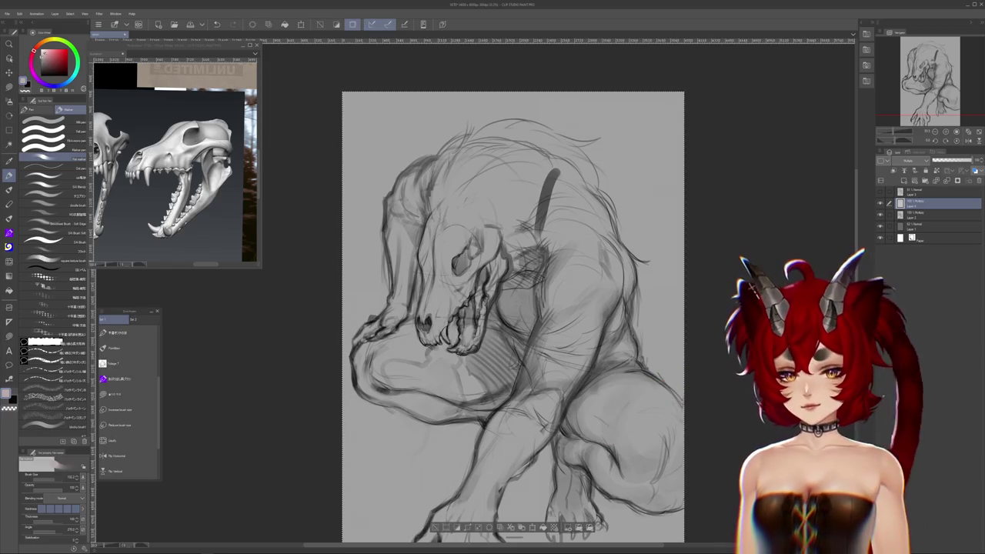
drag(529, 192, 546, 225)
mouse_move(176, 154)
mouse_down()
mouse_move(175, 200)
mouse_move(335, 162)
mouse_up()
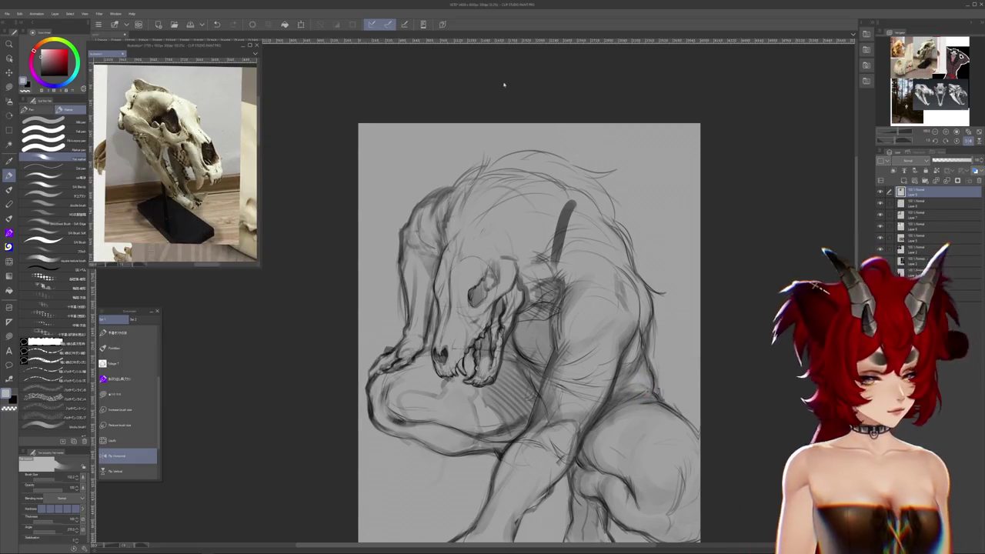
drag(231, 154, 154, 116)
mouse_move(176, 162)
mouse_down()
mouse_move(200, 200)
mouse_move(176, 116)
mouse_up()
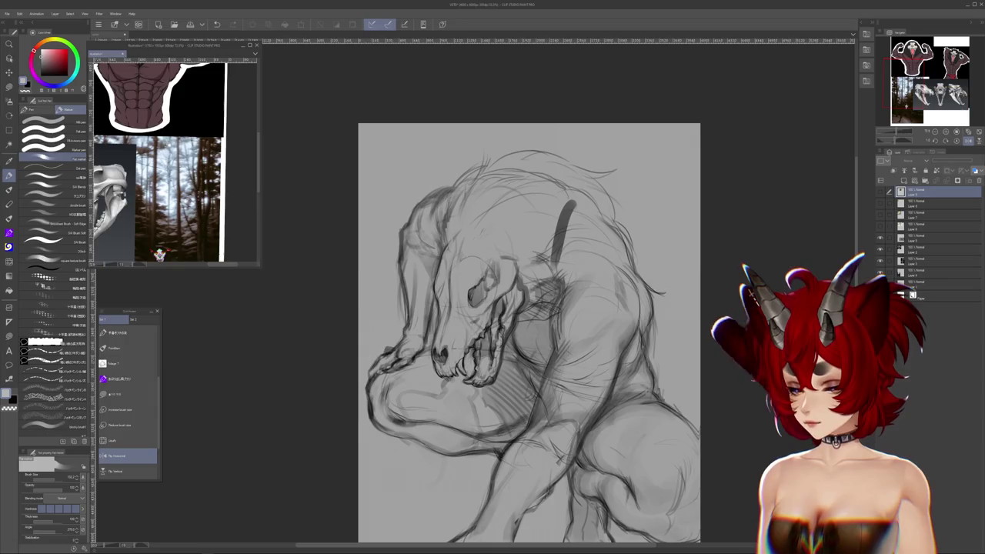
drag(176, 254, 221, 216)
key(ctrl+Tab)
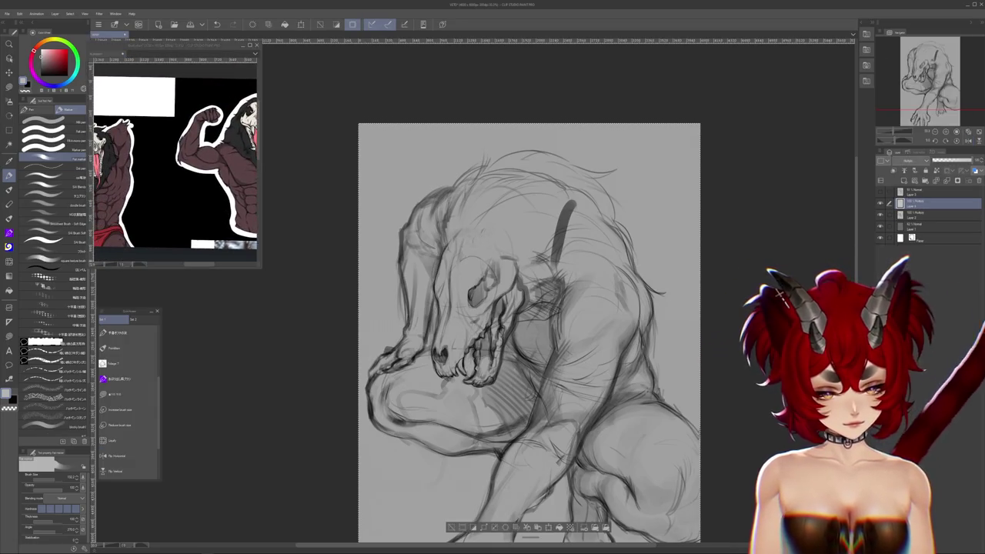
- Shade the top of the head and the neck with soft grey strokes
mouse_move(448, 192)
mouse_down()
mouse_move(466, 233)
mouse_move(496, 232)
mouse_move(505, 247)
mouse_up()
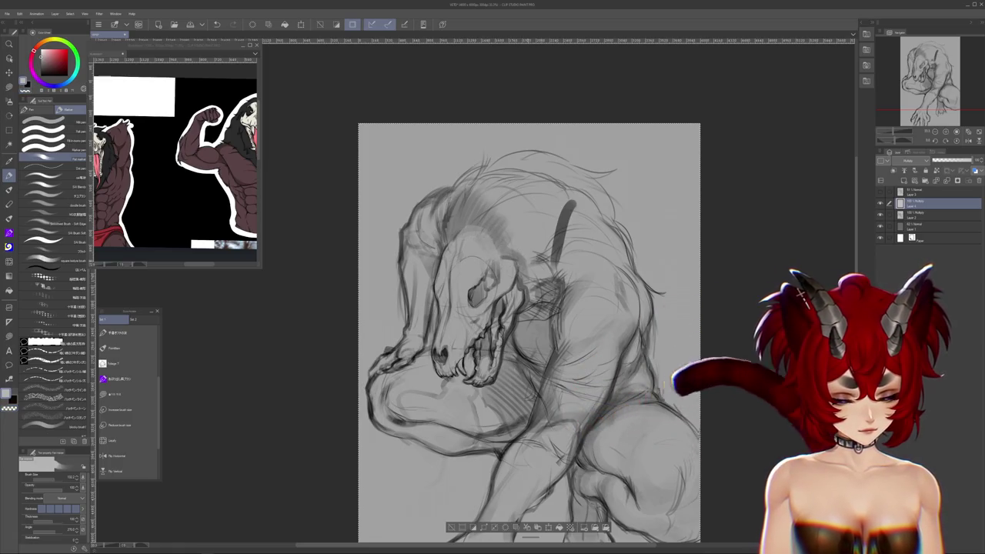
scroll(529, 331, up, 3)
drag(573, 323, 532, 279)
drag(589, 293, 542, 269)
mouse_move(612, 224)
mouse_down()
mouse_move(496, 239)
mouse_move(471, 262)
mouse_up()
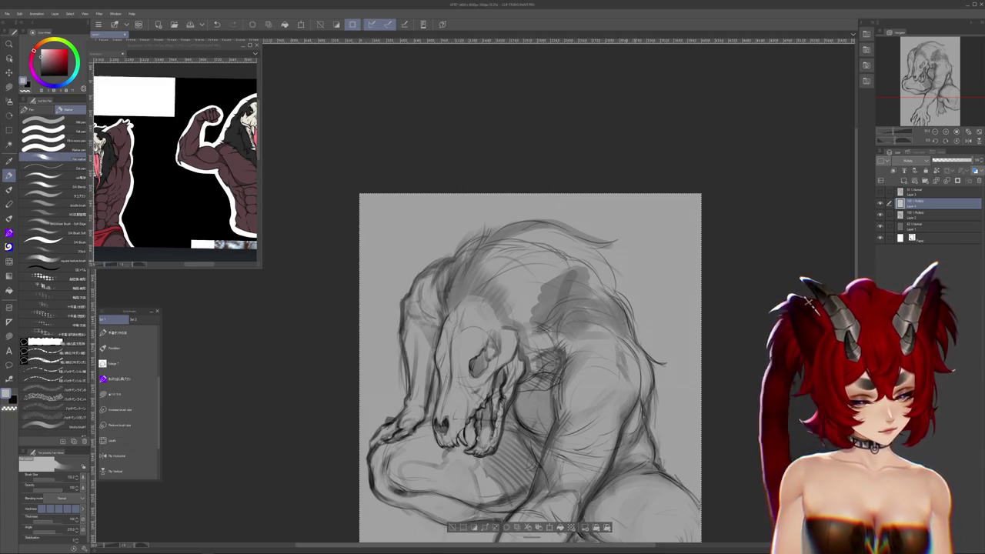
- Tilt the canvas view to check the drawing, reset it upright, and activate the reference window
key(minus)
key(minus)
key(minus)
key(minus)
key(minus)
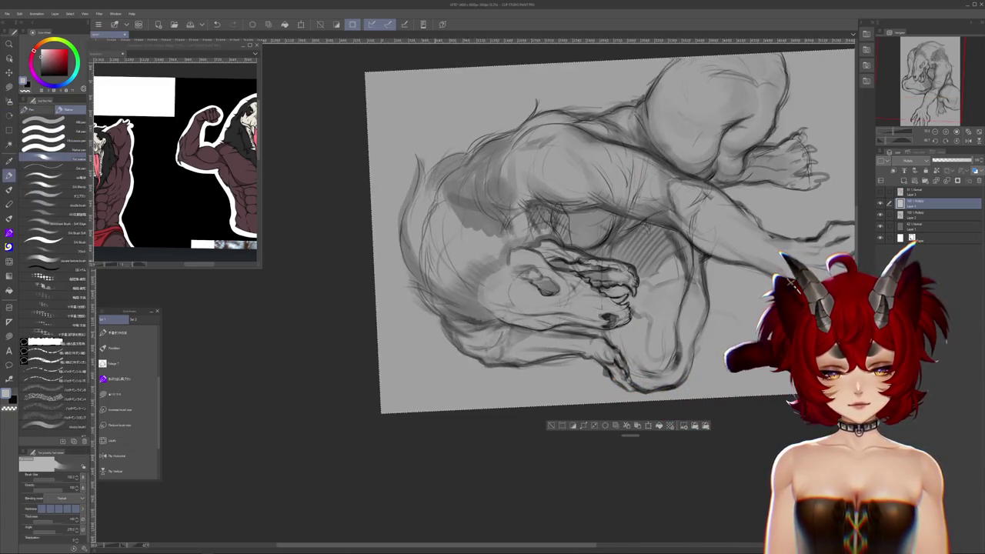
key(asciicircum)
key(asciicircum)
key(asciicircum)
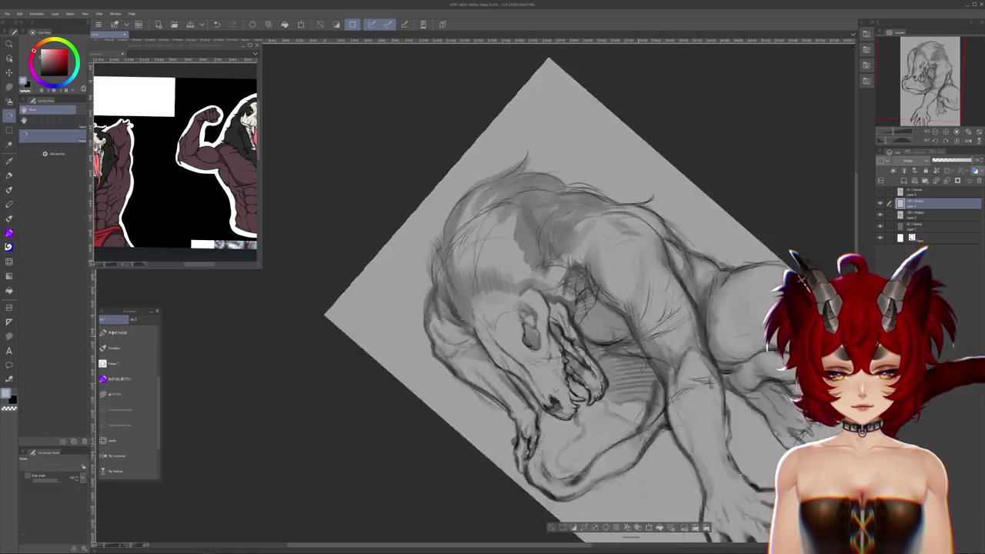
key(asciicircum)
key(asciicircum)
key(asciicircum)
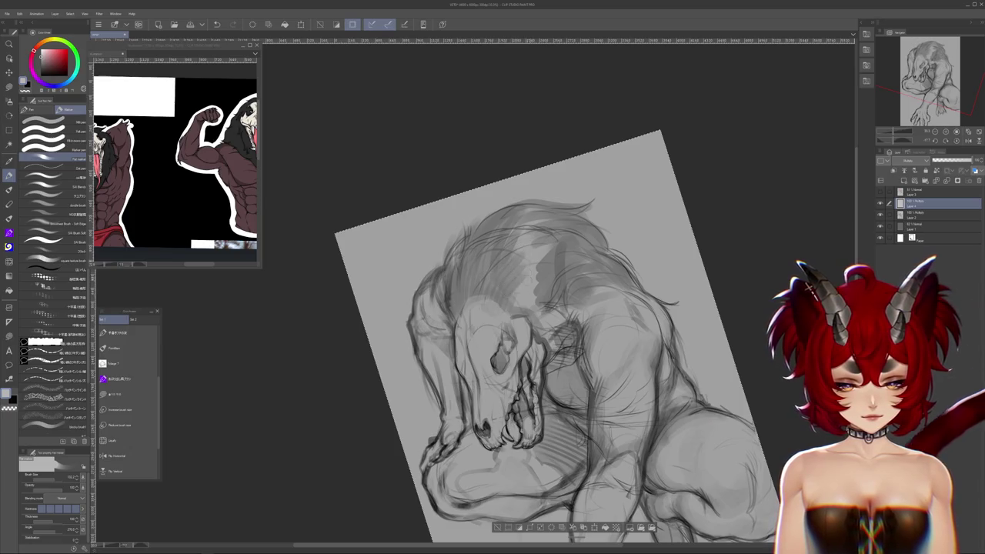
key(asciicircum)
key(asciicircum)
key(asciicircum)
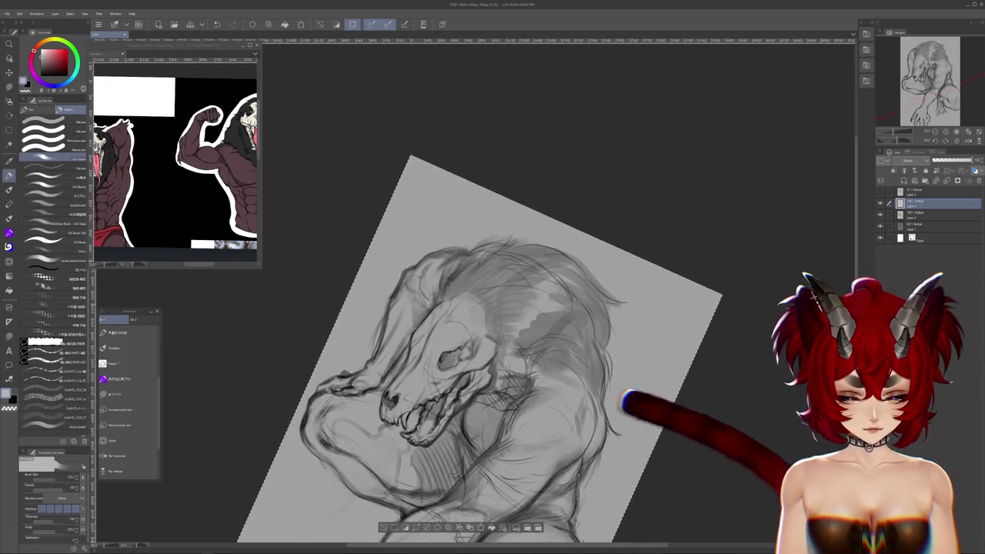
drag(463, 423, 502, 366)
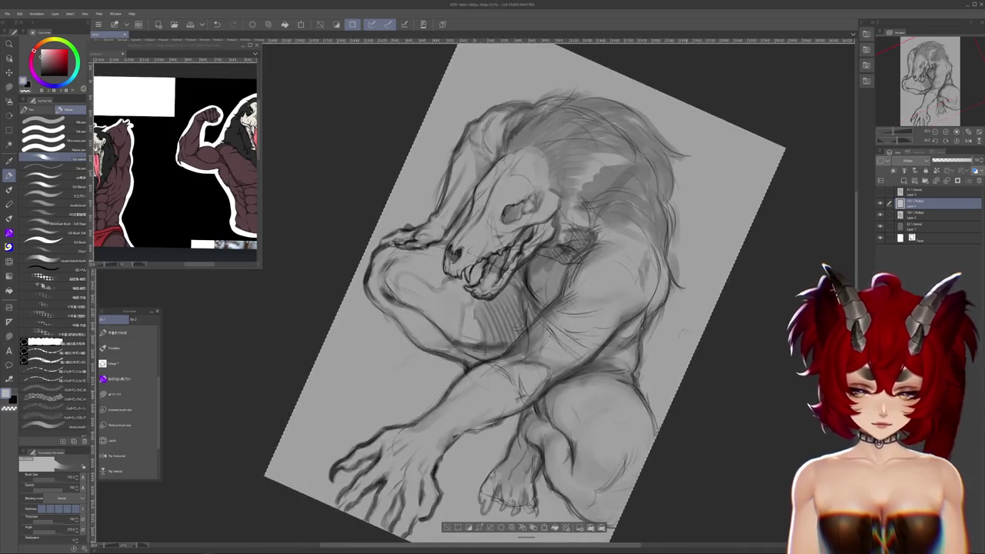
drag(623, 453, 539, 346)
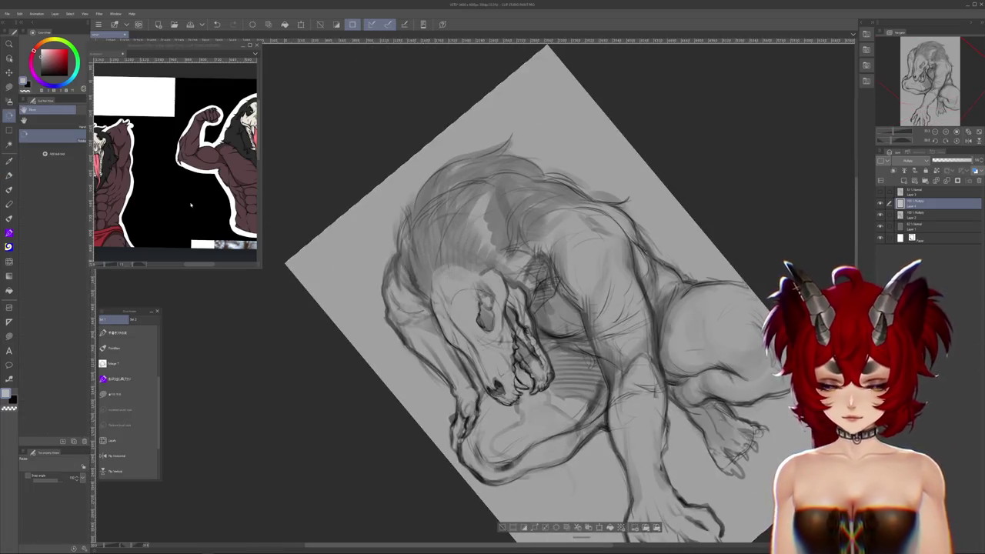
key(p)
key(ctrl+0)
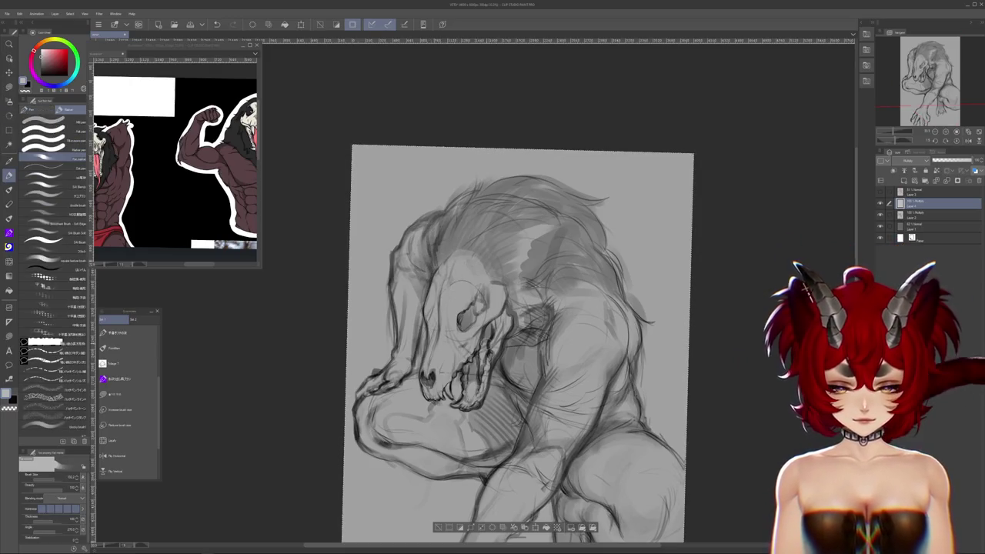
click(220, 265)
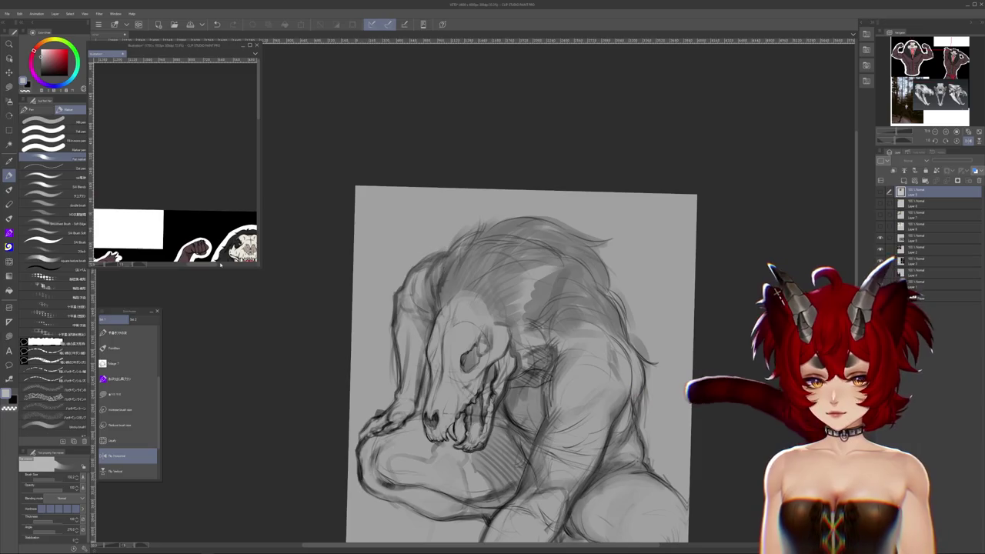
click(220, 264)
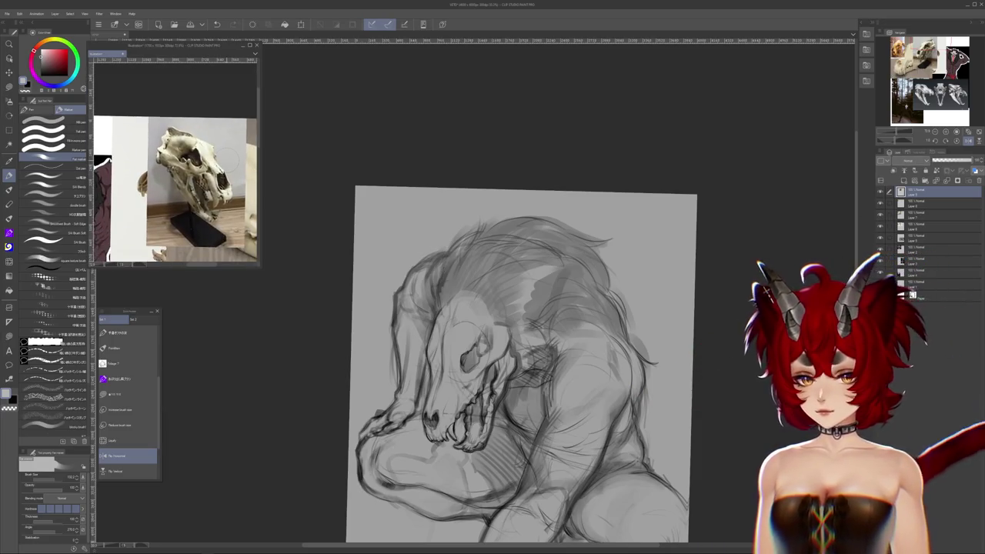
key(ctrl+Tab)
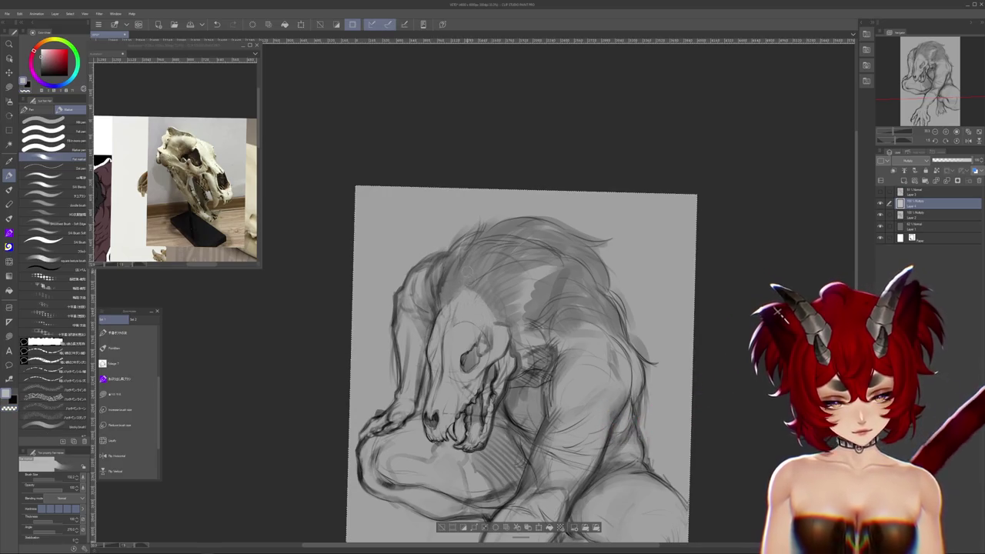
drag(575, 382, 587, 367)
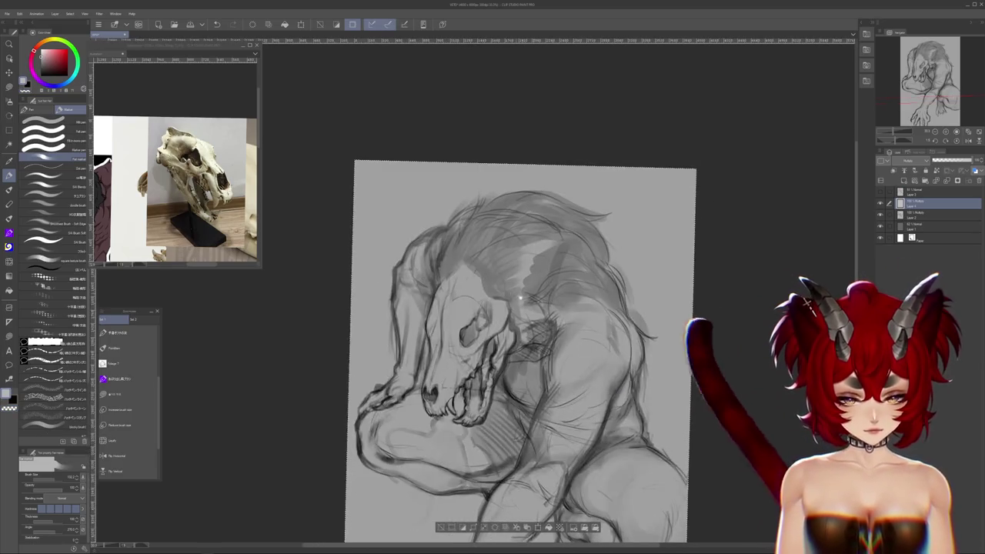
mouse_move(495, 389)
mouse_down()
mouse_move(486, 339)
mouse_move(491, 375)
mouse_up()
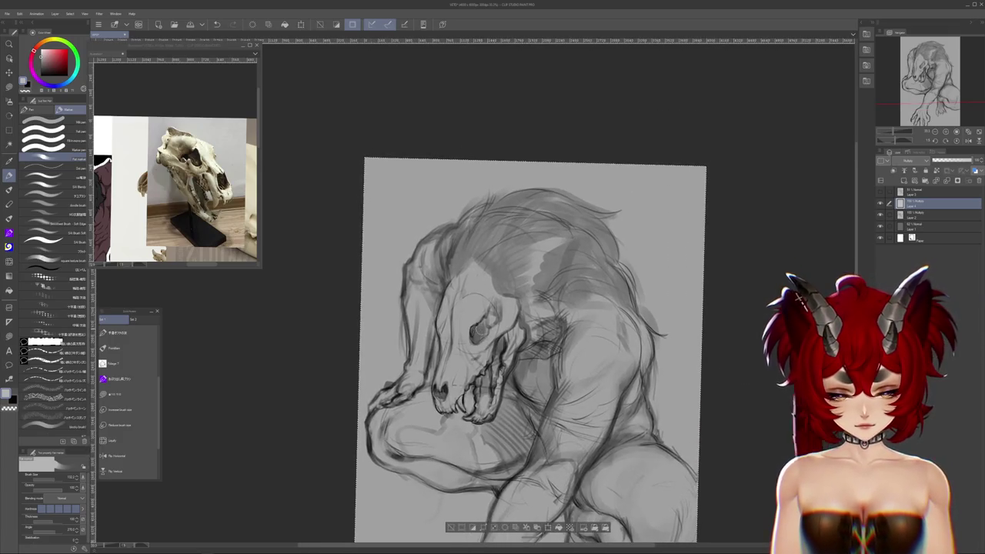
drag(479, 333, 440, 274)
scroll(545, 204, down, 2)
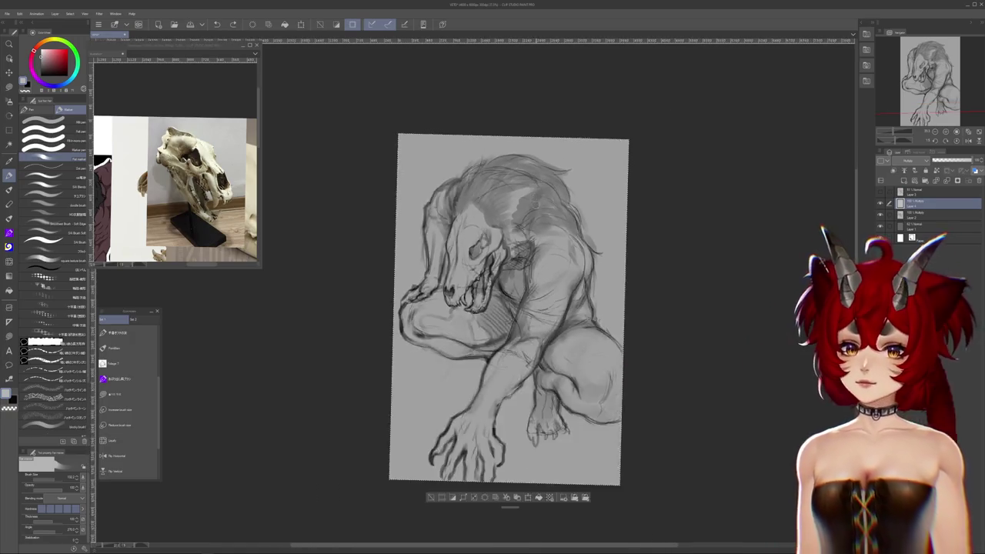
scroll(508, 307, down, 1)
scroll(508, 308, up, 2)
scroll(508, 308, up, 1)
drag(580, 305, 560, 253)
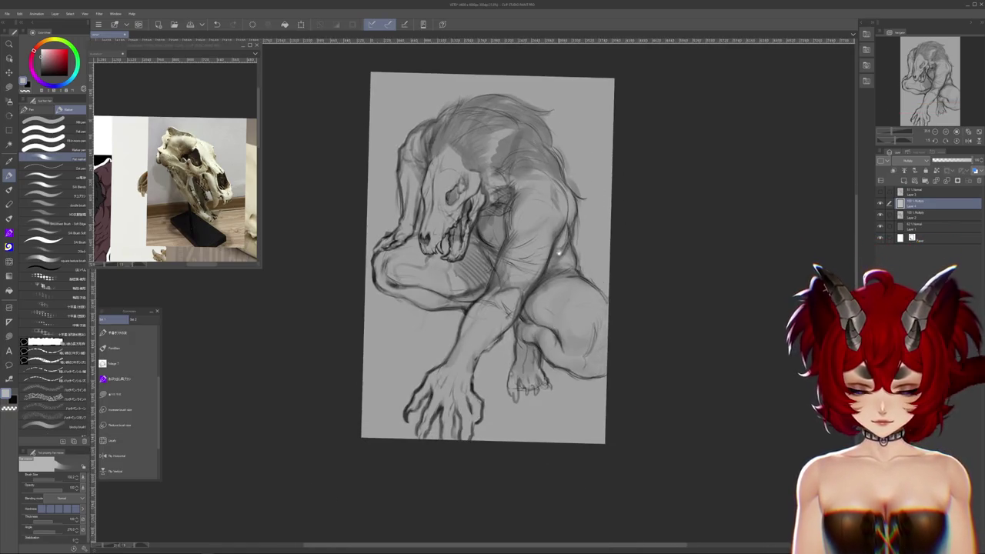
mouse_move(631, 348)
mouse_down()
mouse_move(625, 392)
mouse_move(638, 394)
mouse_up()
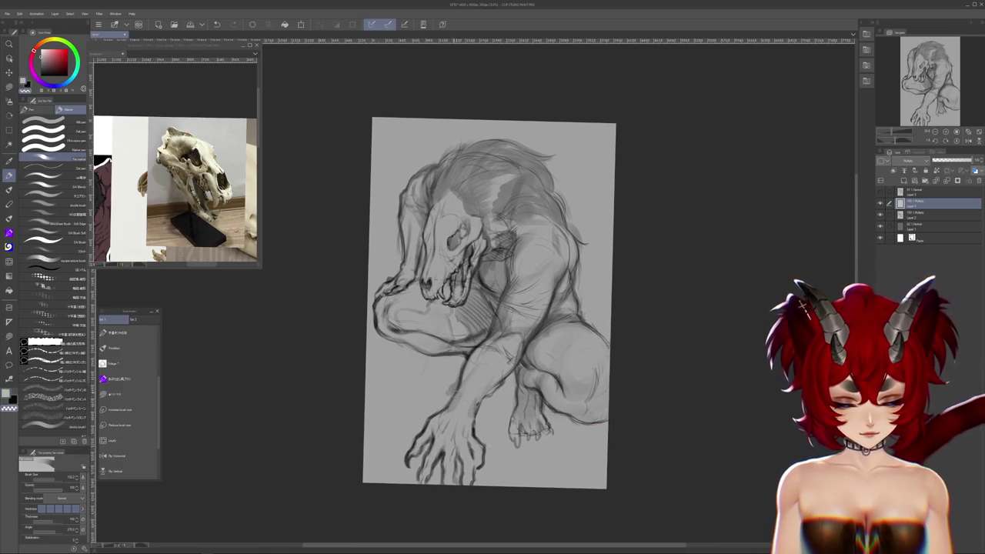
drag(493, 316, 499, 345)
mouse_move(564, 448)
mouse_down()
mouse_move(599, 426)
mouse_move(591, 479)
mouse_up()
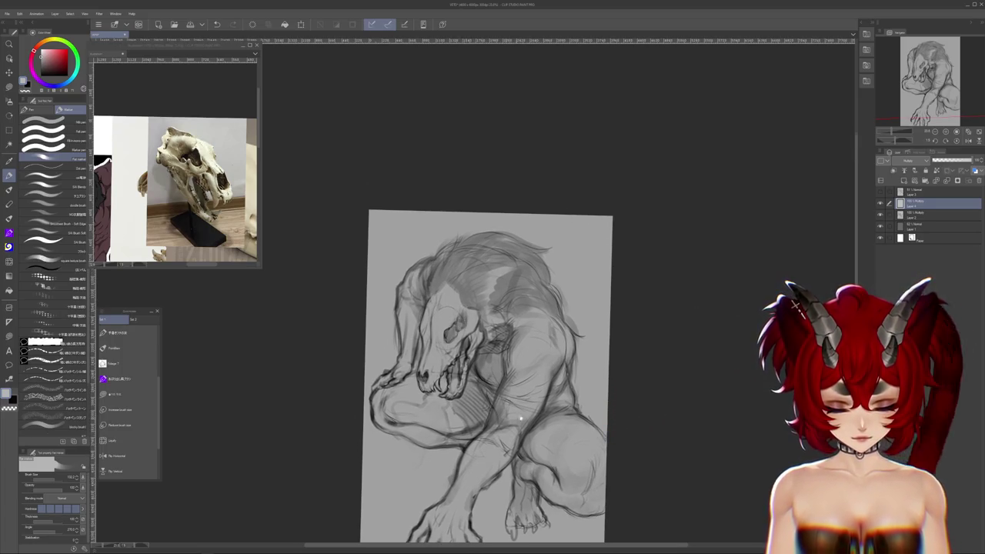
drag(521, 415, 532, 328)
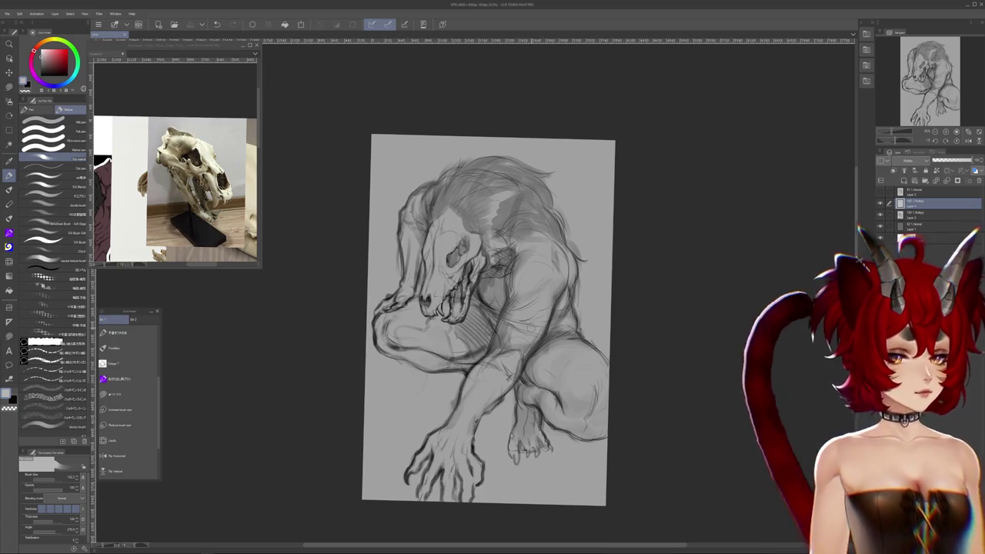
scroll(475, 312, down, 2)
scroll(443, 301, up, 3)
scroll(524, 312, down, 1)
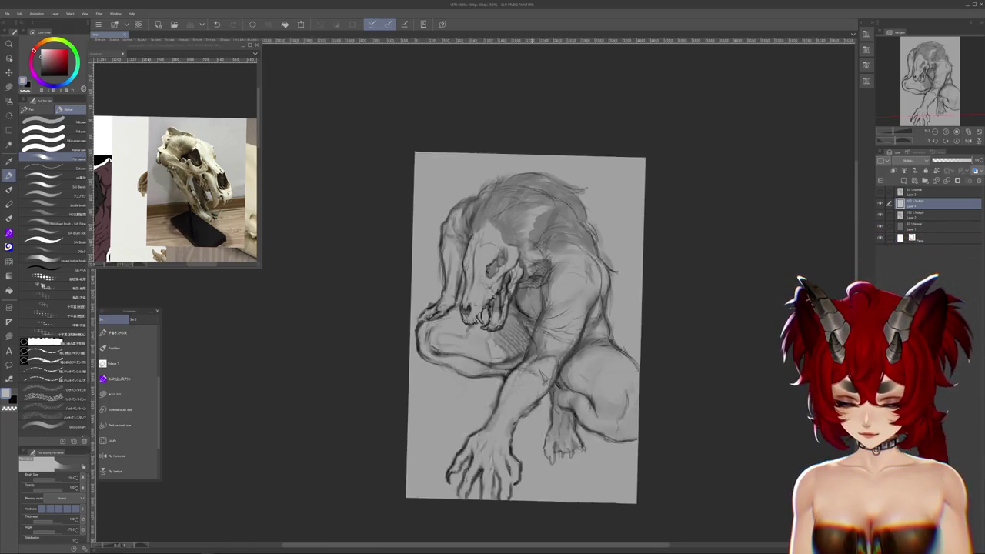
scroll(523, 312, down, 1)
scroll(523, 312, up, 3)
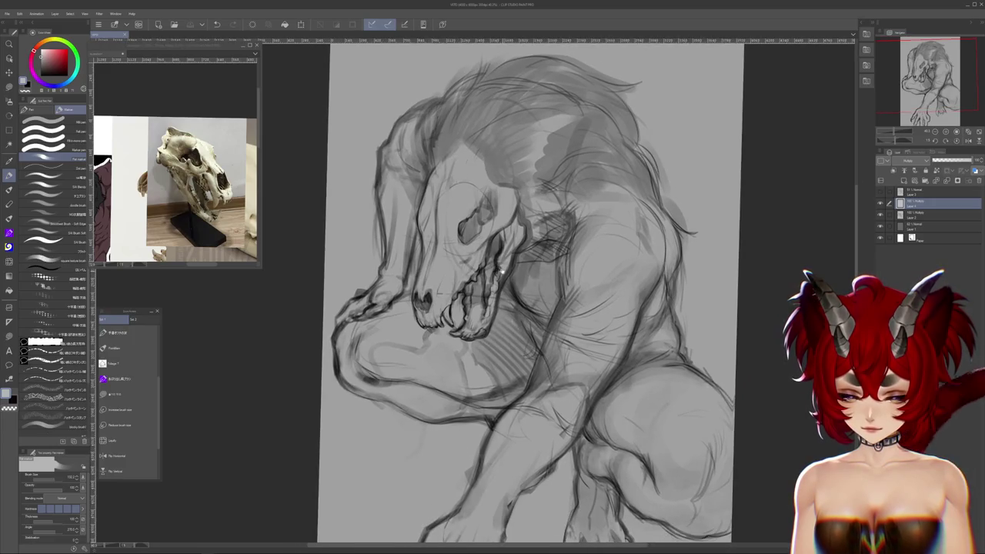
scroll(524, 304, down, 2)
scroll(523, 304, down, 1)
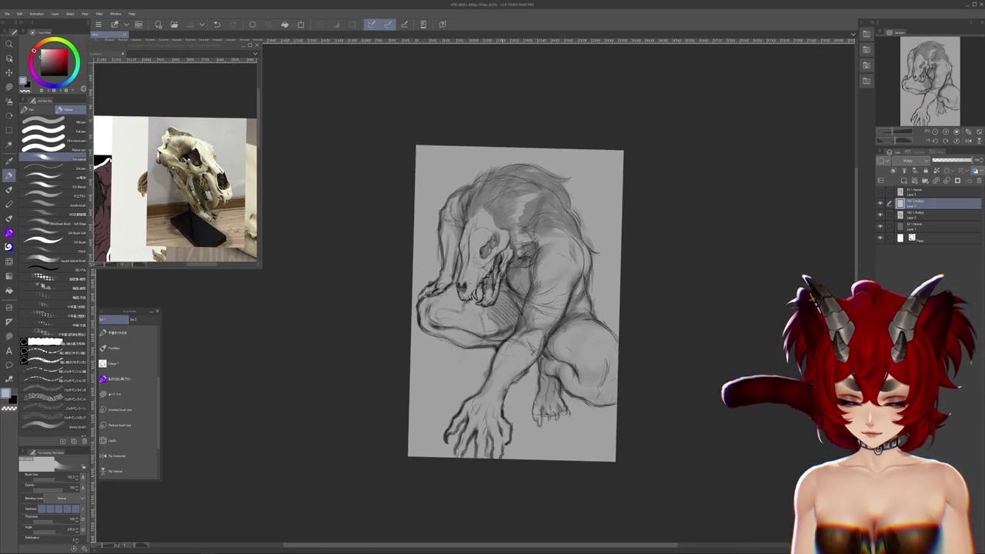
scroll(505, 302, down, 1)
click(881, 190)
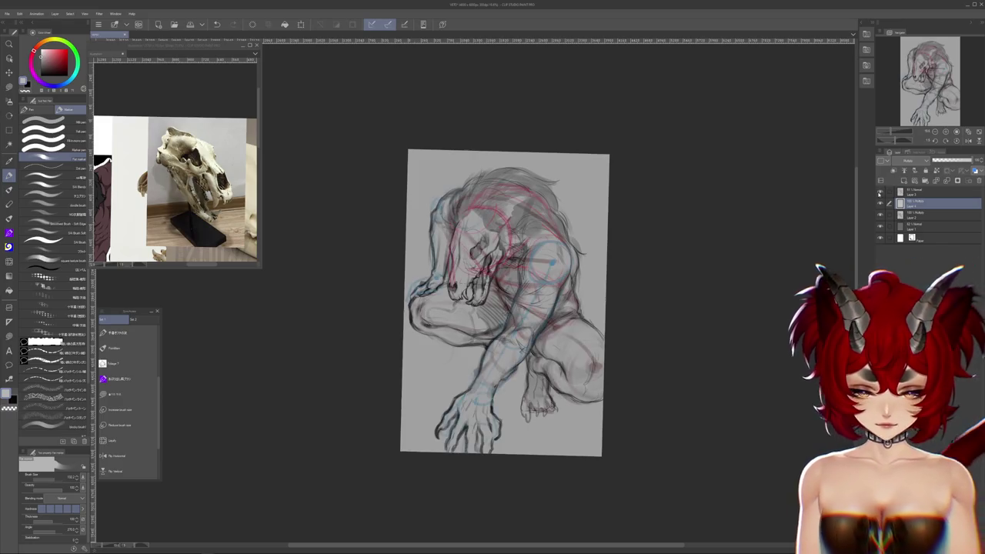
- Compare with the red sketch layer hidden, then merge the top sketch layer down
click(881, 190)
click(881, 202)
click(930, 190)
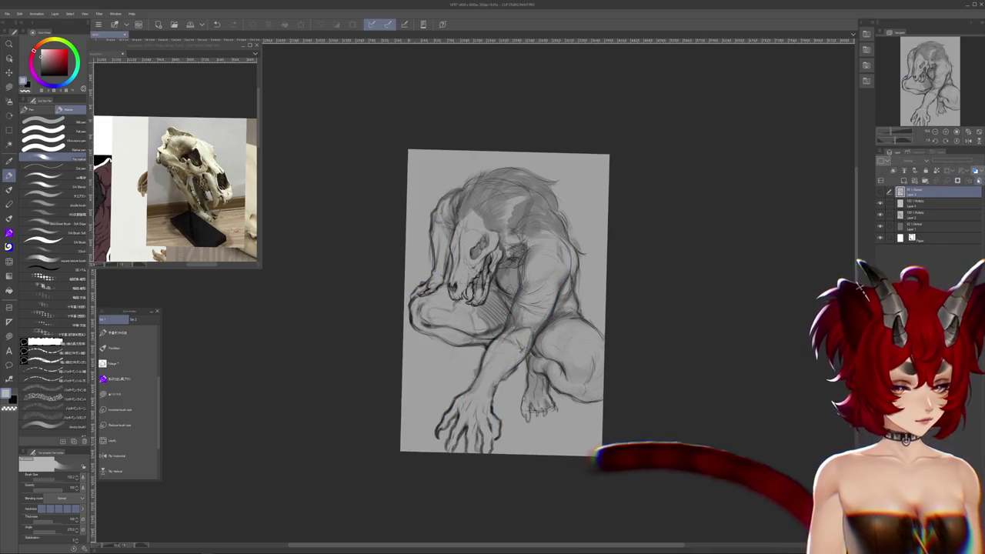
key(ctrl+e)
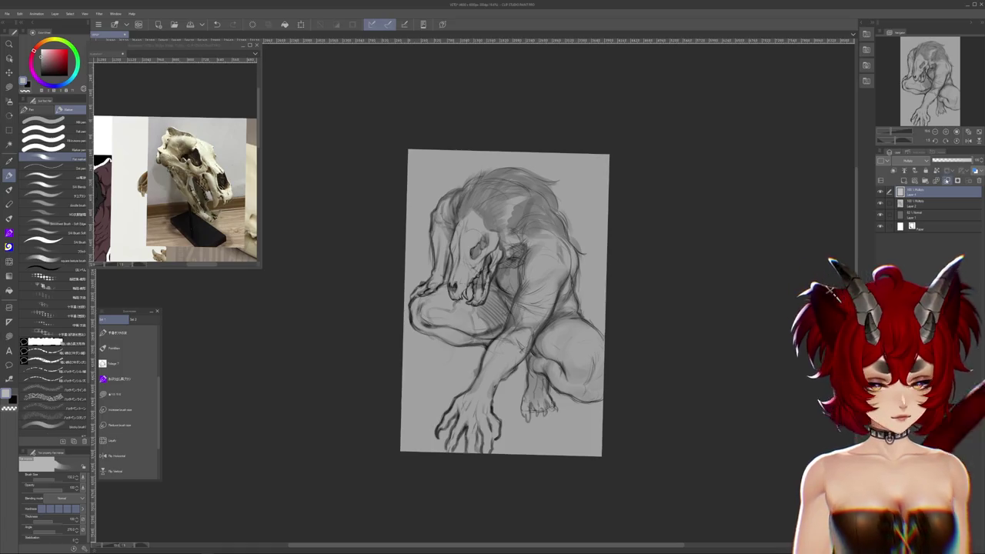
scroll(516, 288, up, 1)
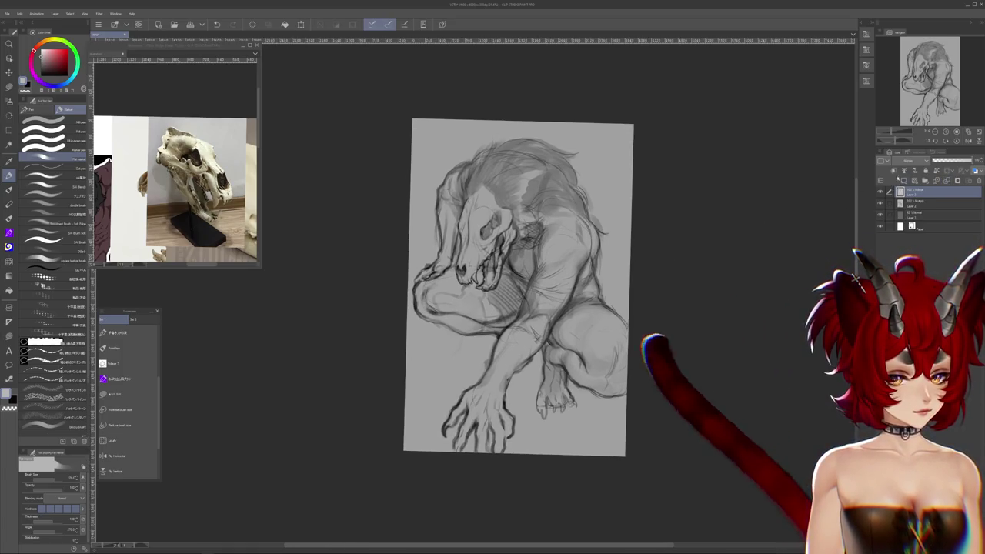
- Flood-fill the layer with a slightly darker grey
click(908, 160)
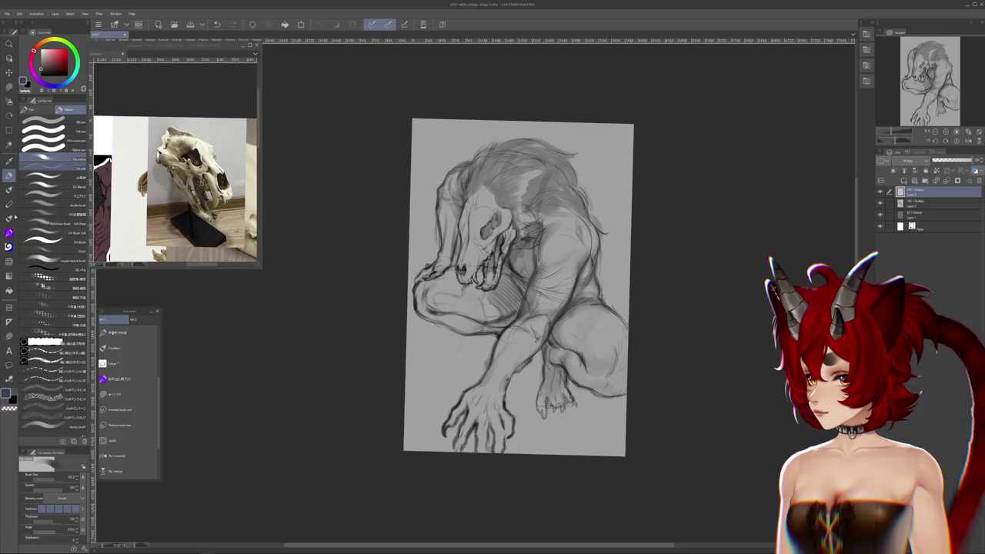
click(9, 291)
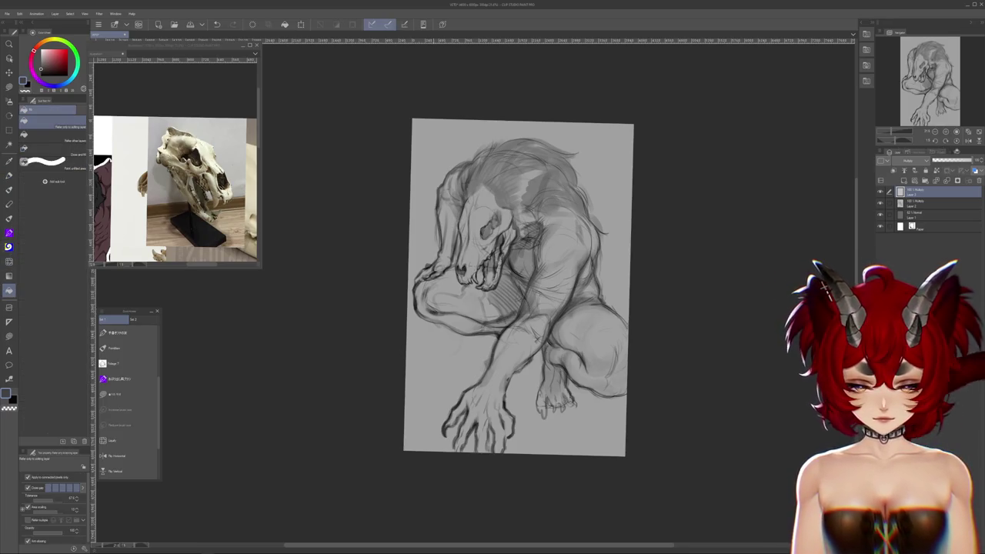
click(524, 293)
drag(971, 160, 948, 160)
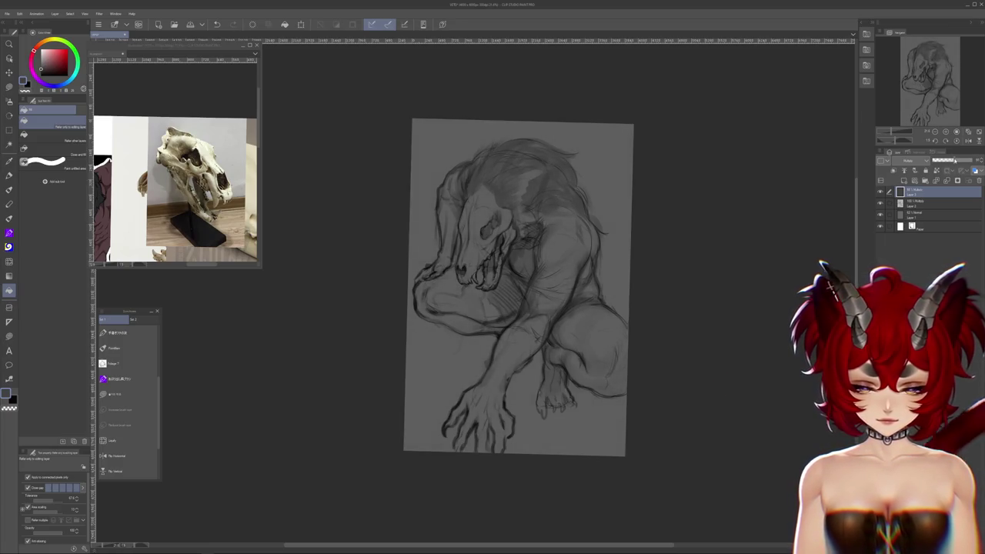
- Add a new top layer, set its blend mode, and pick a brush
click(895, 170)
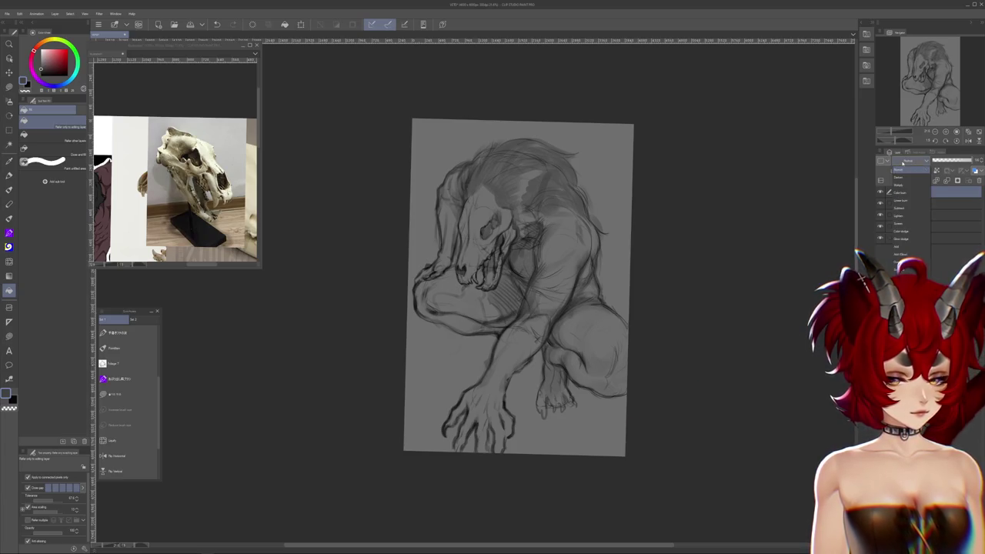
click(898, 218)
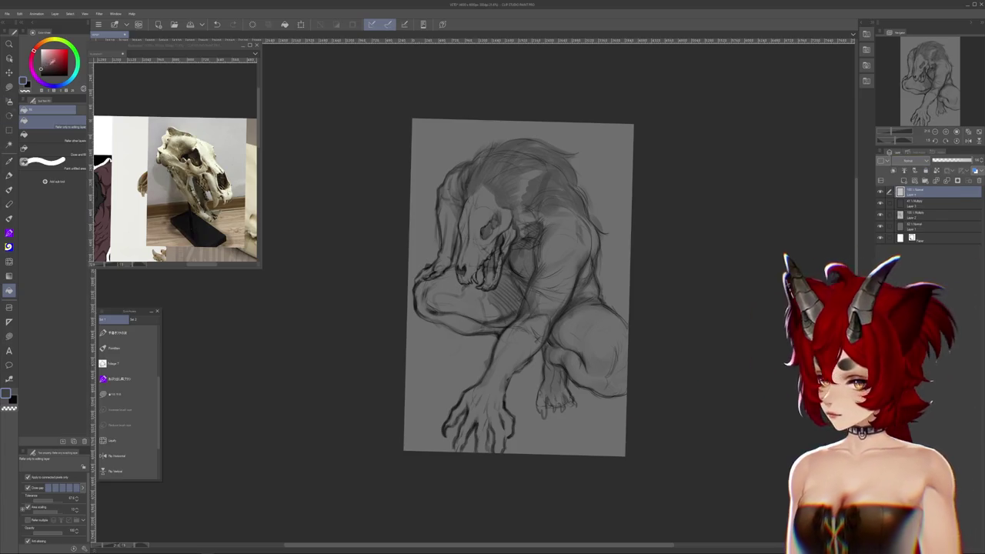
key(b)
key(ctrl+plus)
key(ctrl+plus)
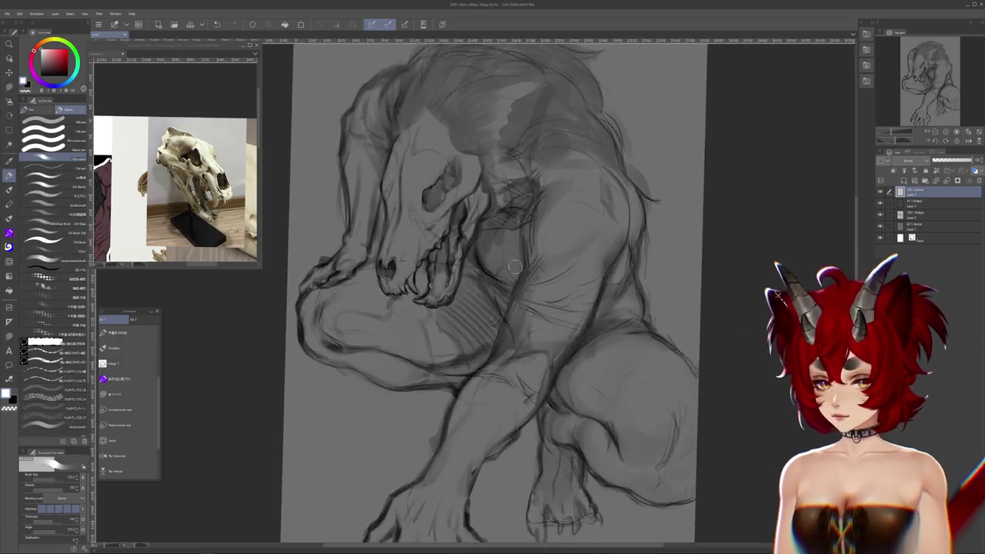
click(48, 422)
- Paint a light grey highlight on the bent knee and frame the open-jawed skull references
drag(538, 308, 304, 285)
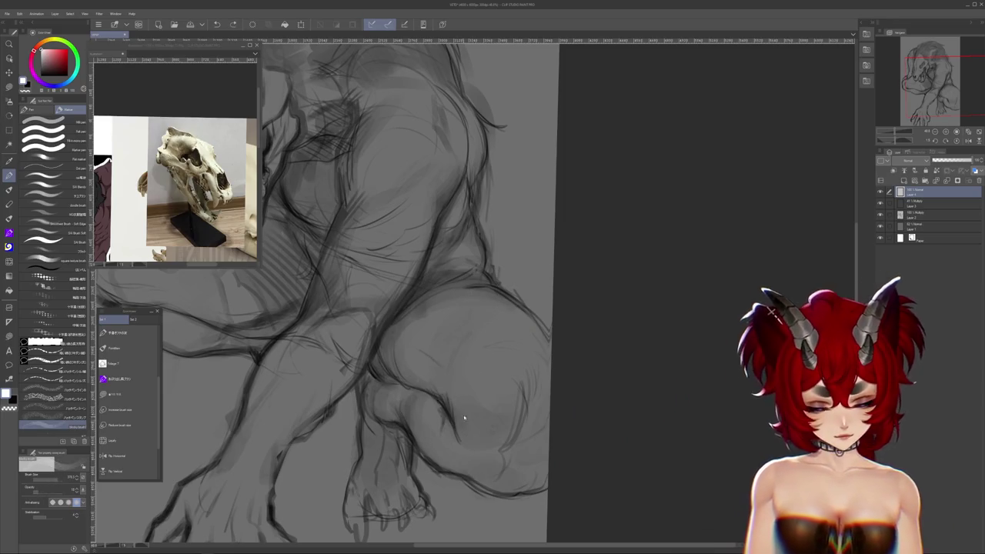
drag(501, 362, 493, 389)
drag(438, 227, 467, 325)
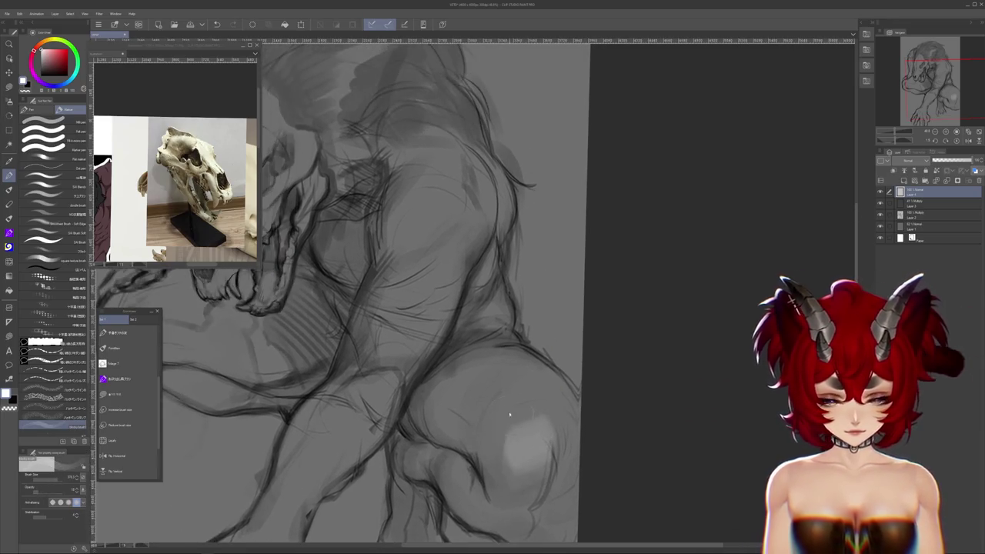
scroll(495, 356, down, 3)
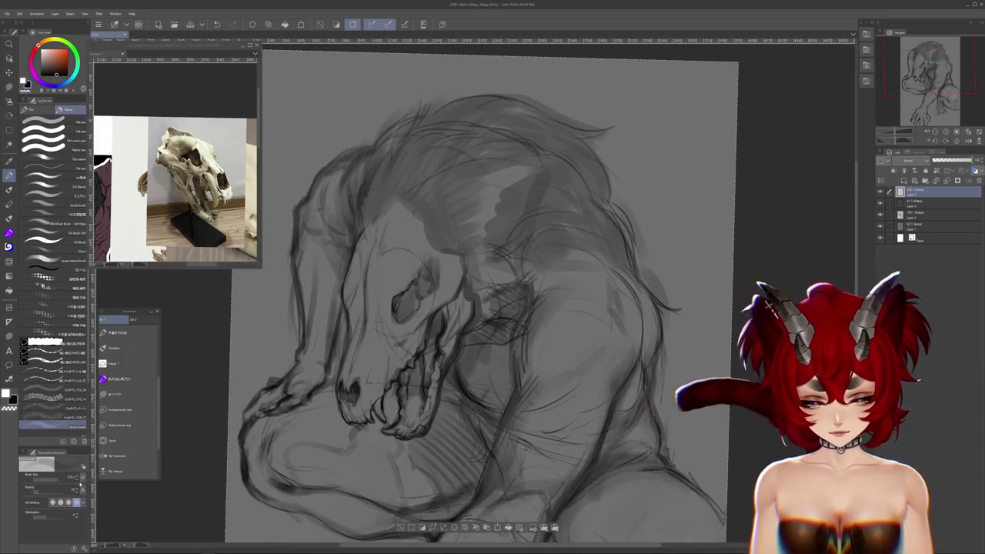
drag(177, 231, 188, 88)
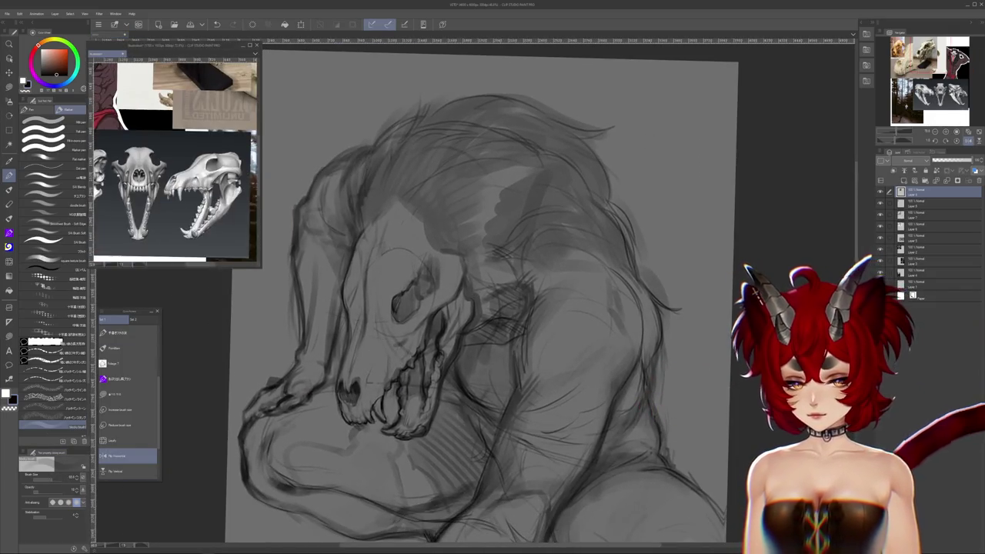
- Paint light highlights around the skull's eye socket
click(389, 315)
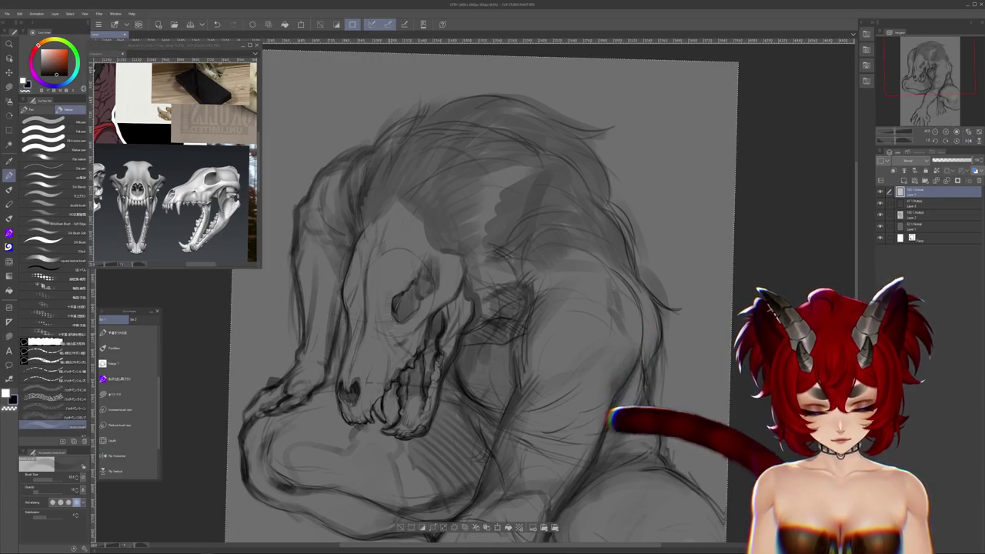
scroll(396, 277, left, 2)
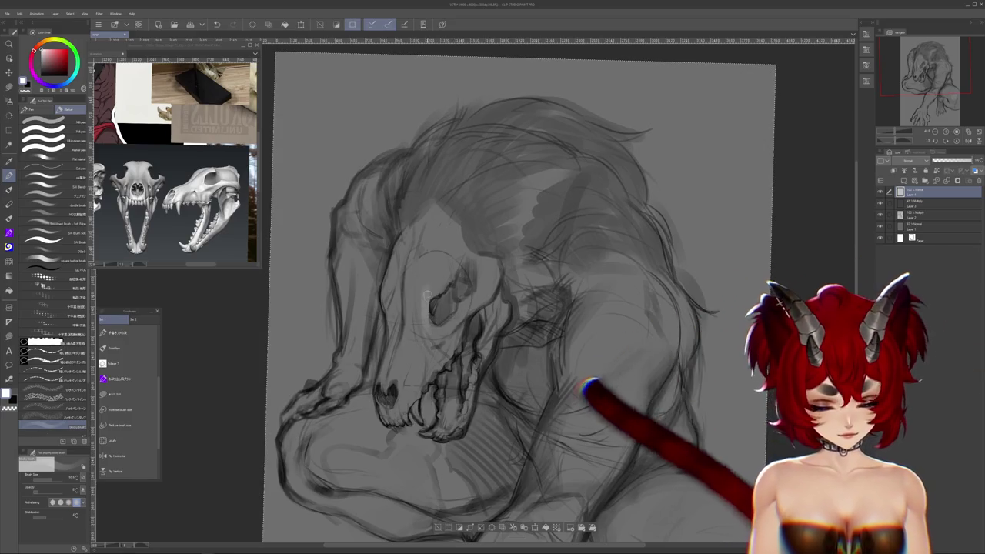
scroll(401, 266, up, 1)
drag(454, 307, 430, 324)
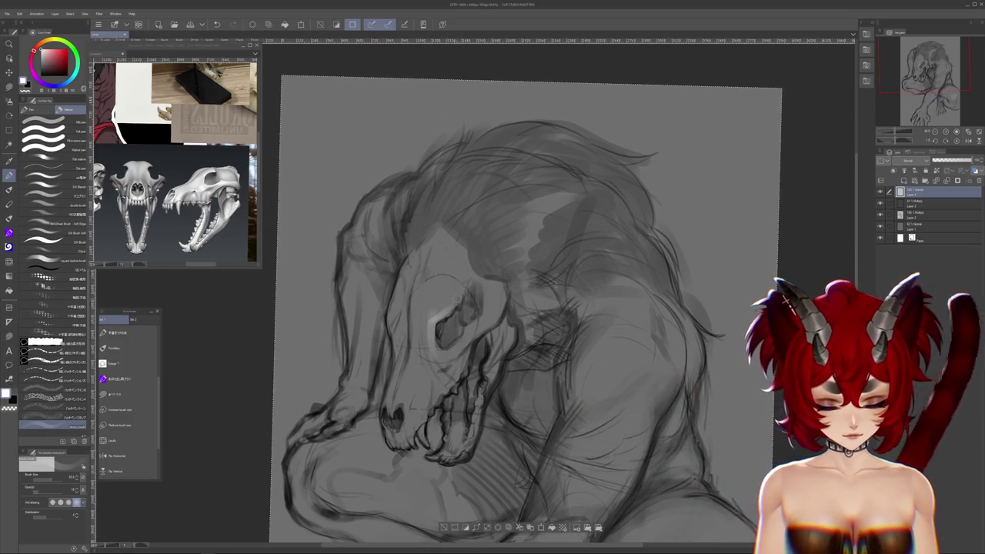
drag(465, 288, 448, 313)
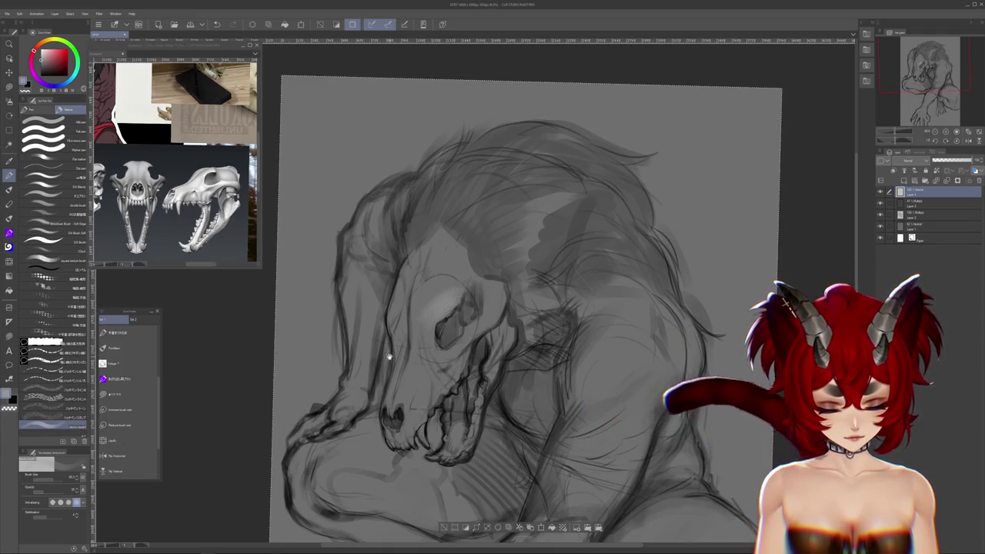
- Try tilting the canvas view, undo those changes, and reset the rotation to upright
scroll(531, 308, down, 1)
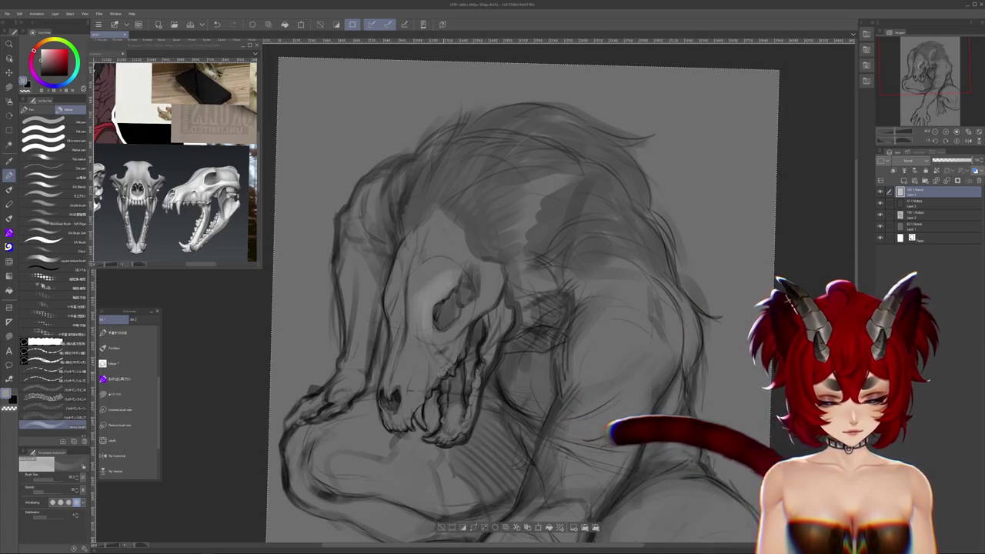
scroll(441, 365, down, 1)
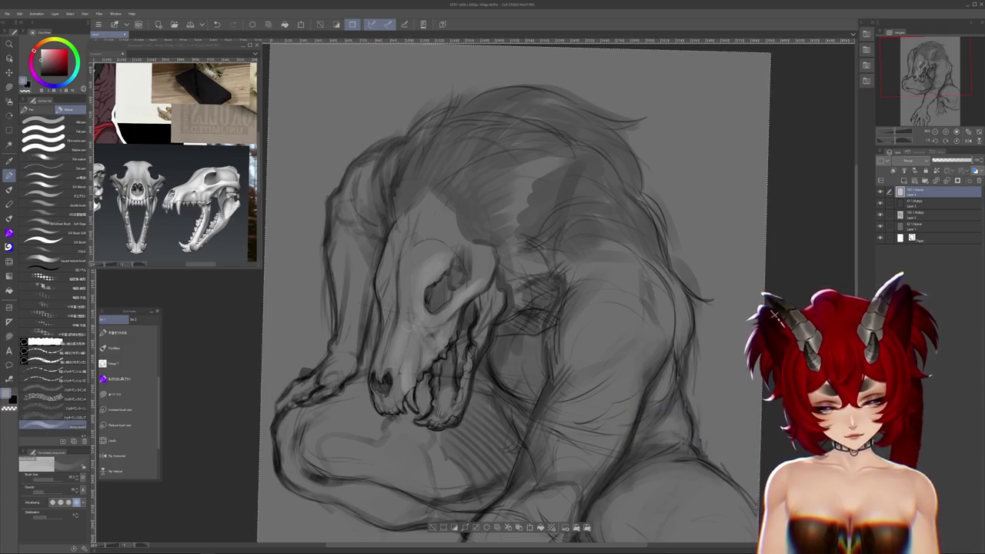
drag(611, 364, 642, 341)
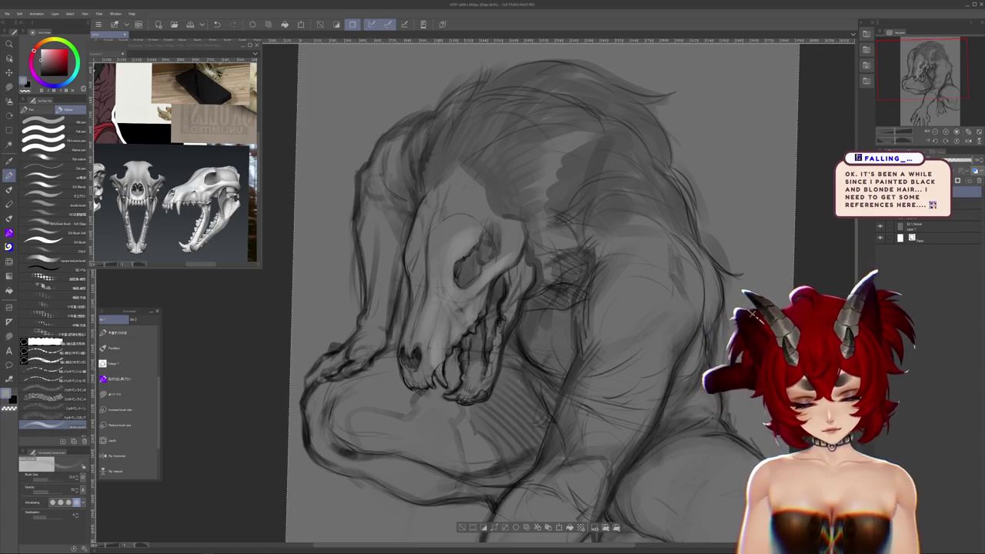
key(ctrl+z)
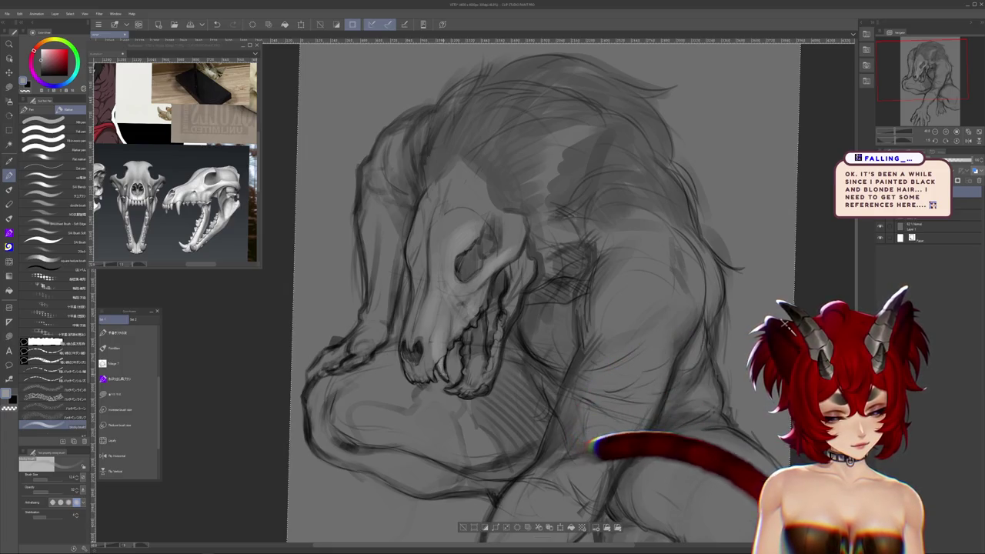
drag(539, 308, 493, 255)
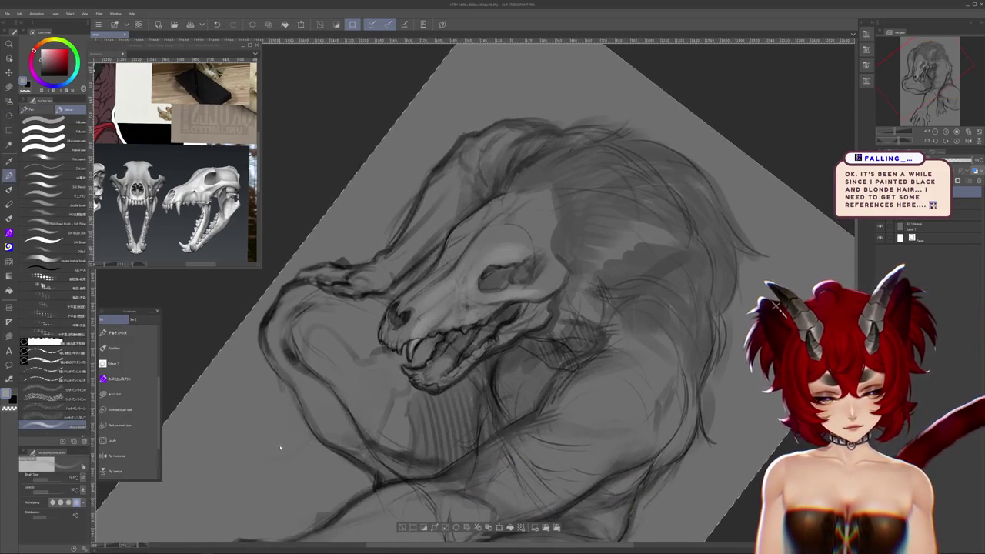
key(ctrl+z)
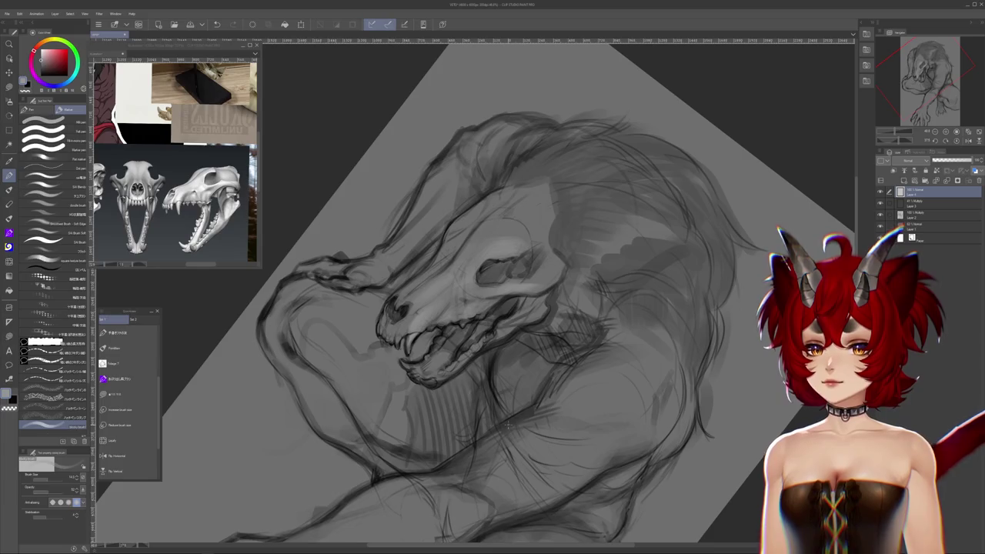
key(ctrl+@)
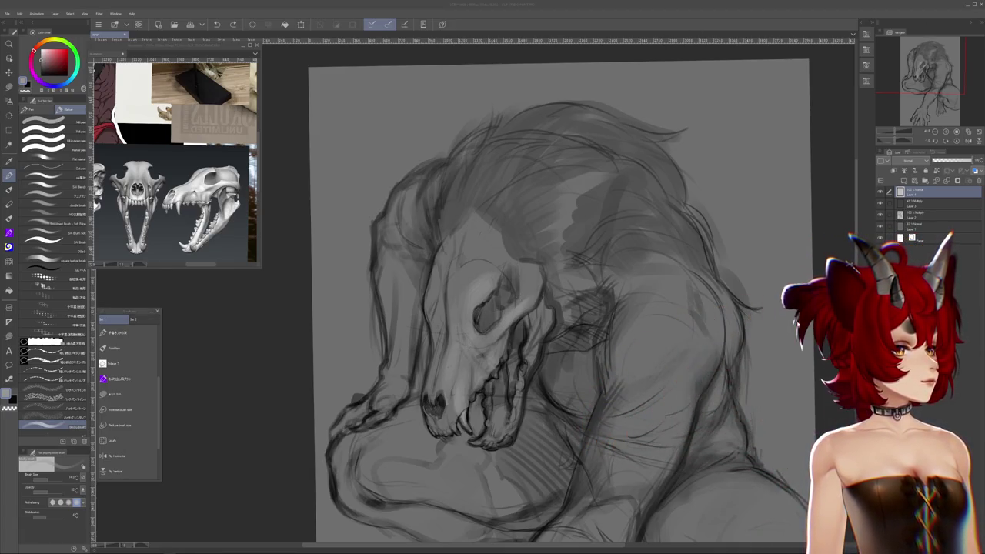
- Open the avatar's Hotkey Settings in VTube Studio
double_click(638, 353)
click(539, 282)
click(582, 203)
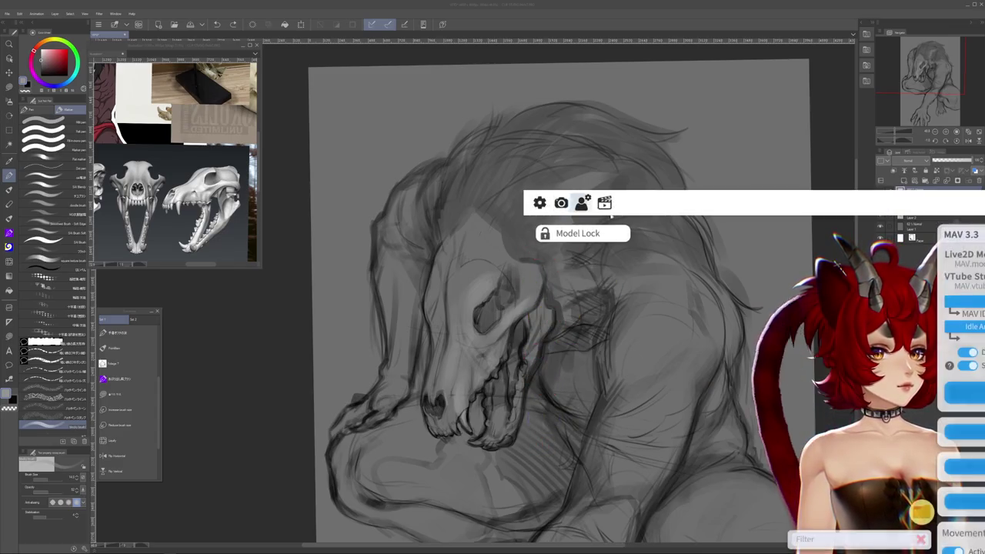
scroll(962, 370, down, 5)
scroll(963, 369, down, 5)
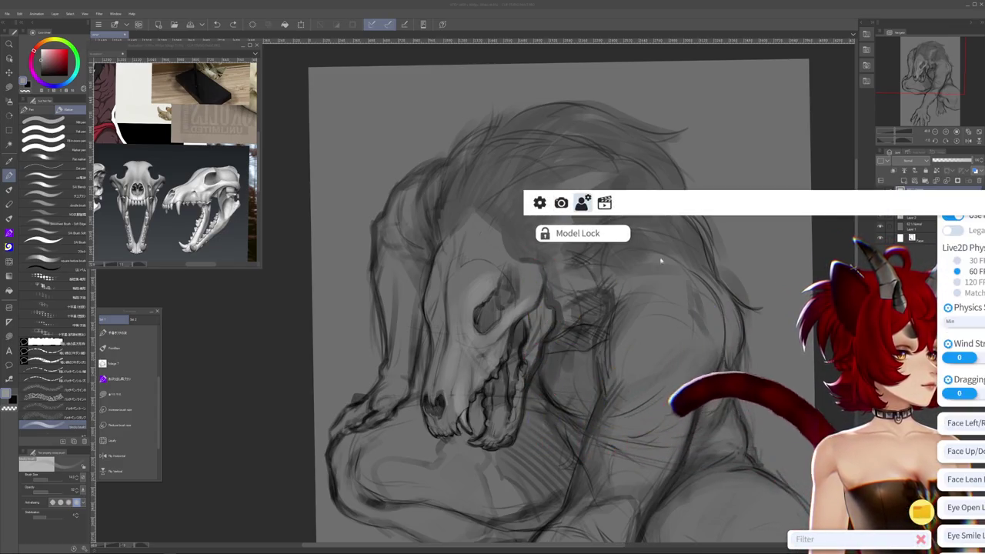
click(605, 203)
- Apply the hair color.exp3.json expression and confirm with Done
click(964, 333)
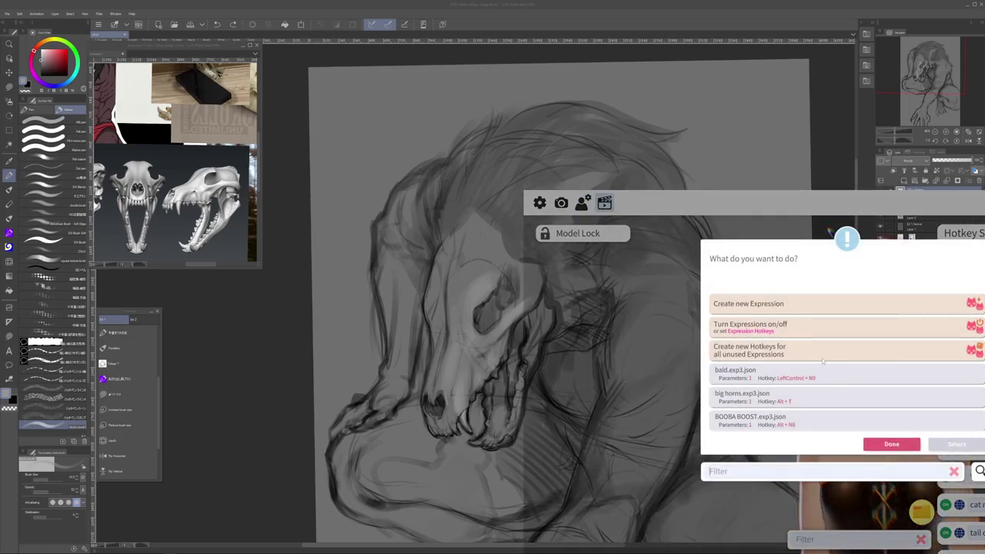
scroll(815, 354, down, 3)
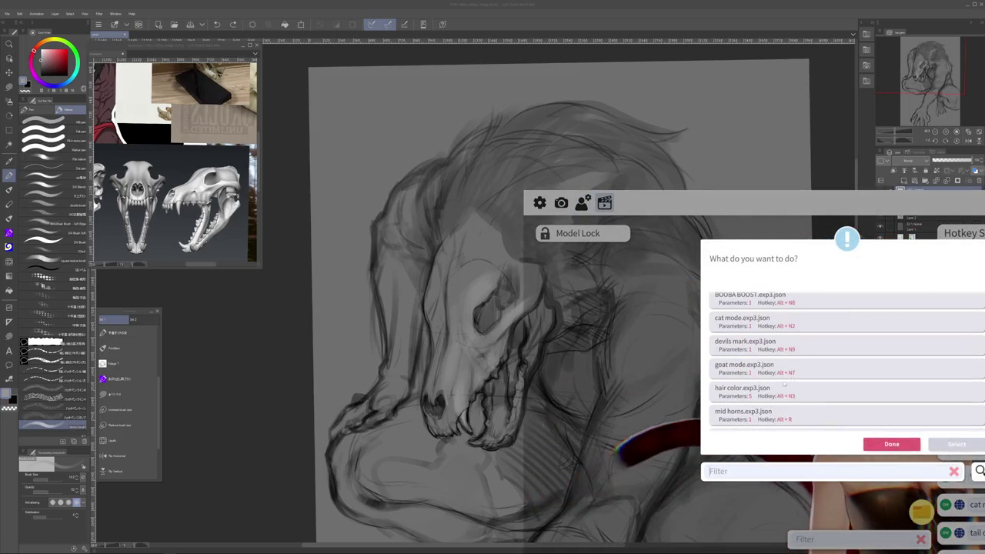
click(800, 392)
click(955, 446)
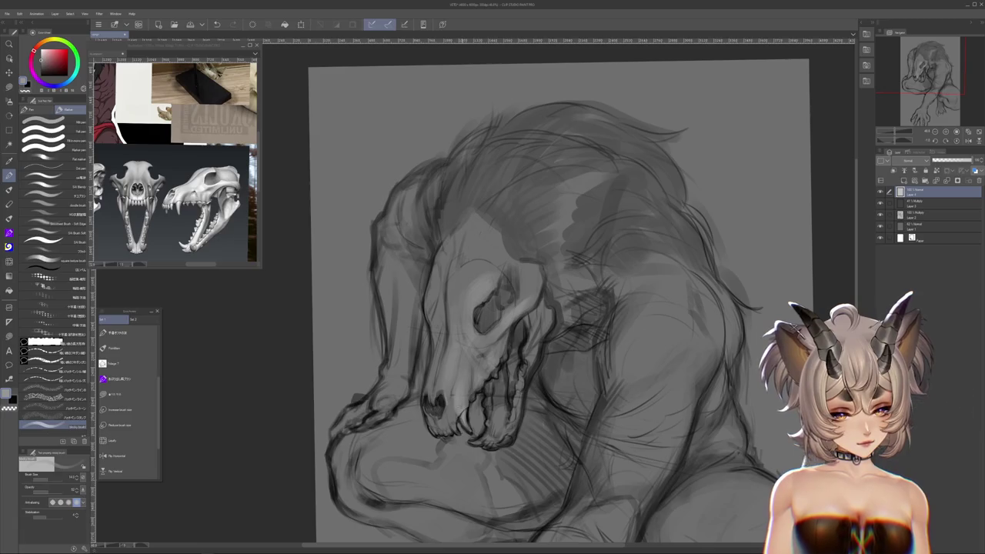
- Zoom and rotate the canvas view, then pick a different brush in the Sub Tool palette
scroll(561, 300, down, 2)
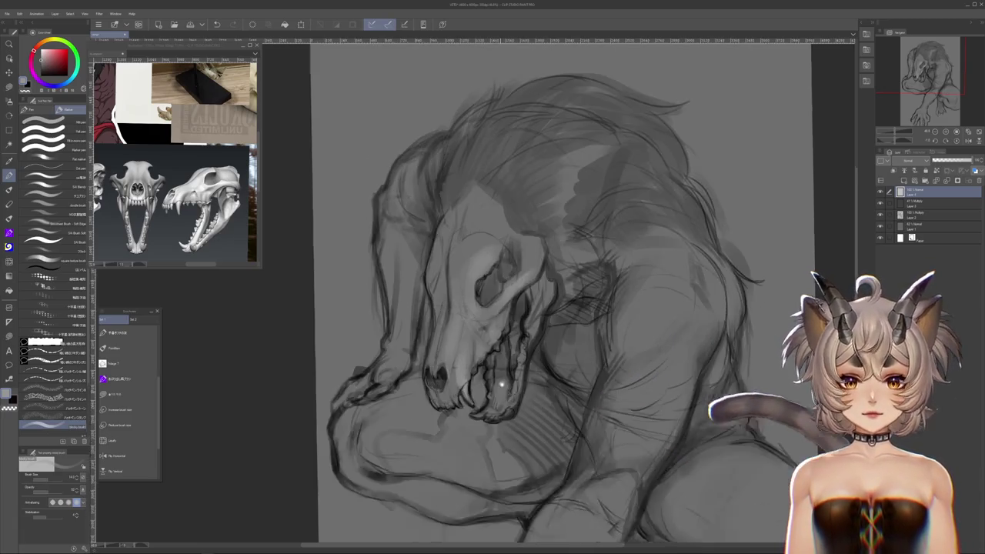
scroll(562, 301, down, 1)
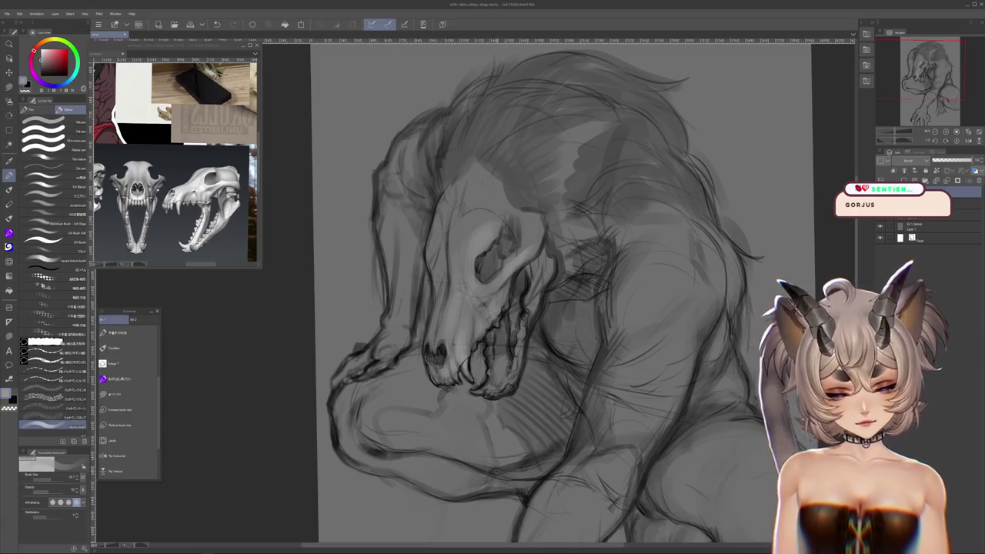
scroll(447, 431, down, 2)
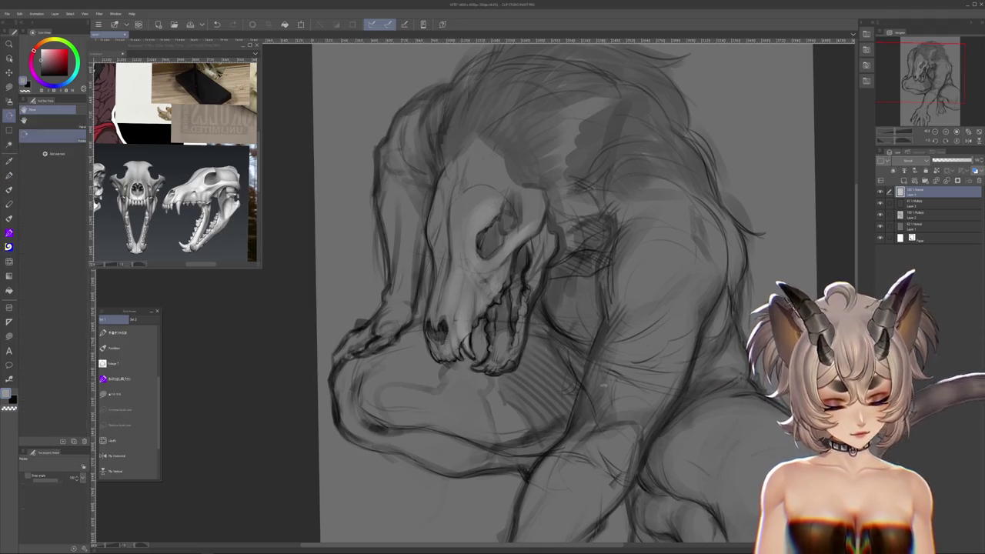
drag(562, 293, 600, 331)
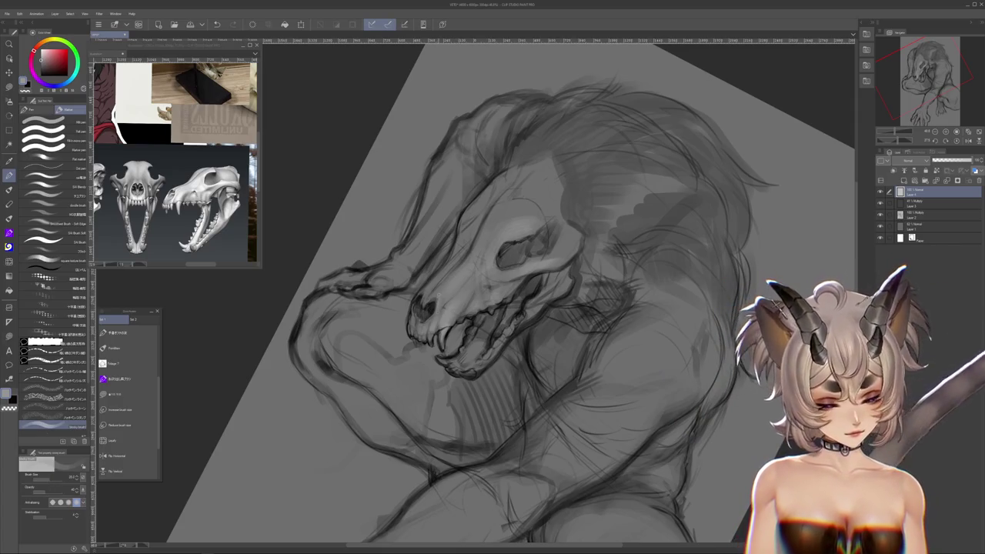
drag(523, 293, 538, 308)
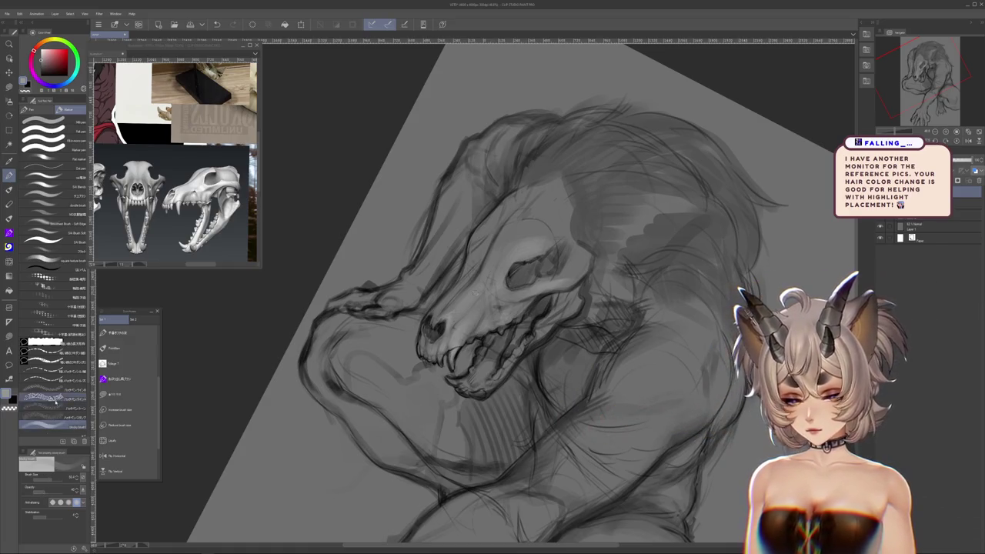
click(55, 398)
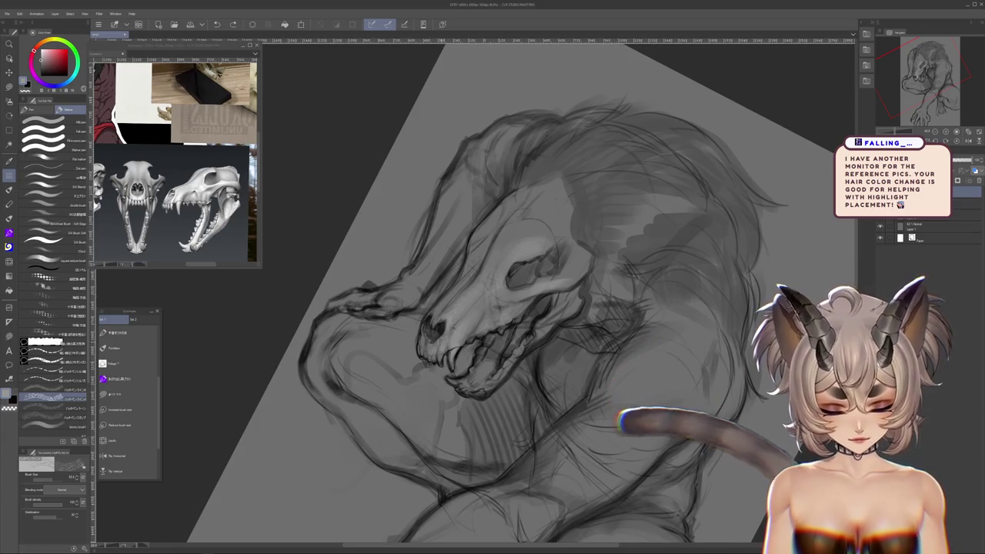
- Switch between the R, B and P tool groups while re-angling and zooming the canvas
key(r)
drag(686, 355, 678, 375)
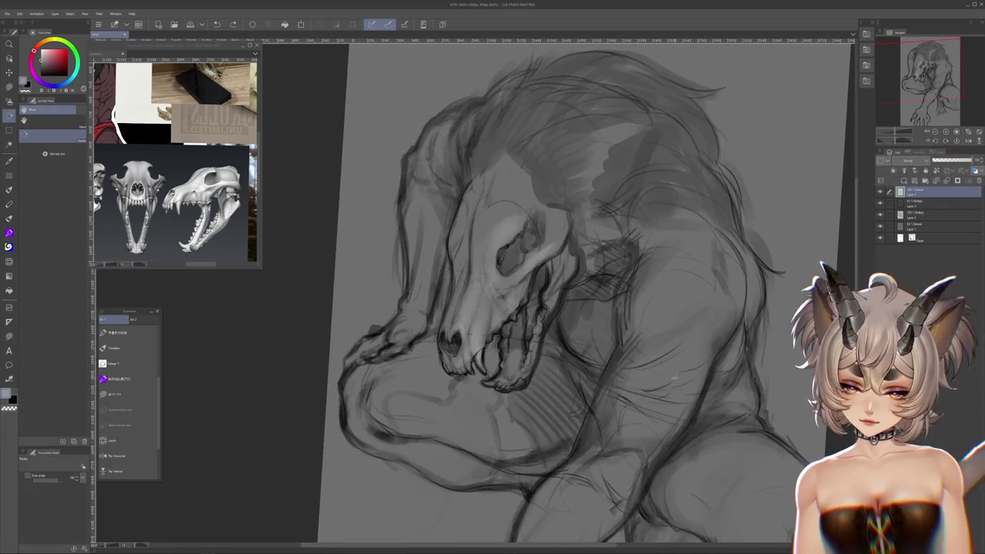
mouse_move(660, 338)
mouse_down()
mouse_move(639, 362)
mouse_move(635, 323)
mouse_up()
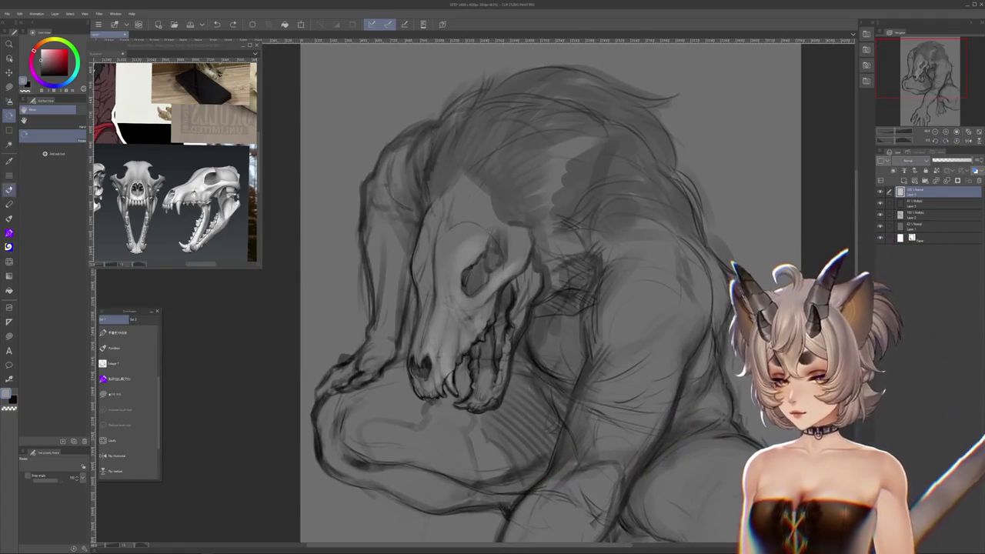
key(b)
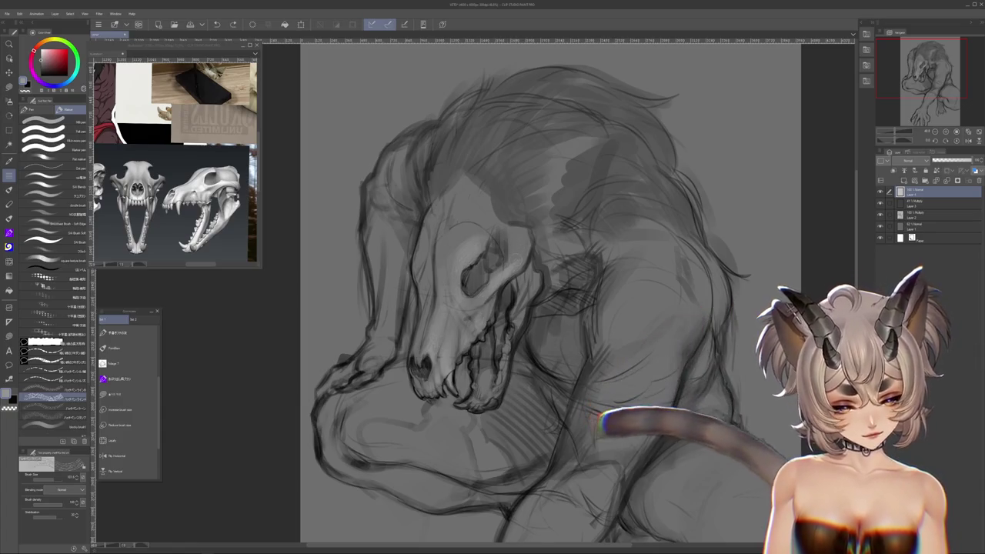
drag(631, 273, 524, 323)
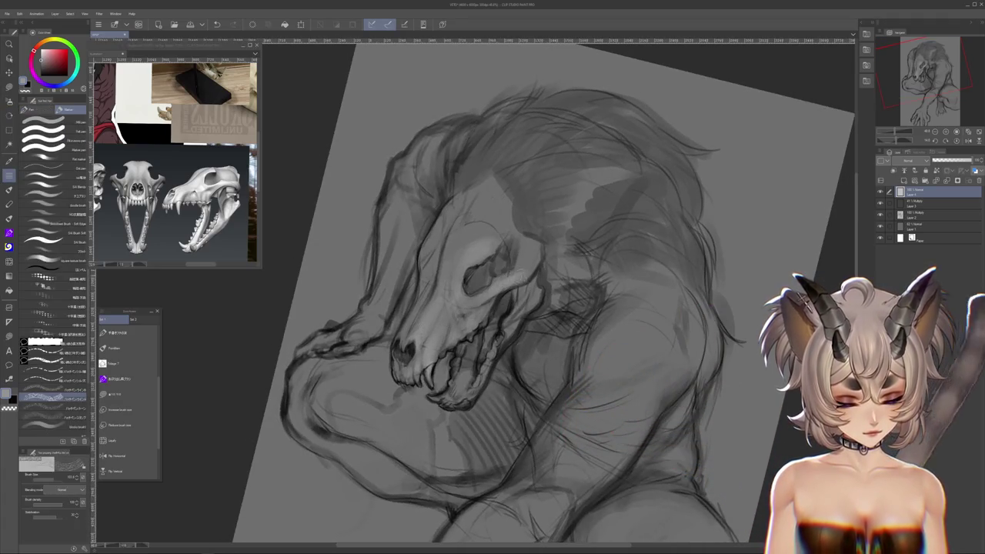
drag(622, 422, 576, 385)
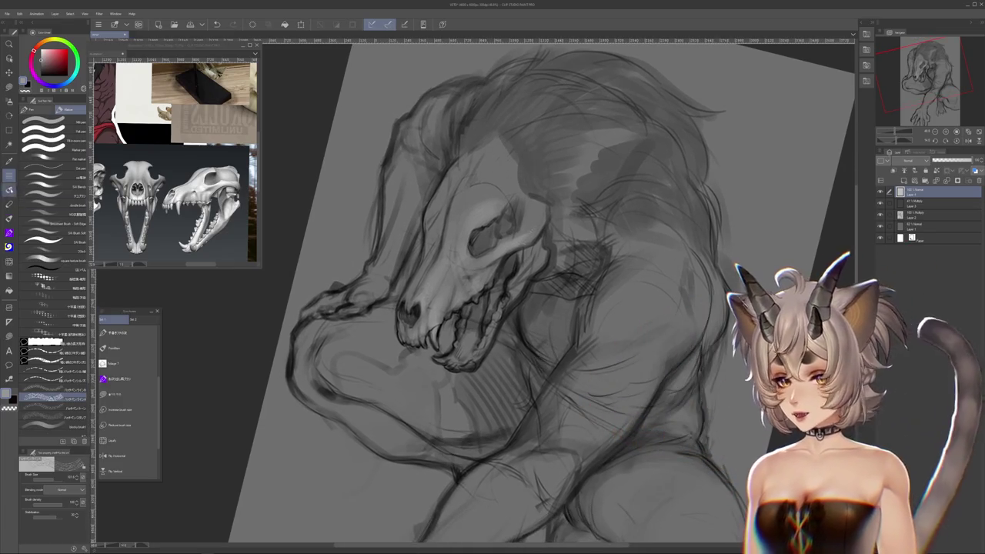
key(p)
drag(541, 363, 448, 258)
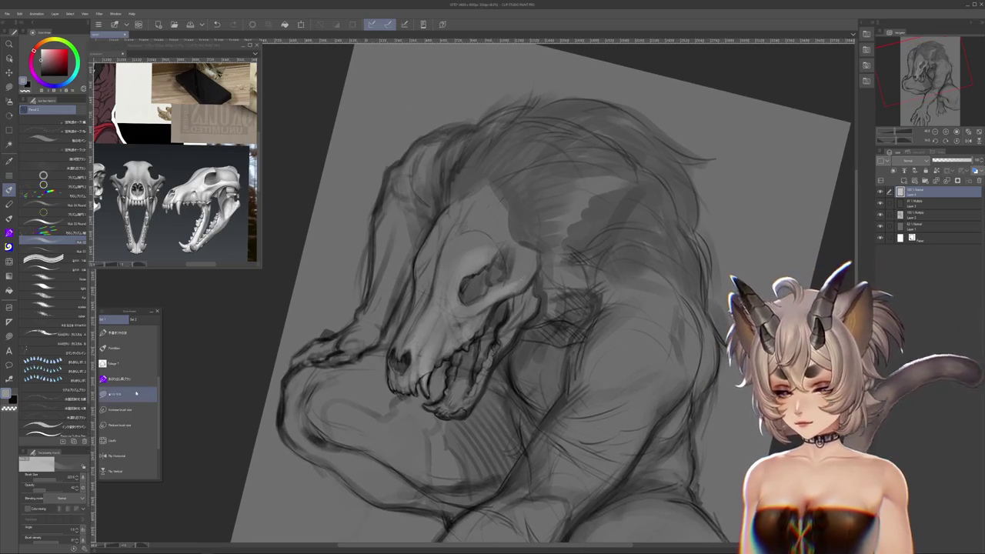
- Pick another brush group and brush a faint light stroke across the upper skull
scroll(131, 401, up, 3)
click(127, 348)
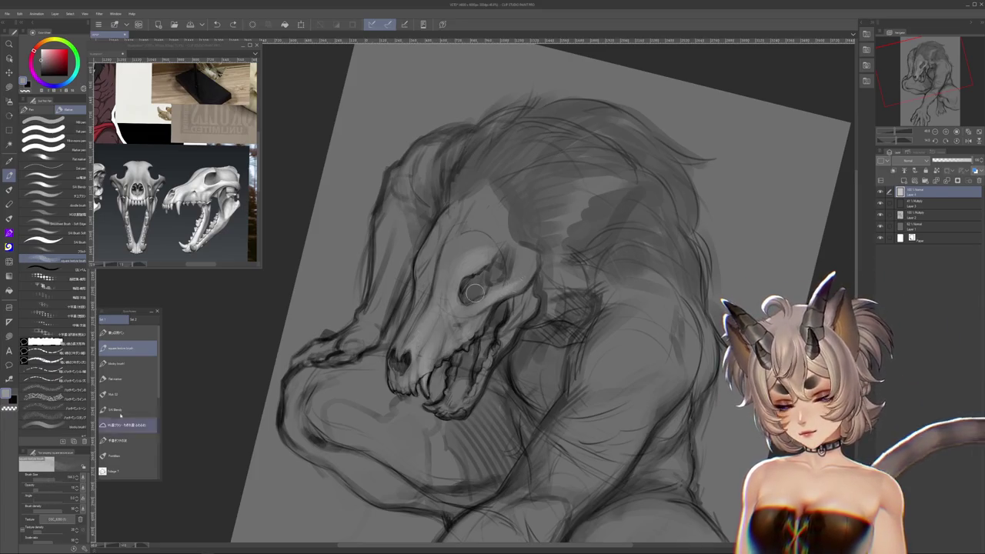
drag(367, 168, 329, 236)
drag(325, 330, 477, 523)
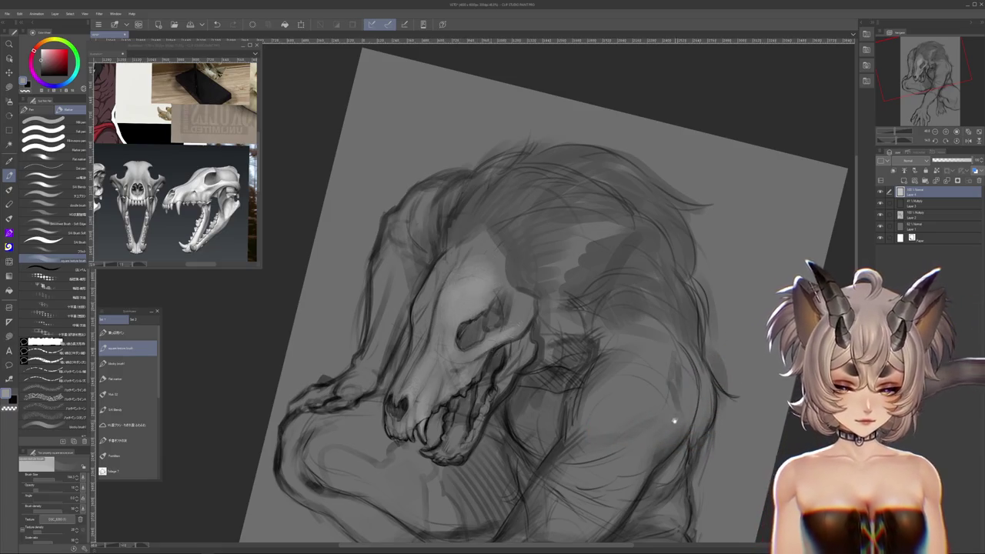
drag(675, 421, 654, 407)
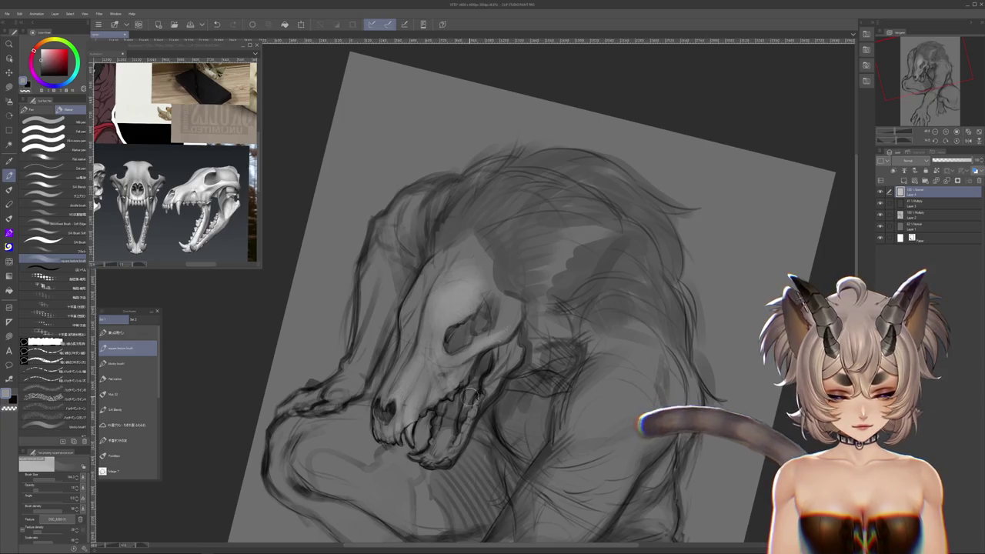
drag(469, 397, 477, 377)
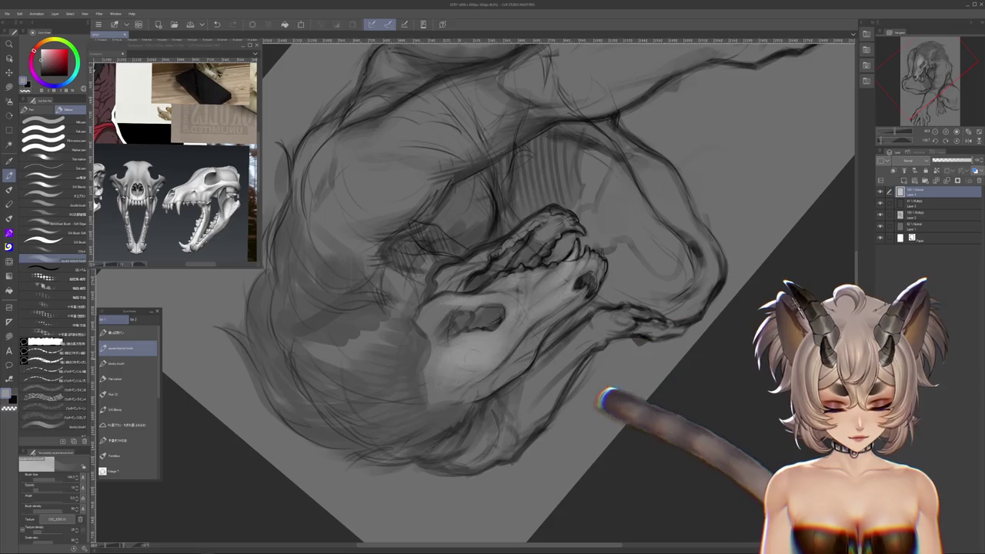
- Rotate, pan and zoom the canvas to frame the skull sketch from several angles
drag(424, 373, 516, 429)
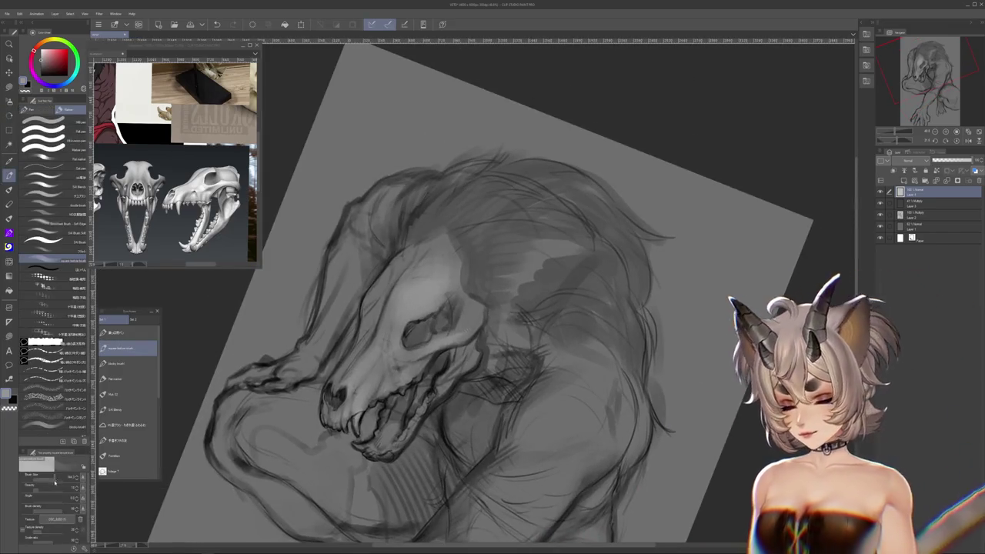
drag(493, 308, 462, 331)
mouse_move(614, 356)
mouse_down()
mouse_move(440, 477)
mouse_move(436, 374)
mouse_move(462, 347)
mouse_up()
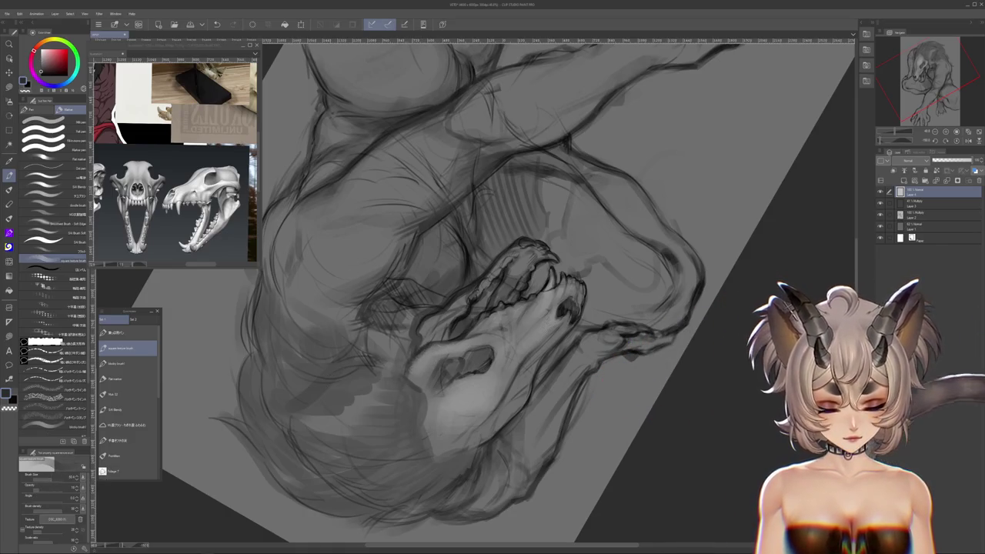
mouse_move(539, 192)
mouse_down()
mouse_move(631, 293)
mouse_move(585, 400)
mouse_move(462, 431)
mouse_up()
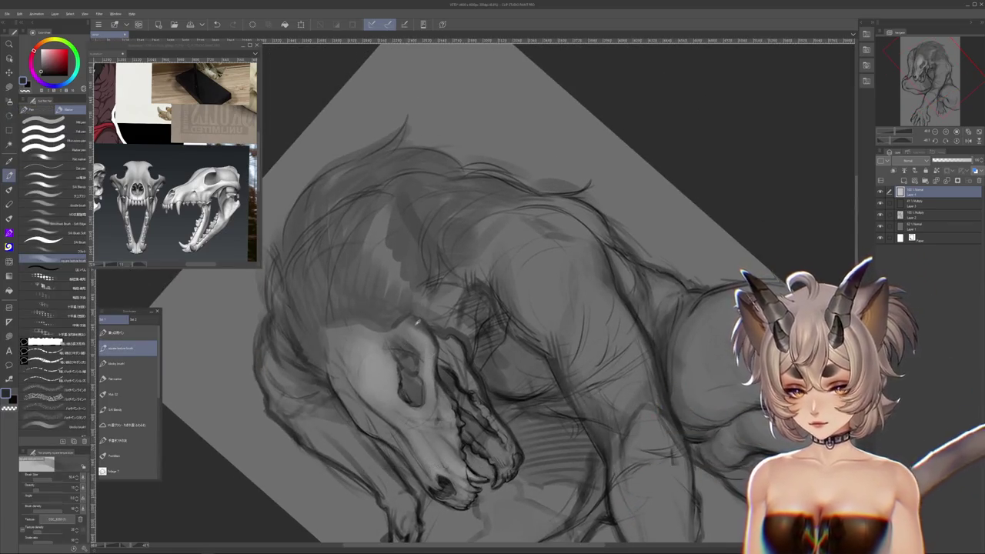
mouse_move(415, 334)
mouse_down()
mouse_move(477, 416)
mouse_move(482, 438)
mouse_up()
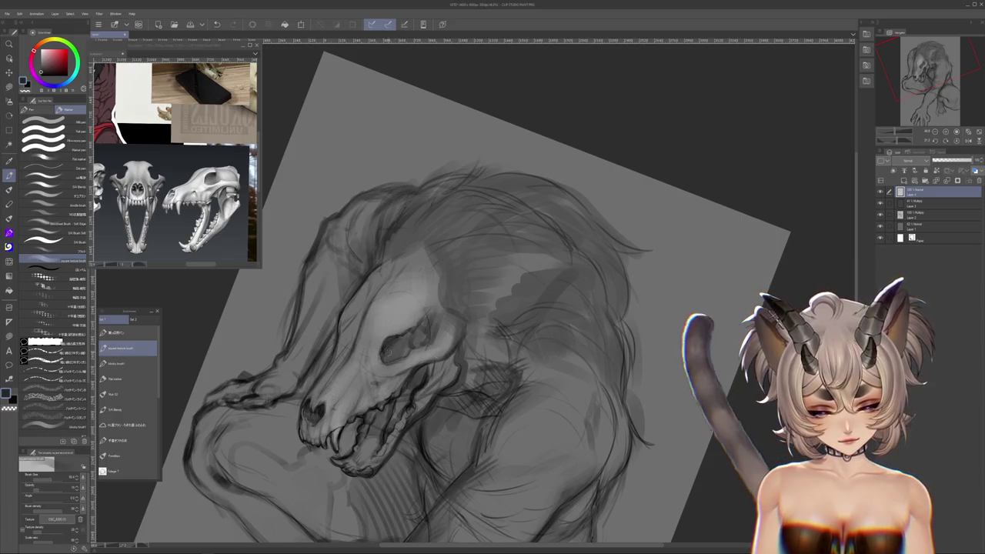
mouse_move(482, 437)
mouse_down()
mouse_move(440, 418)
mouse_move(453, 397)
mouse_up()
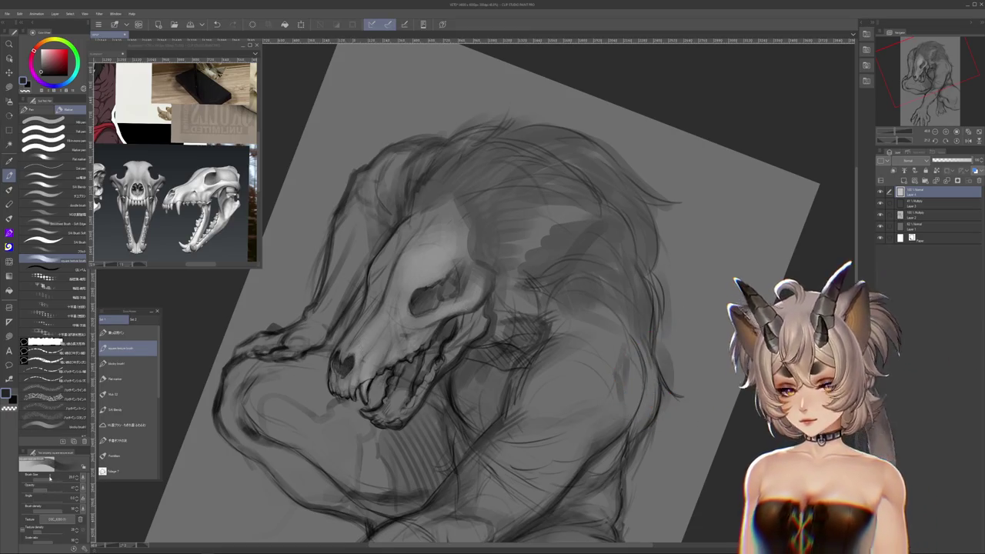
drag(462, 307, 562, 278)
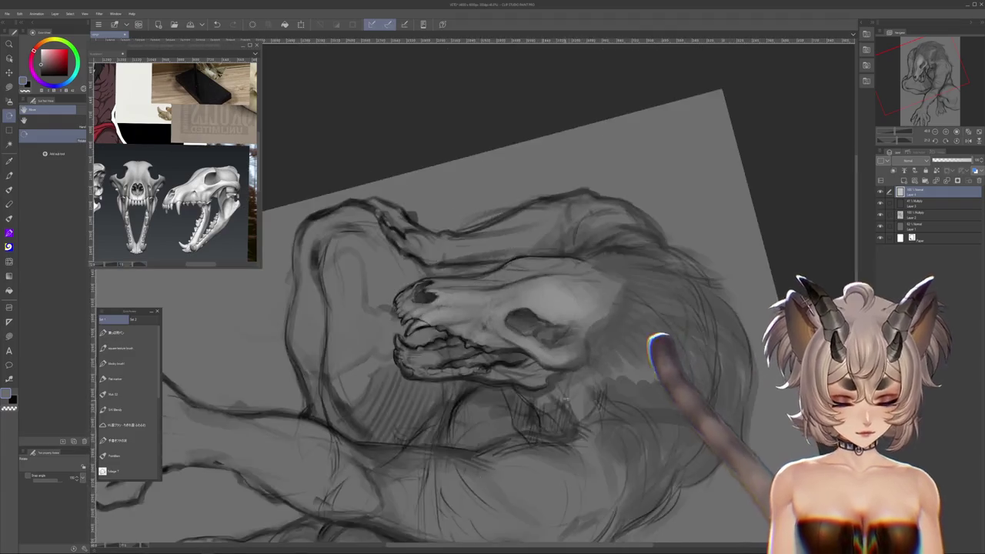
drag(493, 292, 578, 334)
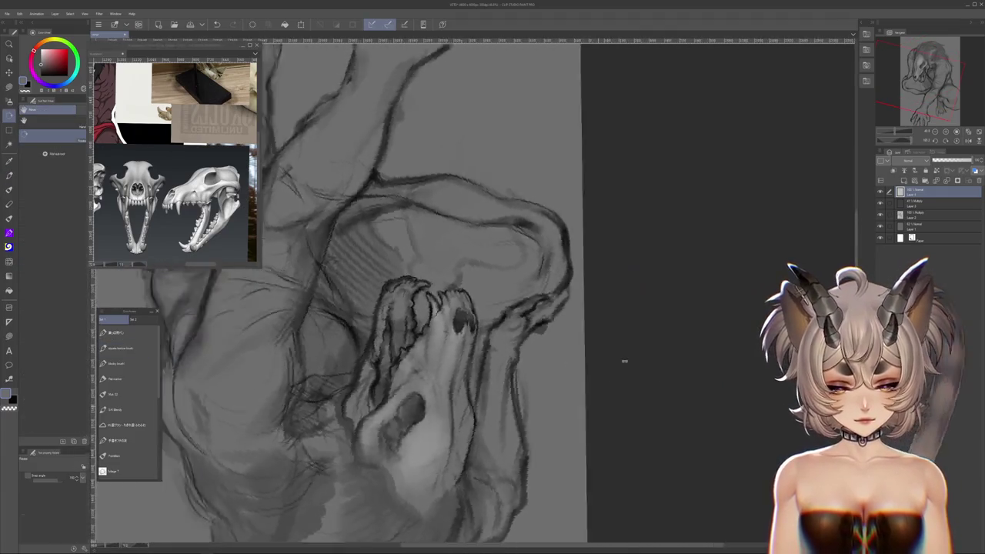
drag(644, 408, 612, 142)
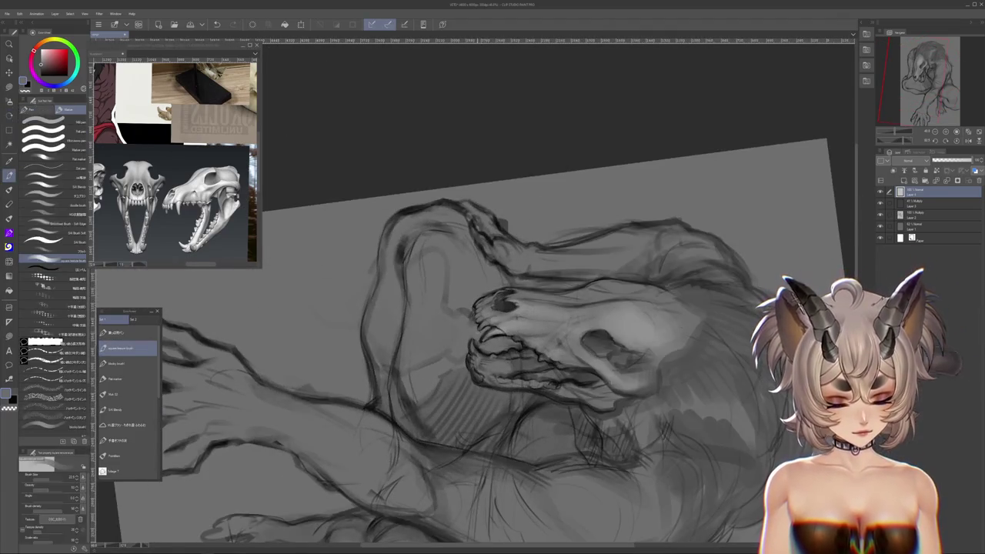
drag(715, 352, 688, 403)
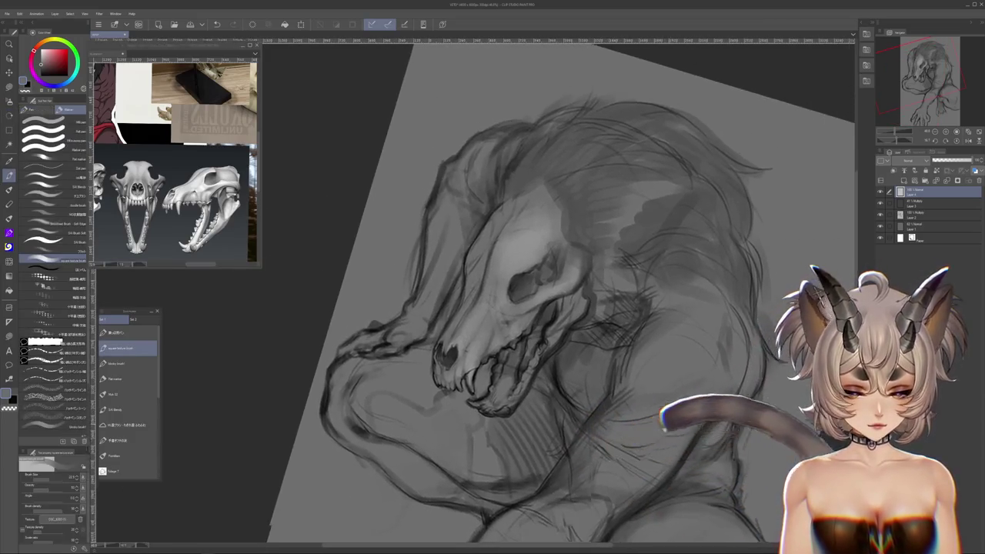
drag(585, 308, 524, 331)
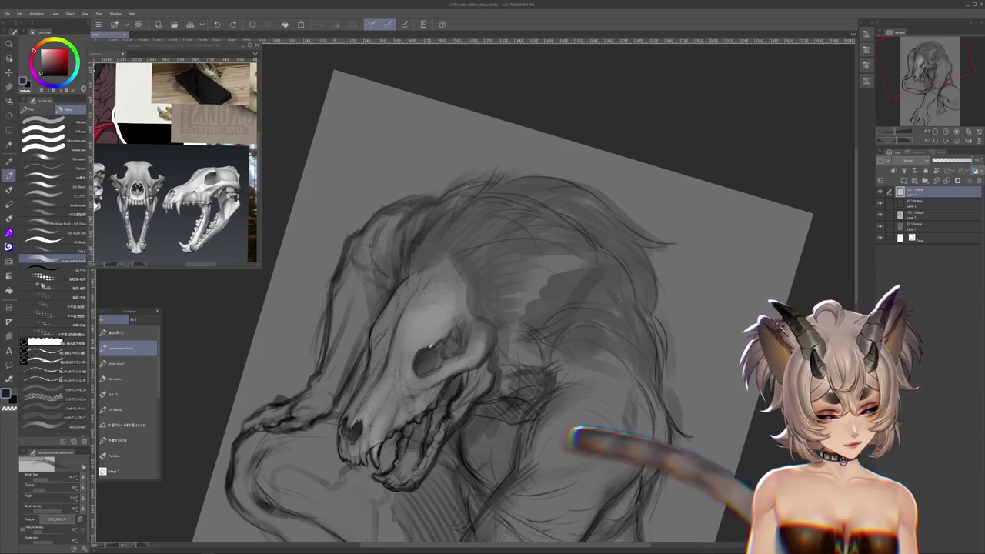
drag(493, 308, 512, 305)
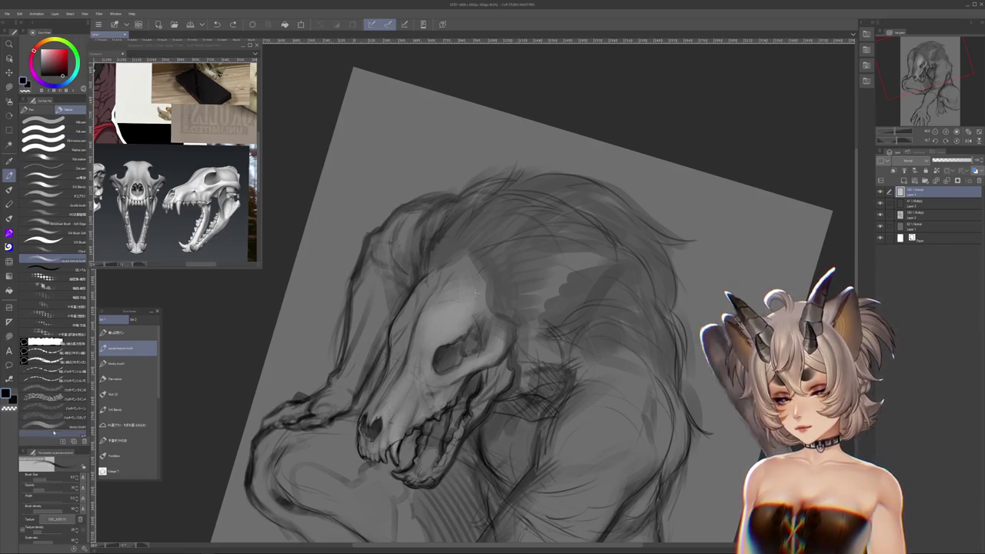
- Select a different brush from the Sub Tool list and bring the canvas back upright
click(54, 425)
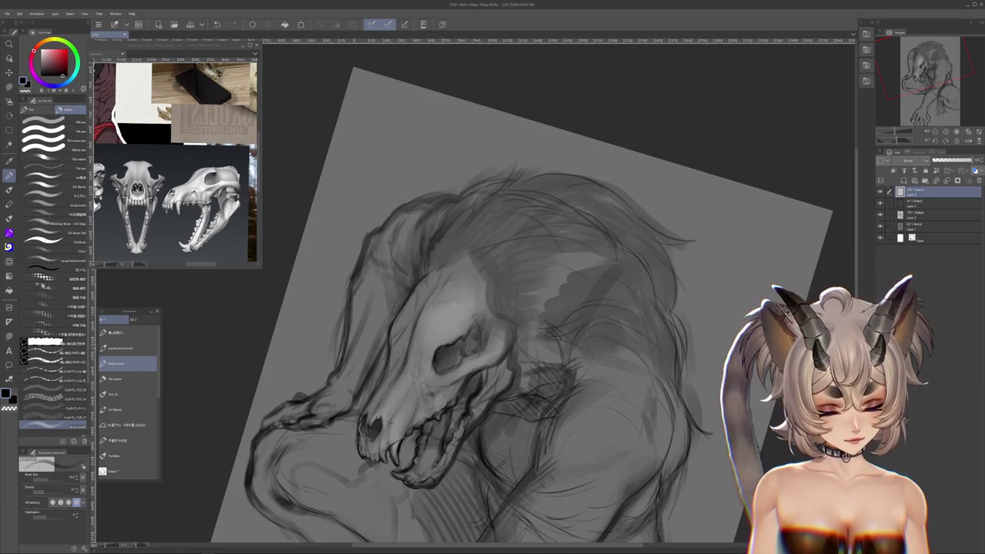
drag(555, 404, 583, 359)
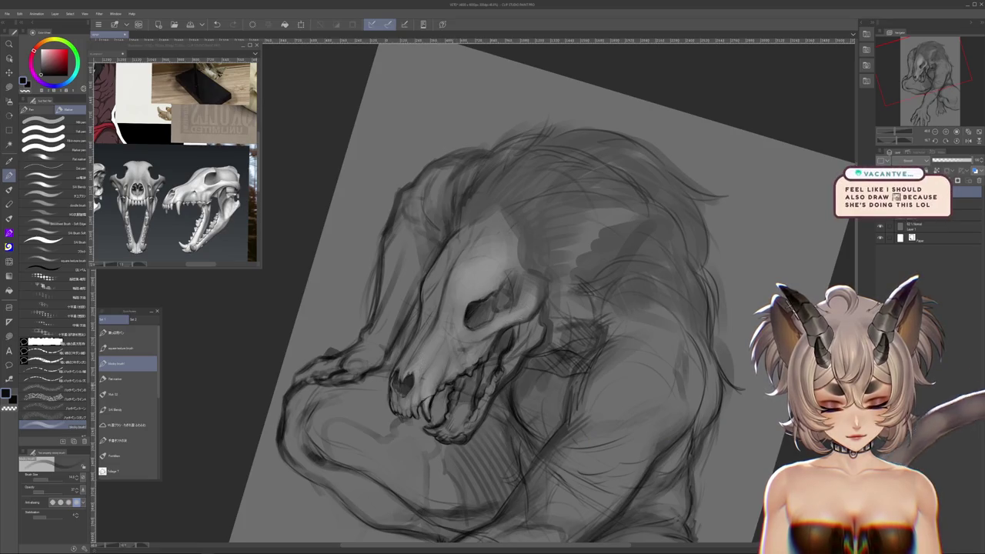
drag(539, 347, 547, 350)
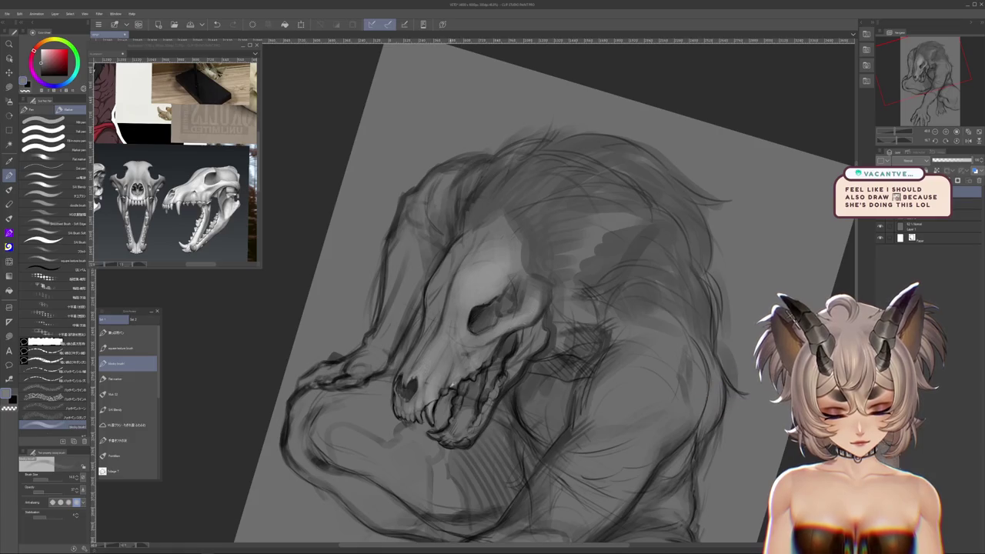
drag(538, 308, 462, 385)
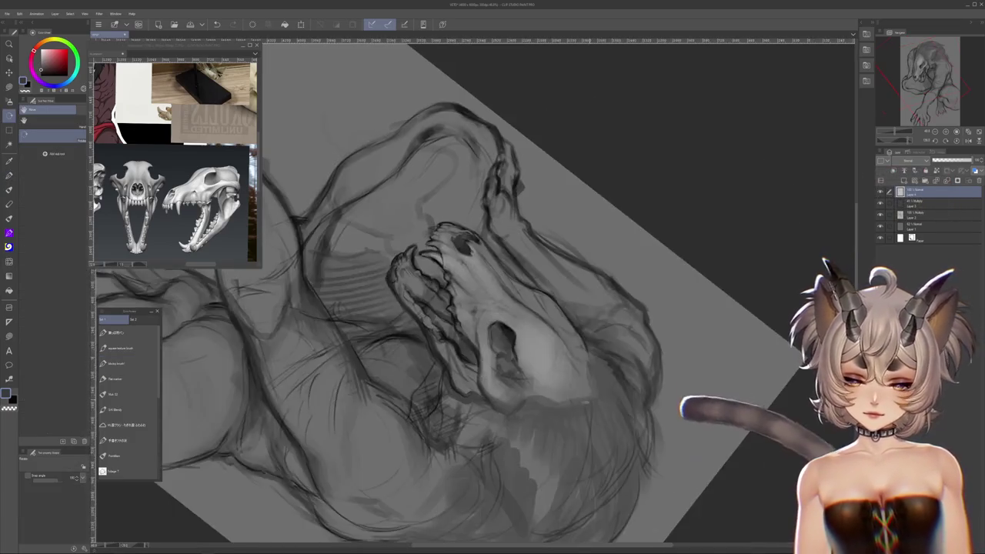
drag(493, 308, 431, 339)
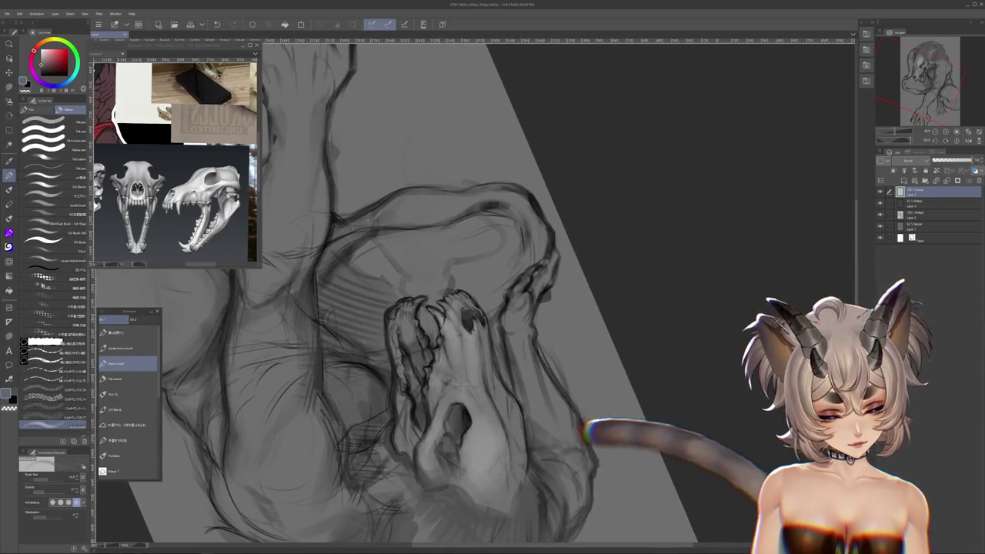
mouse_move(493, 308)
mouse_down()
mouse_move(431, 354)
mouse_move(538, 292)
mouse_move(585, 231)
mouse_move(500, 292)
mouse_up()
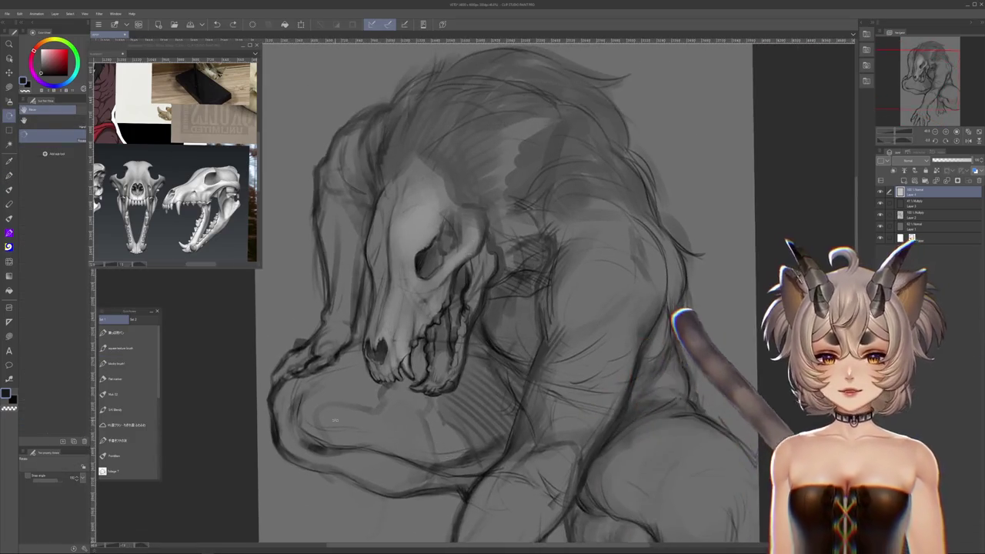
- Try several brush presets from the quick brush set and zoom in on the skull
click(128, 363)
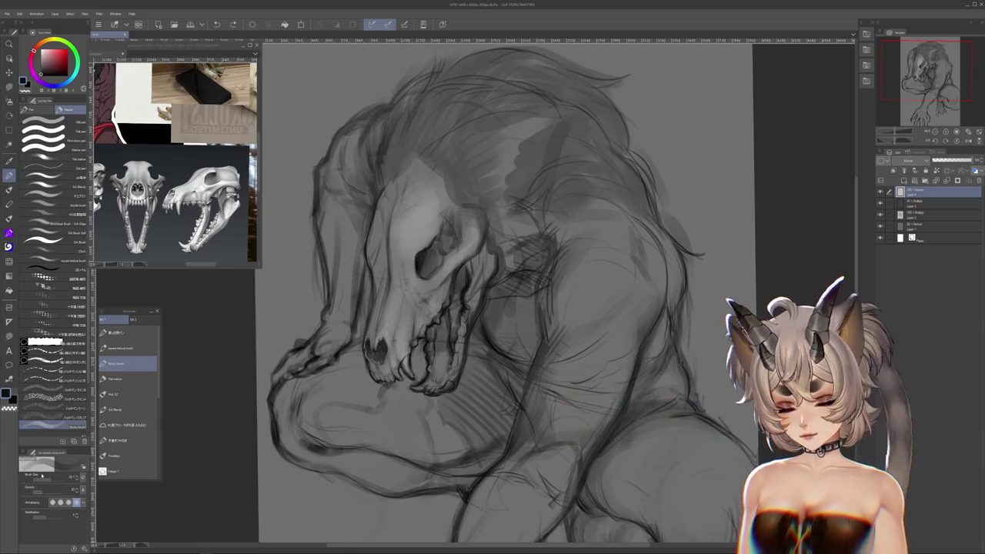
click(46, 405)
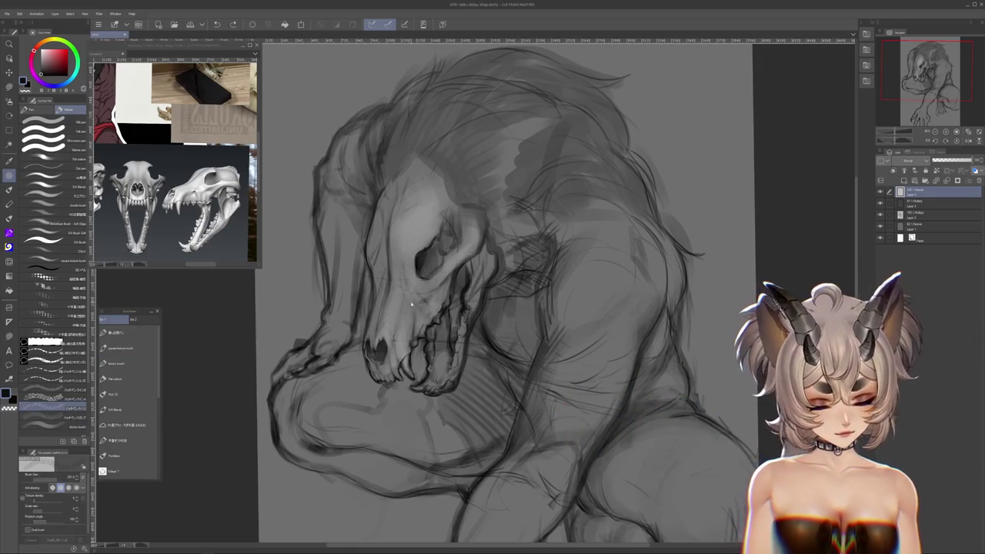
click(46, 397)
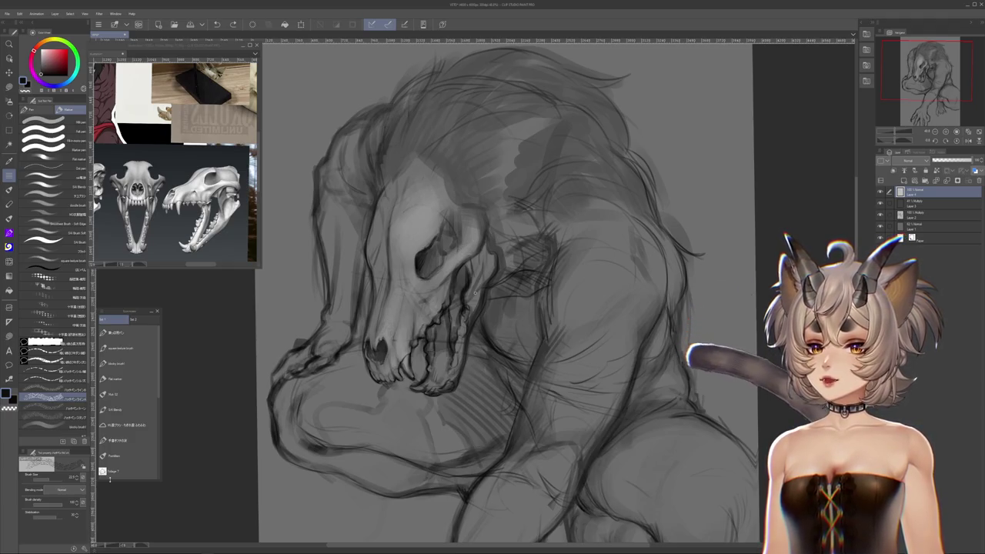
drag(475, 292, 450, 370)
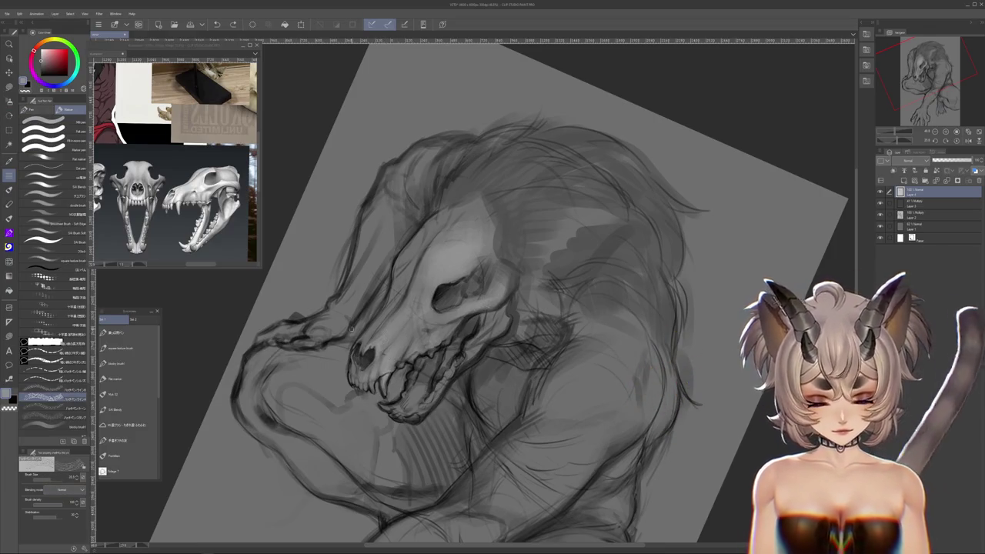
- Paint a pale pinkish square-texture stroke near the mouth, then lower the brush opacity
key(x)
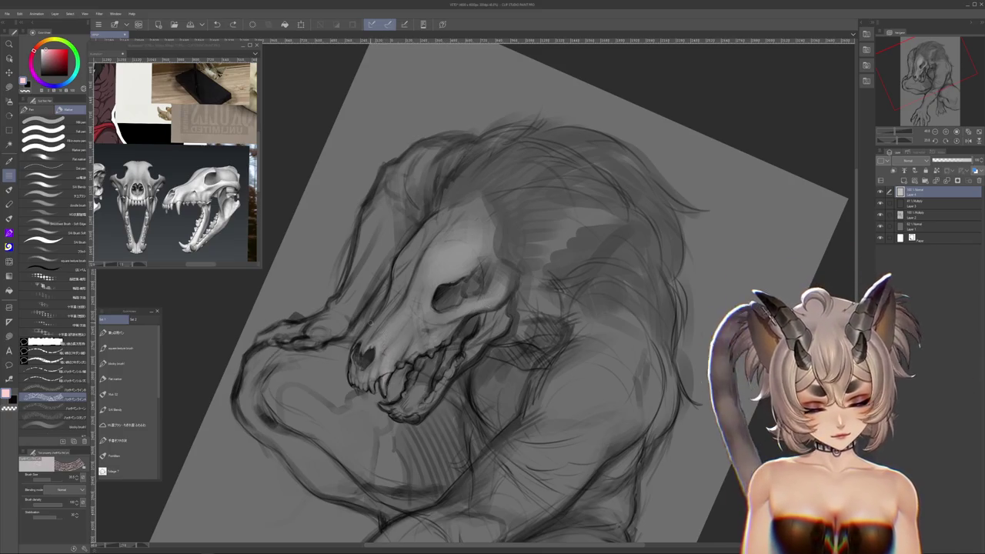
click(46, 260)
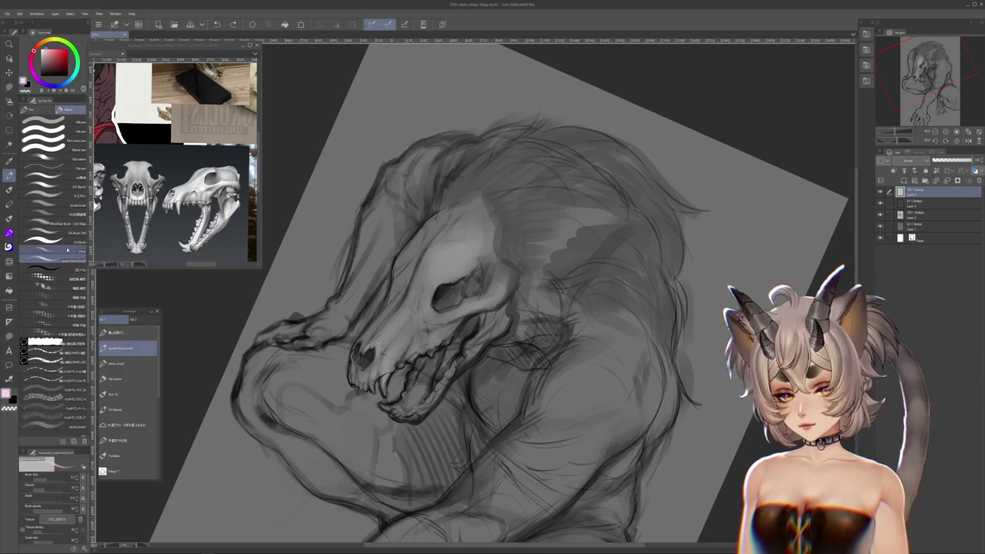
drag(408, 351, 440, 329)
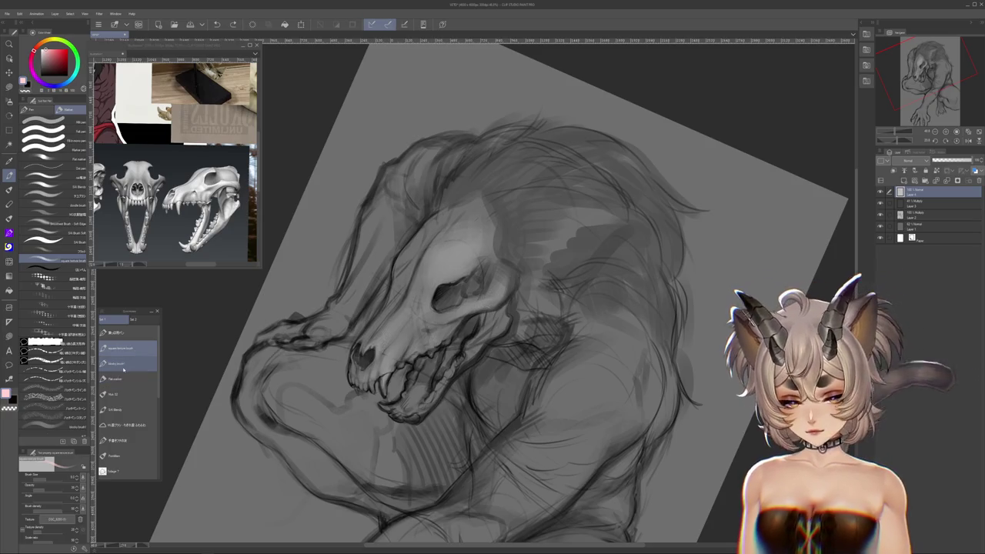
click(41, 484)
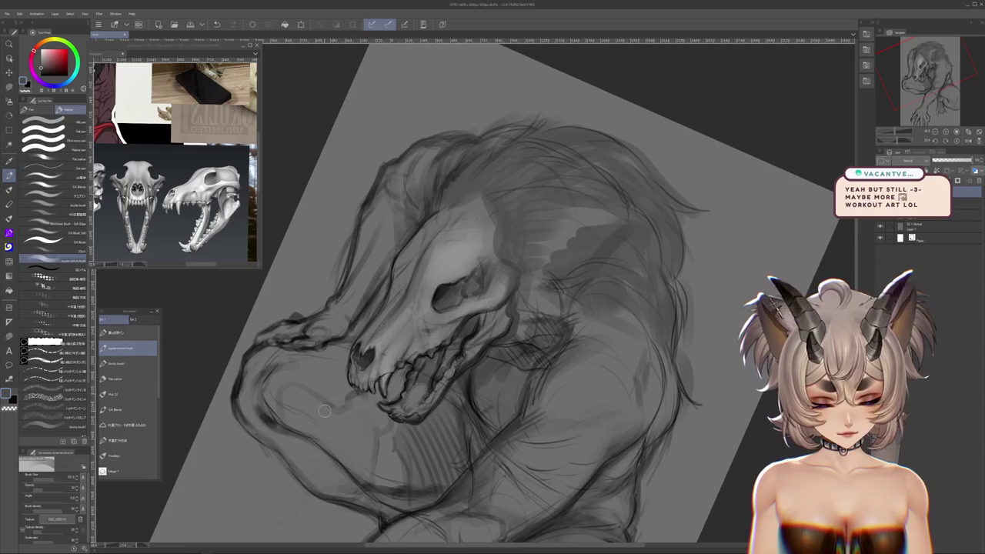
drag(325, 411, 363, 375)
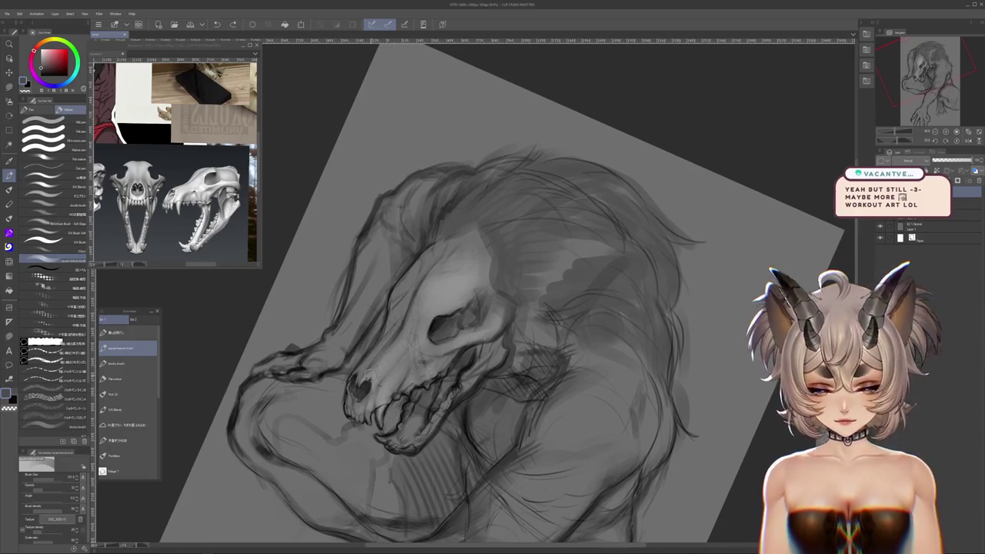
- Rotate, pan and zoom around the jaw while darkening the teeth and lower-jaw outline
drag(475, 292, 423, 344)
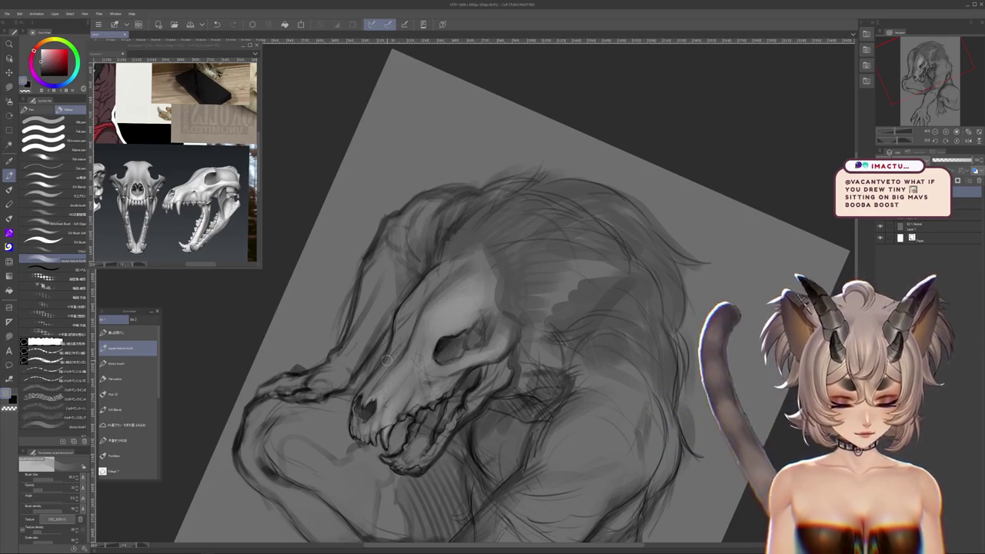
drag(470, 269, 669, 371)
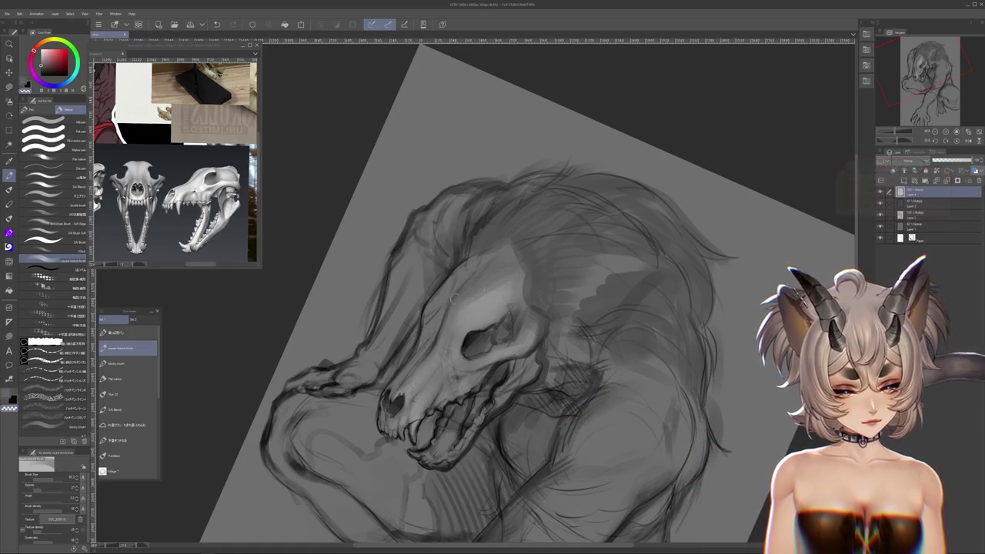
drag(447, 417, 455, 425)
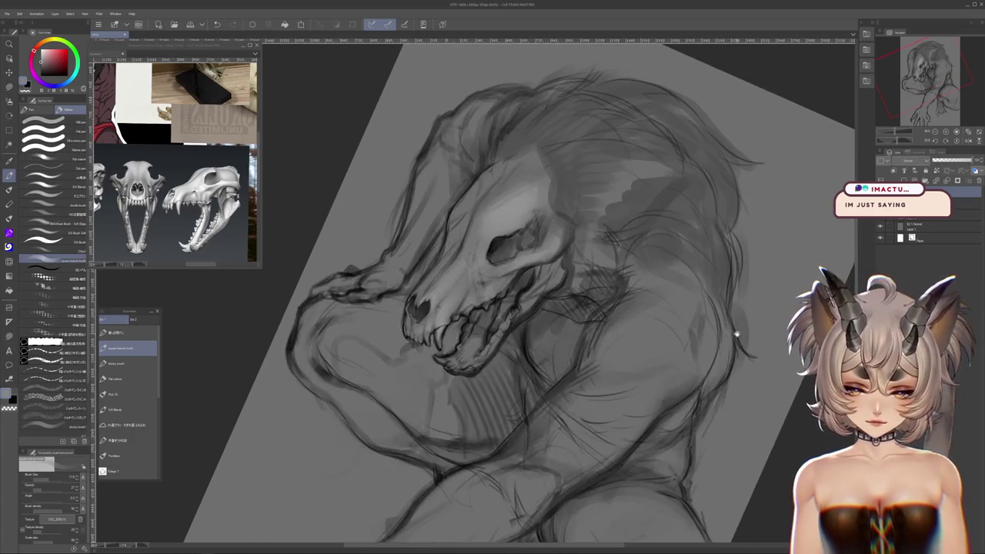
drag(539, 308, 585, 254)
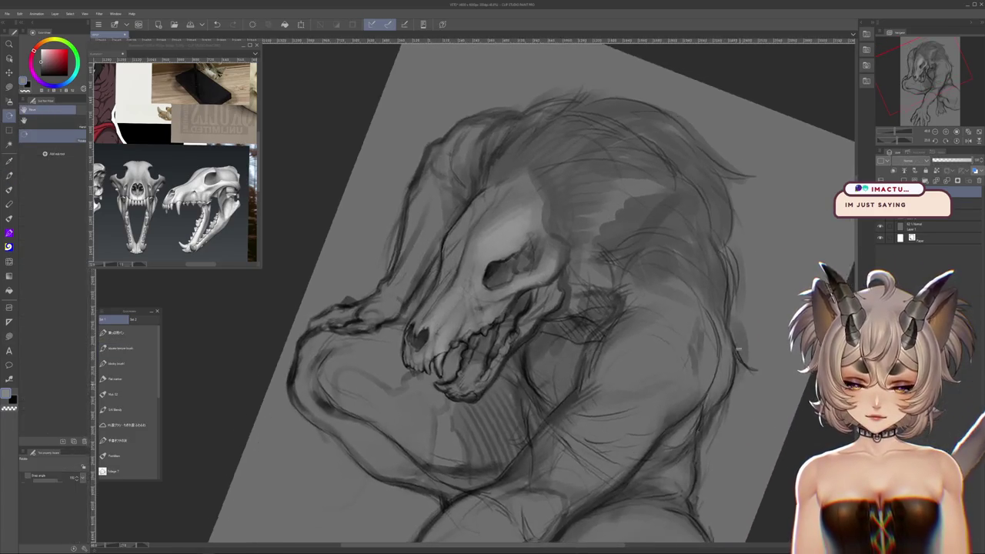
scroll(532, 293, up, 2)
drag(706, 351, 685, 385)
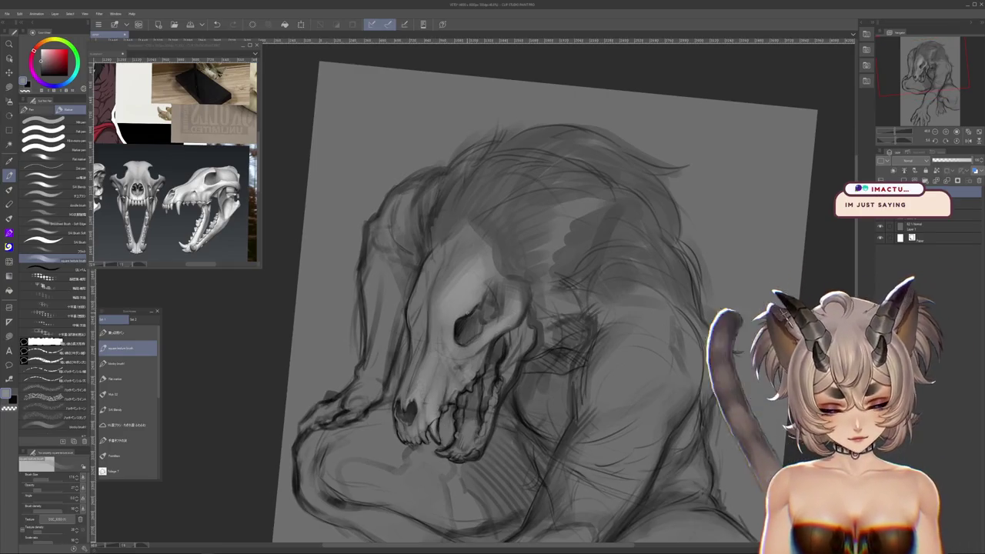
drag(531, 362, 545, 414)
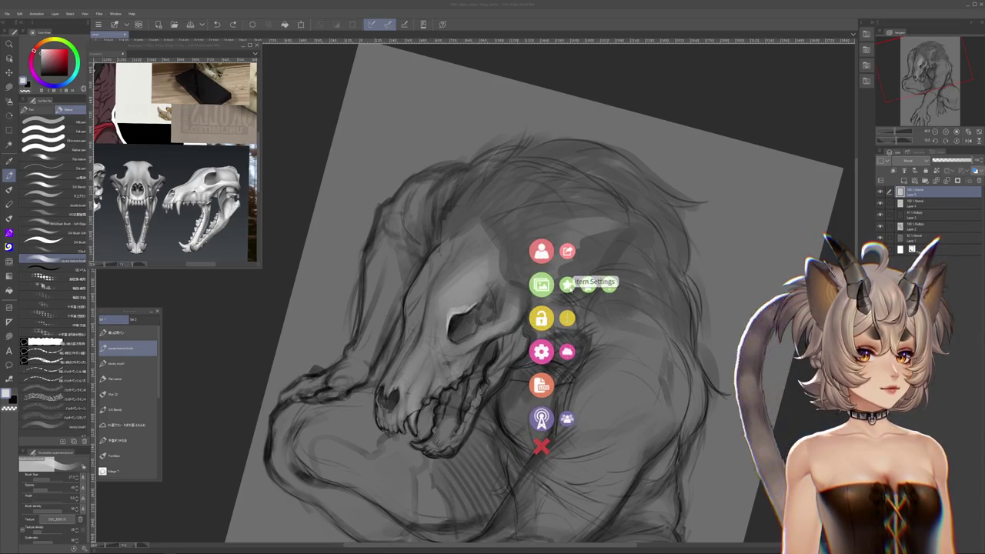
- Add the chibimav_2 item at item order 1 to the model, then unlock all loaded items
click(588, 285)
text(MA)
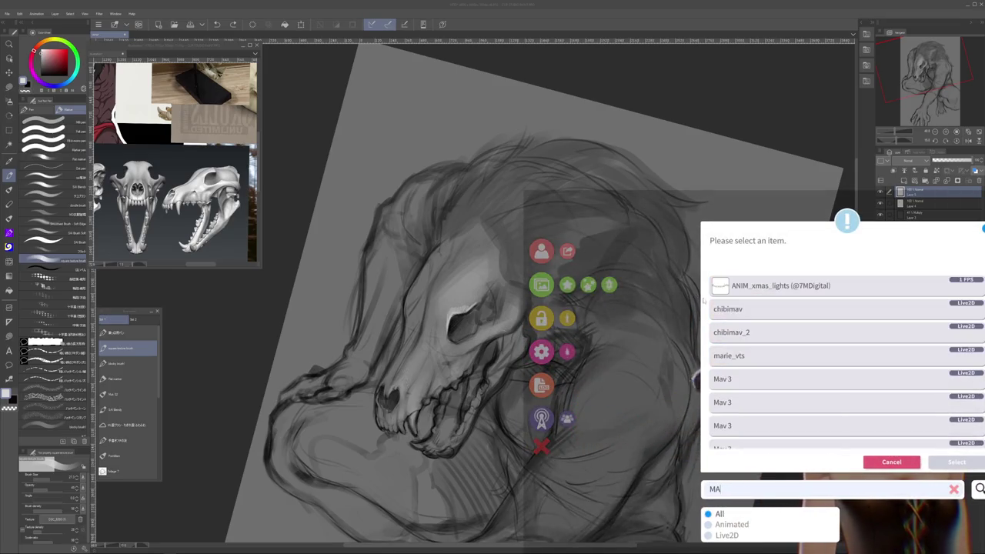
text(B)
key(BackSpace)
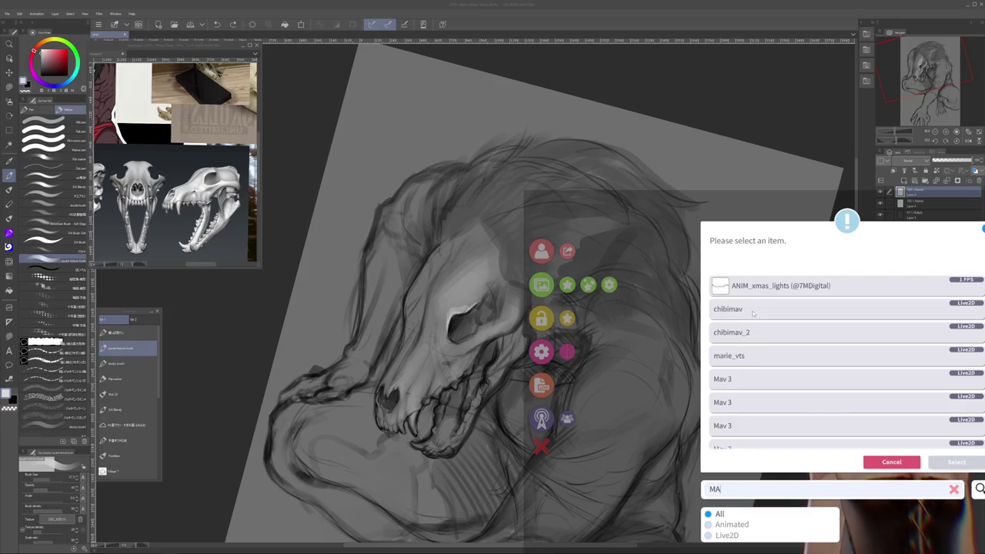
double_click(749, 333)
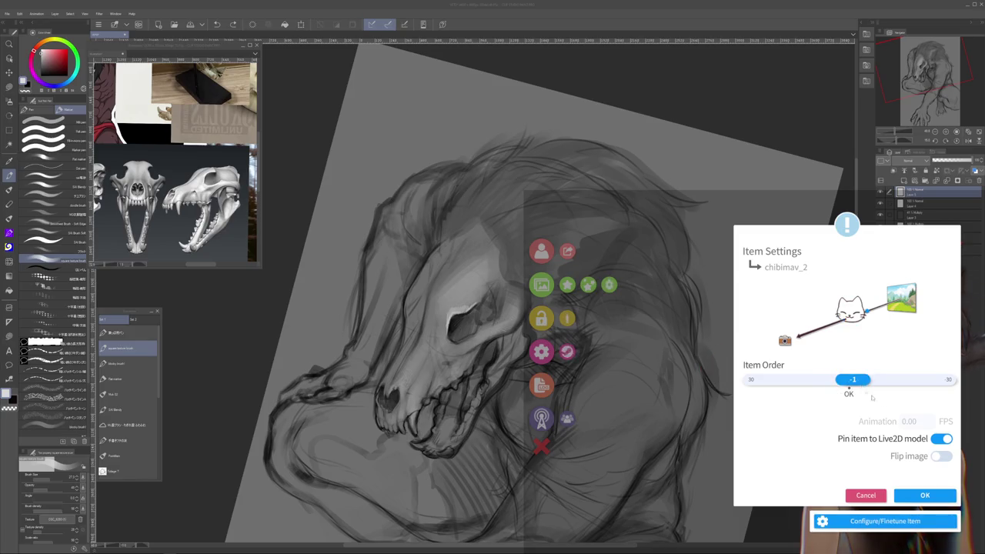
drag(849, 383, 851, 383)
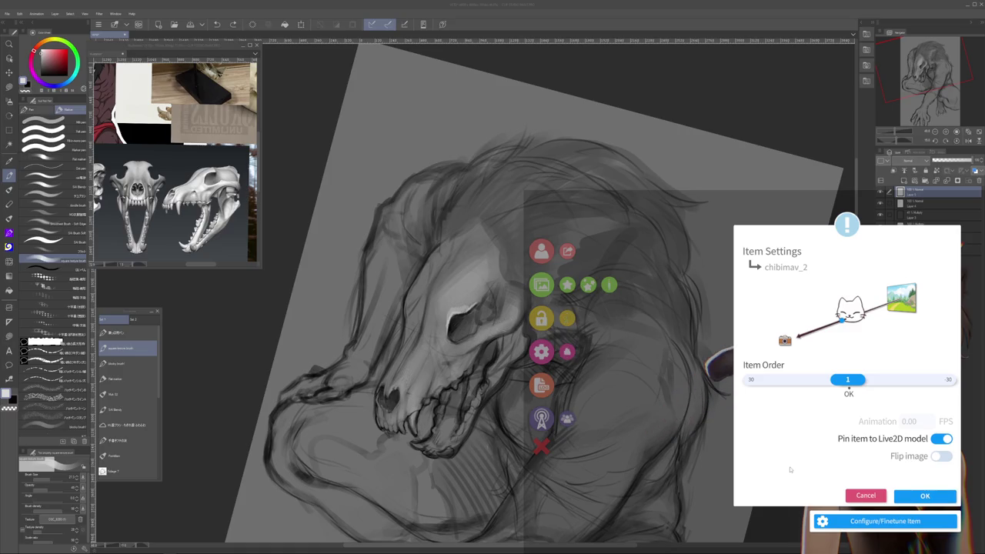
click(926, 496)
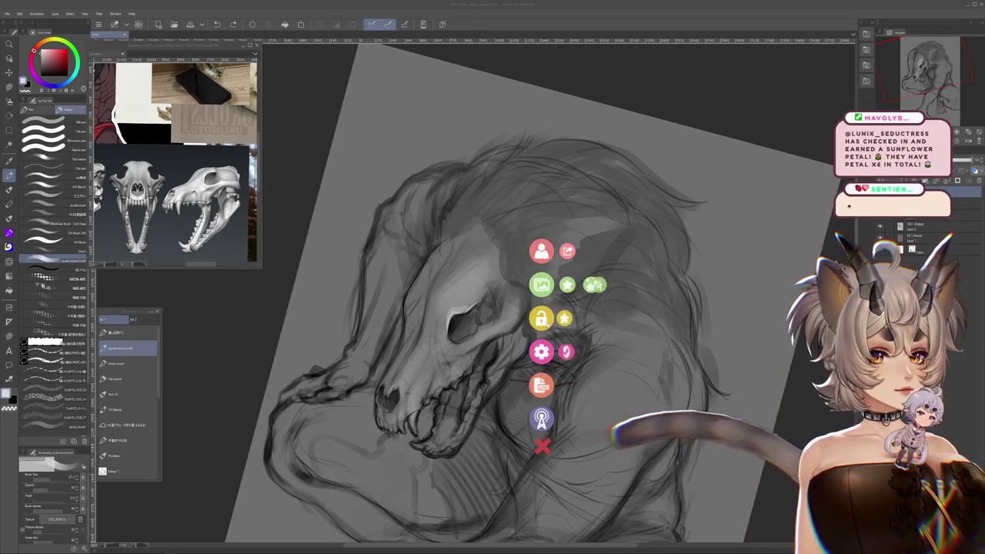
click(567, 318)
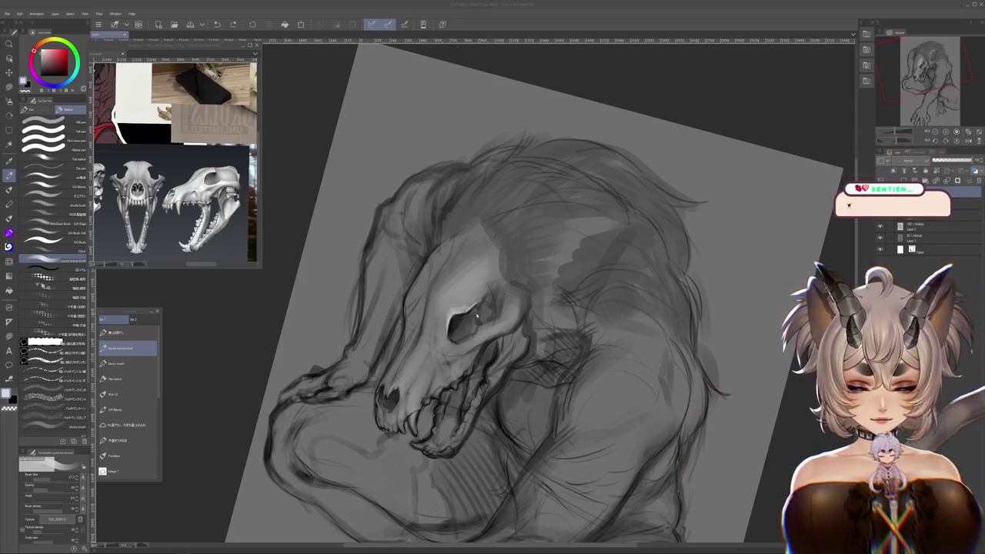
- Lower the creature's head in view and cycle through several brushes in the Sub Tool list
drag(492, 292, 502, 331)
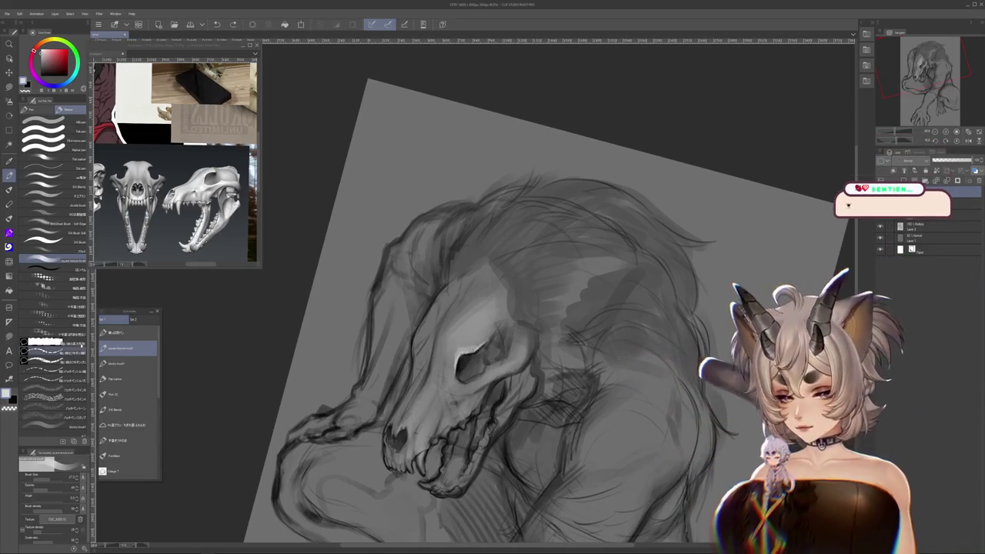
click(56, 422)
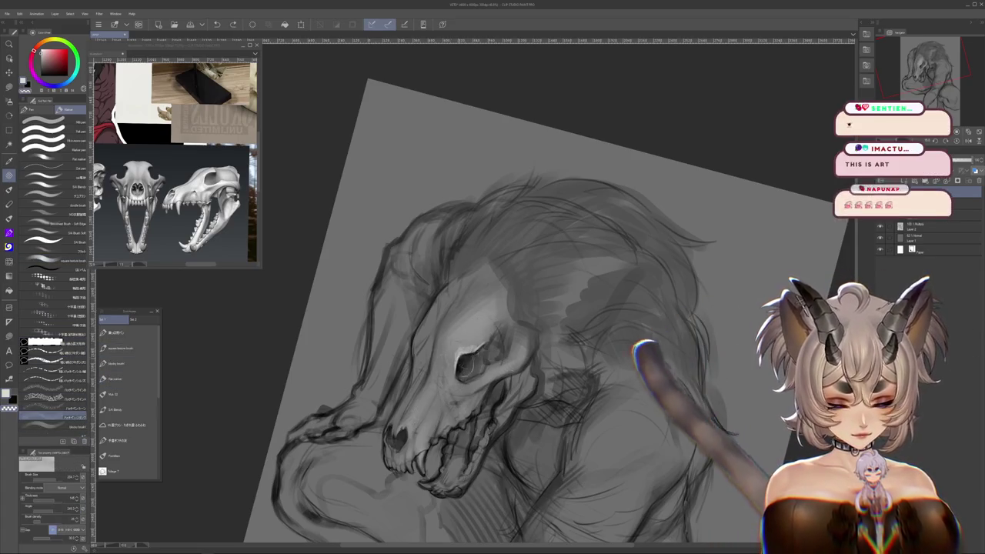
click(54, 425)
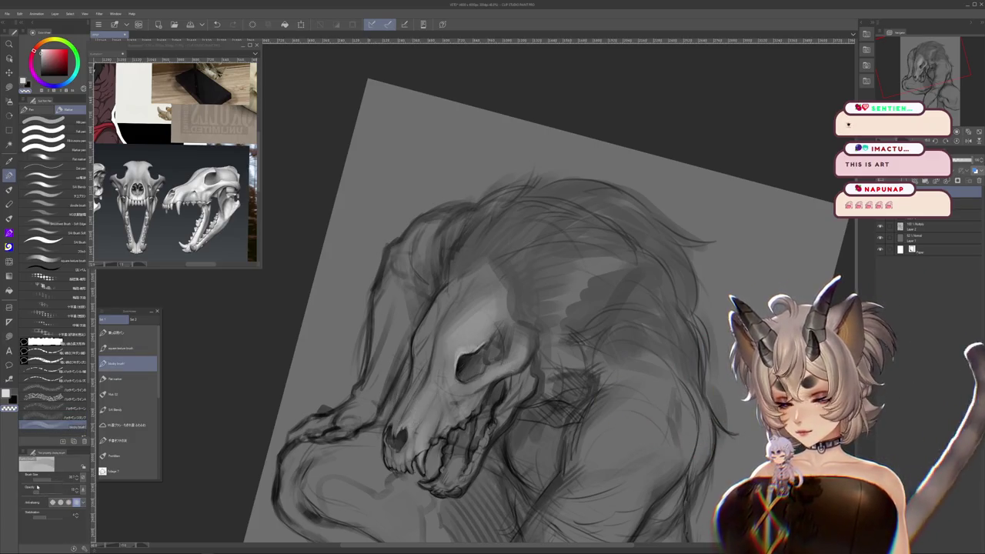
click(128, 394)
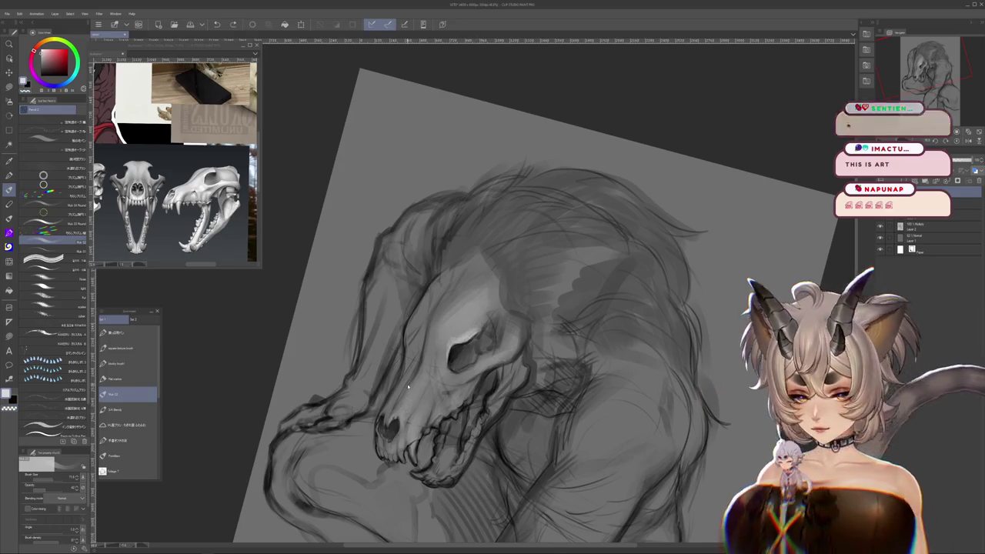
- Switch to a different painting brush and rotate the canvas so the skull points left
click(47, 205)
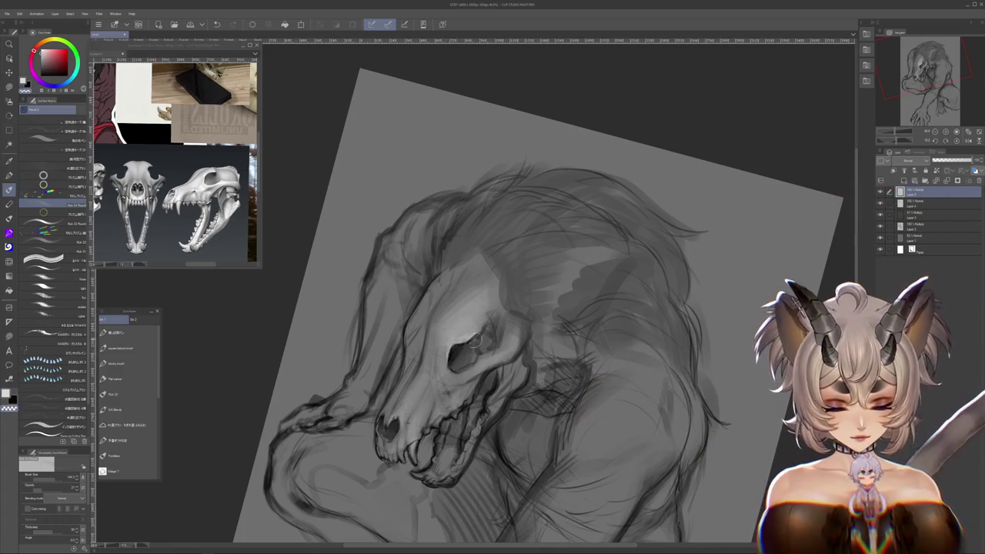
drag(585, 231, 693, 385)
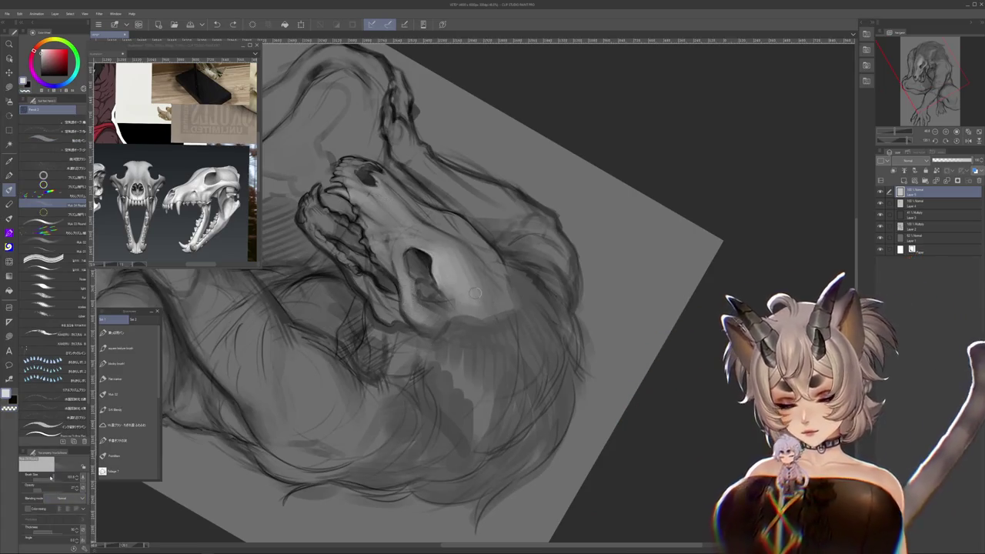
mouse_move(528, 339)
mouse_down()
mouse_move(555, 385)
mouse_move(554, 421)
mouse_up()
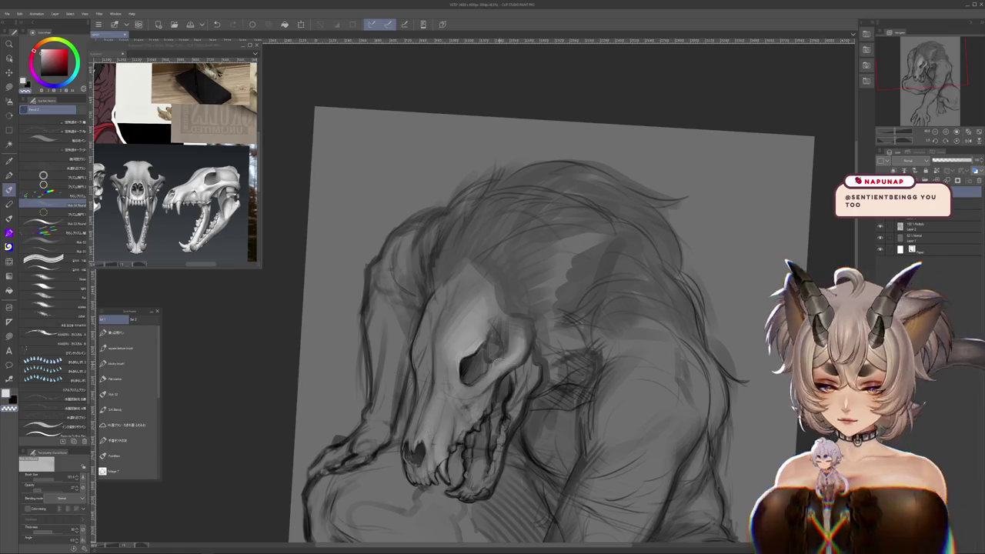
drag(520, 431, 517, 403)
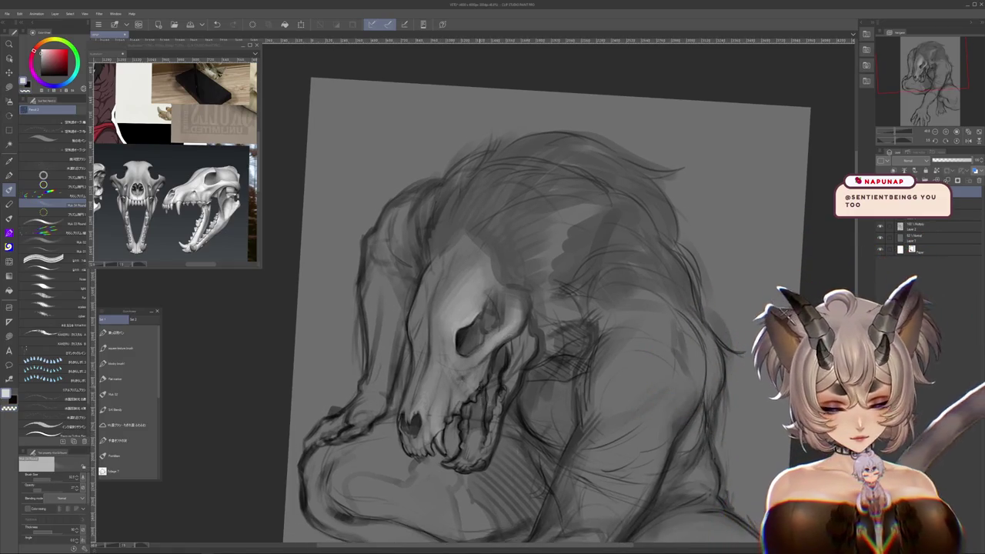
drag(470, 402, 473, 386)
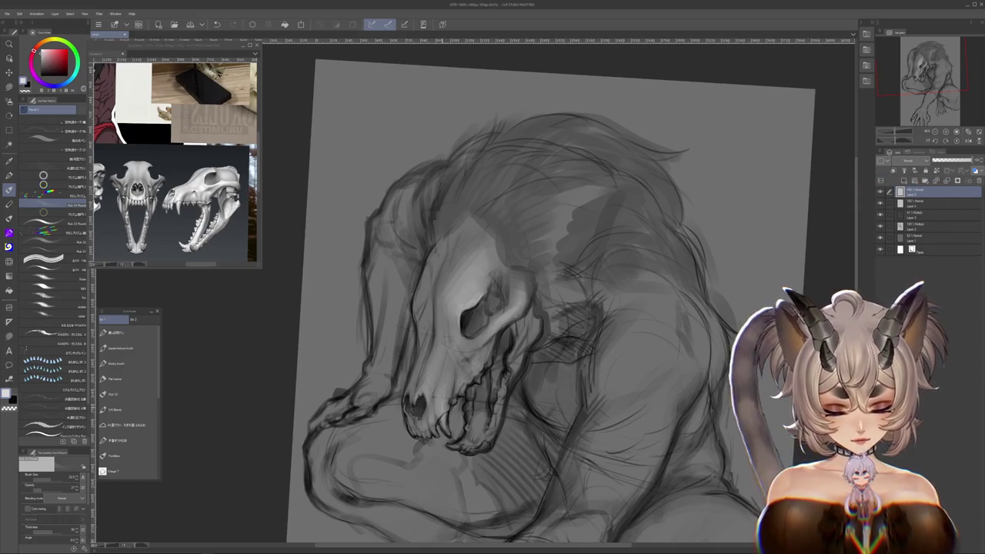
mouse_move(585, 362)
mouse_down()
mouse_move(542, 425)
mouse_move(626, 428)
mouse_move(585, 362)
mouse_move(631, 391)
mouse_up()
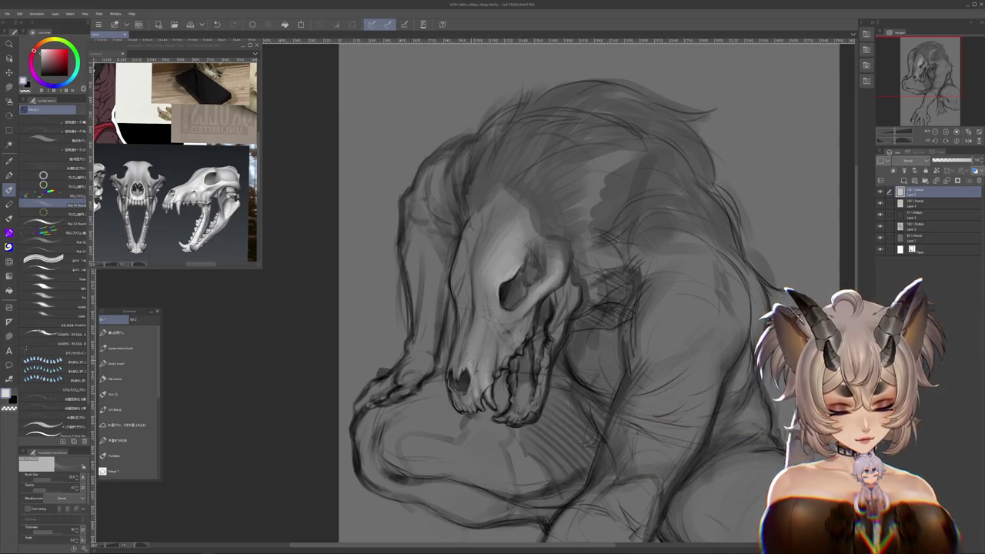
- Rotate the canvas clockwise toward the skull, then return to the brush
key(k)
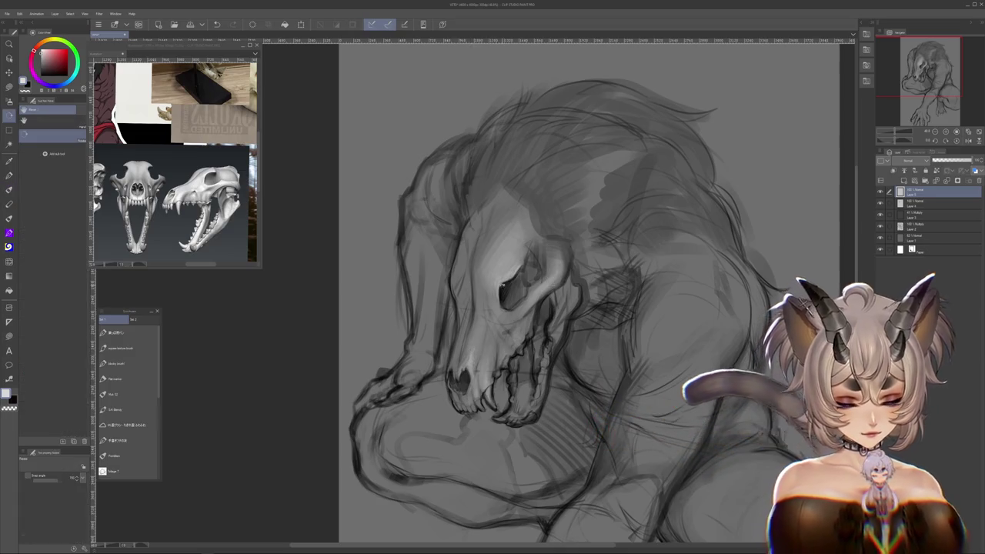
drag(501, 285, 431, 293)
key(b)
scroll(396, 300, up, 2)
scroll(396, 300, up, 2)
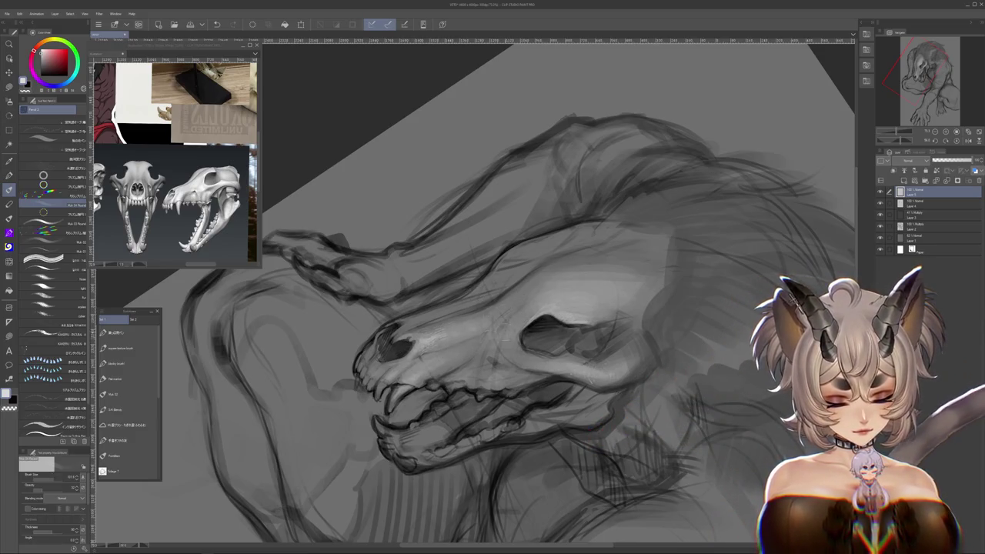
- Re-angle and zoom the canvas onto the skull, then resume brushing the snout
key(r)
drag(539, 308, 641, 319)
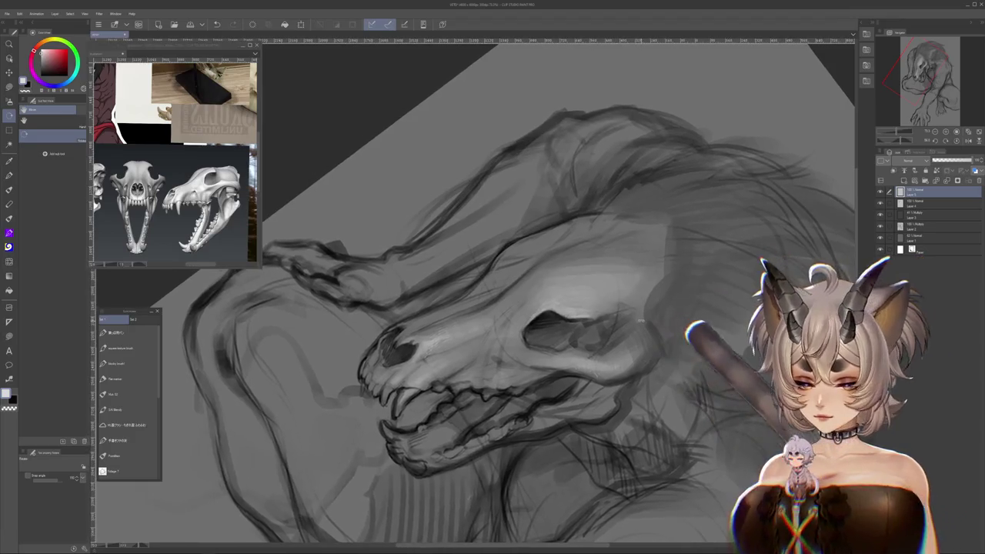
key(b)
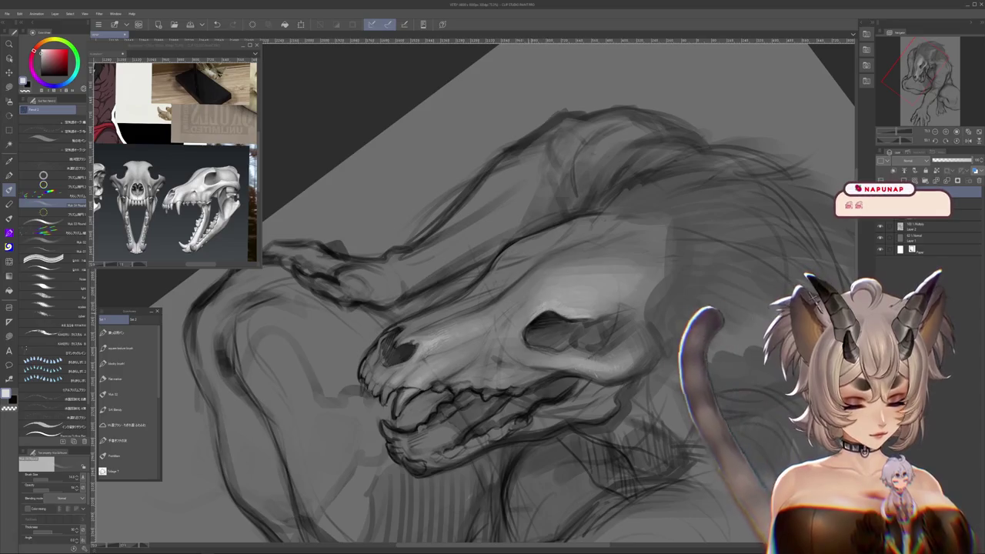
drag(616, 347, 717, 364)
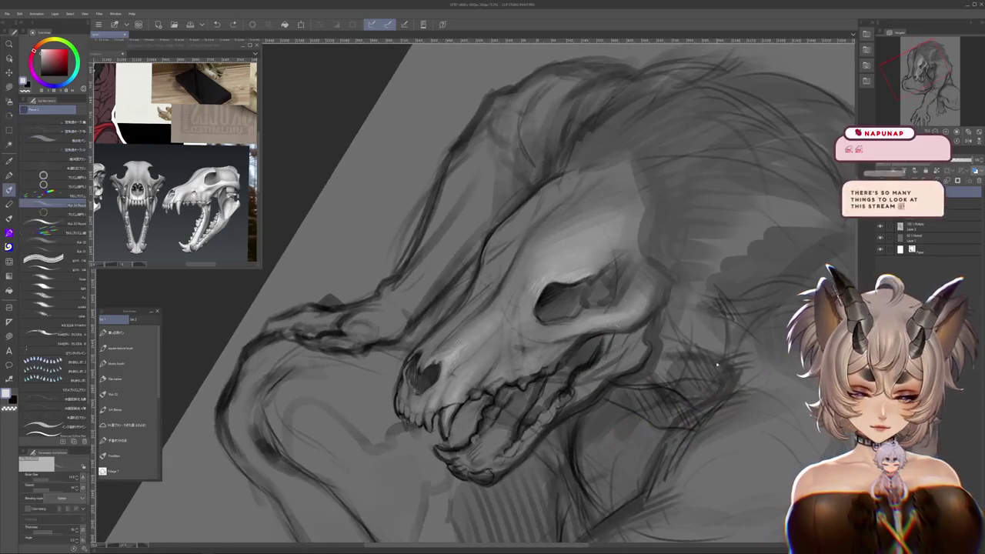
drag(527, 327, 493, 369)
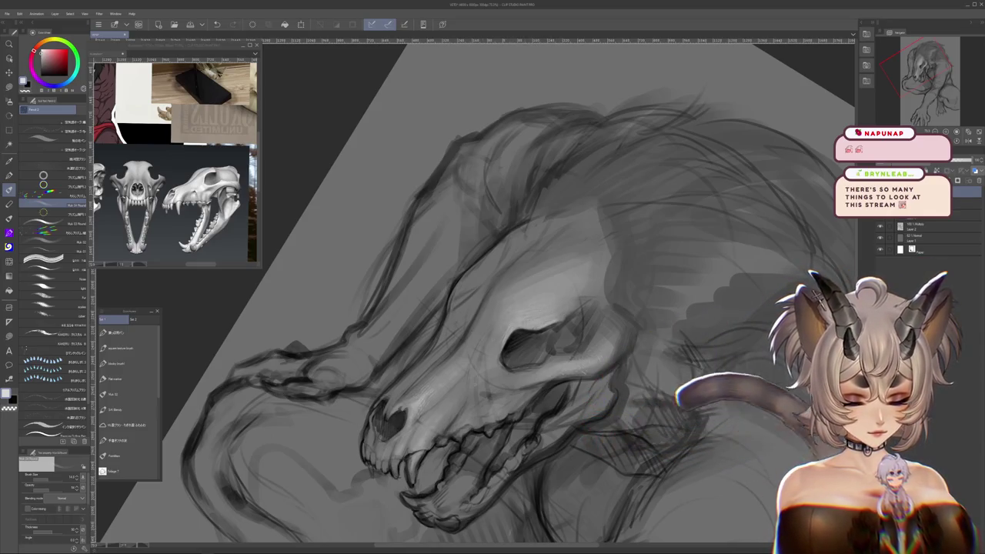
drag(435, 296, 414, 336)
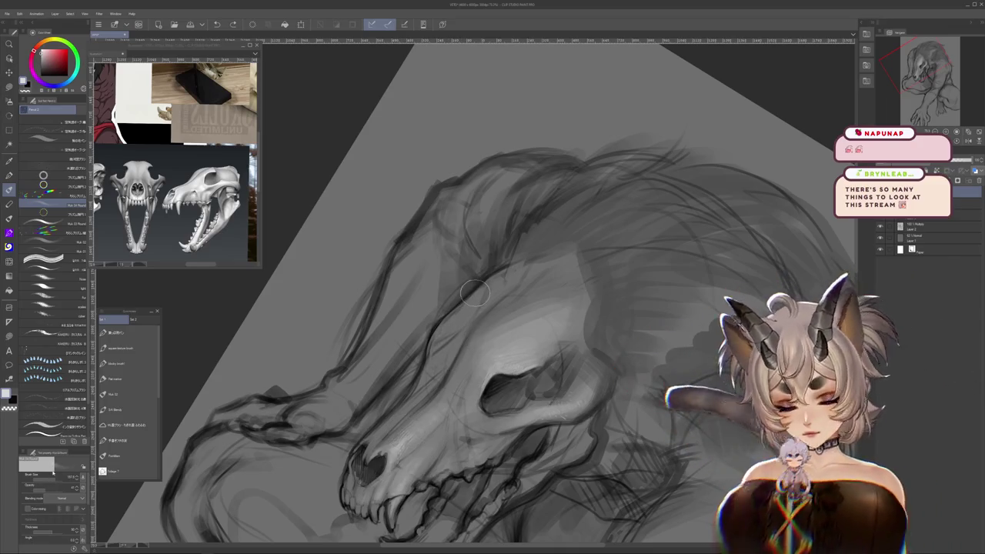
- Paint darker outlines and lighter bone shading over the teeth and lower jaw
drag(474, 293, 497, 216)
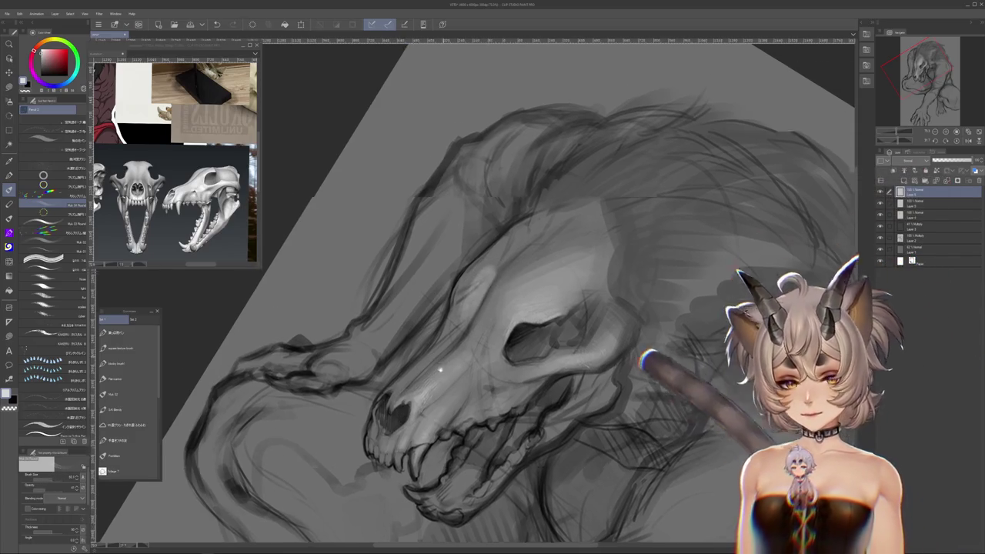
drag(475, 292, 435, 438)
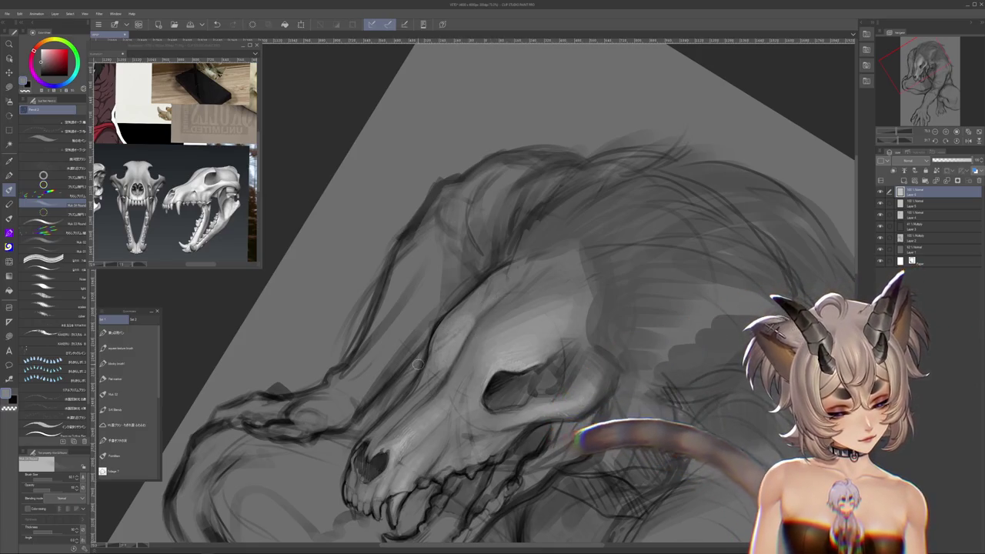
drag(428, 403, 434, 348)
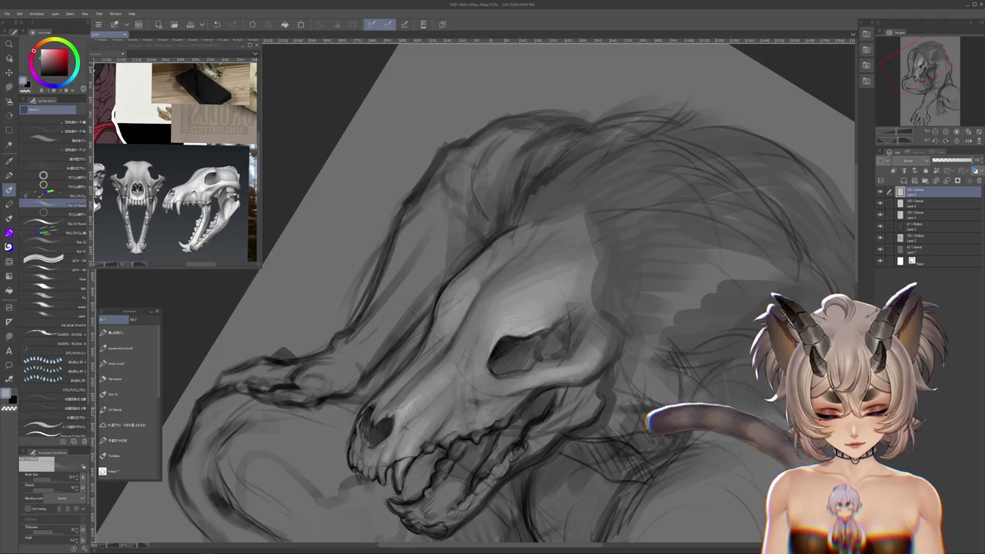
drag(539, 308, 639, 264)
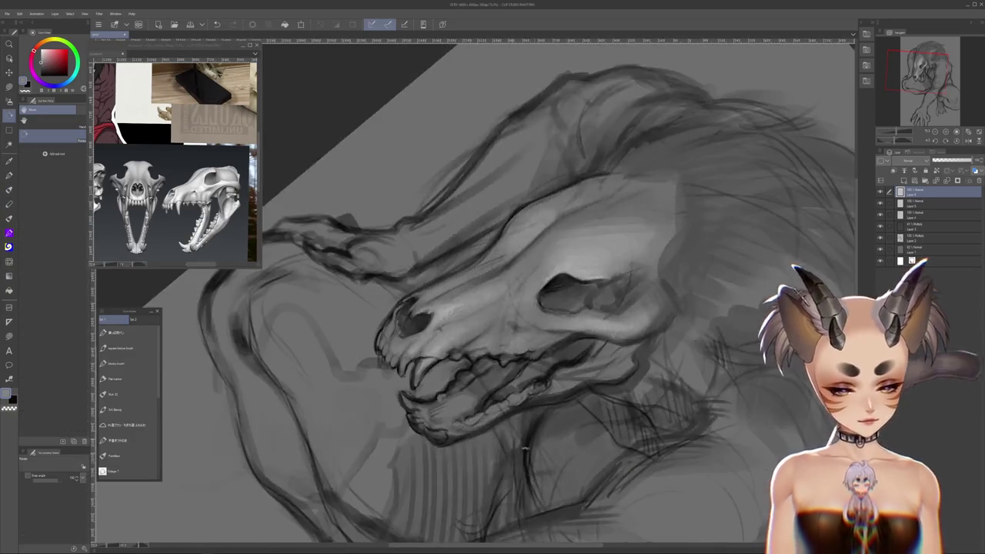
mouse_move(589, 204)
mouse_down()
mouse_move(631, 177)
mouse_move(677, 215)
mouse_move(611, 132)
mouse_up()
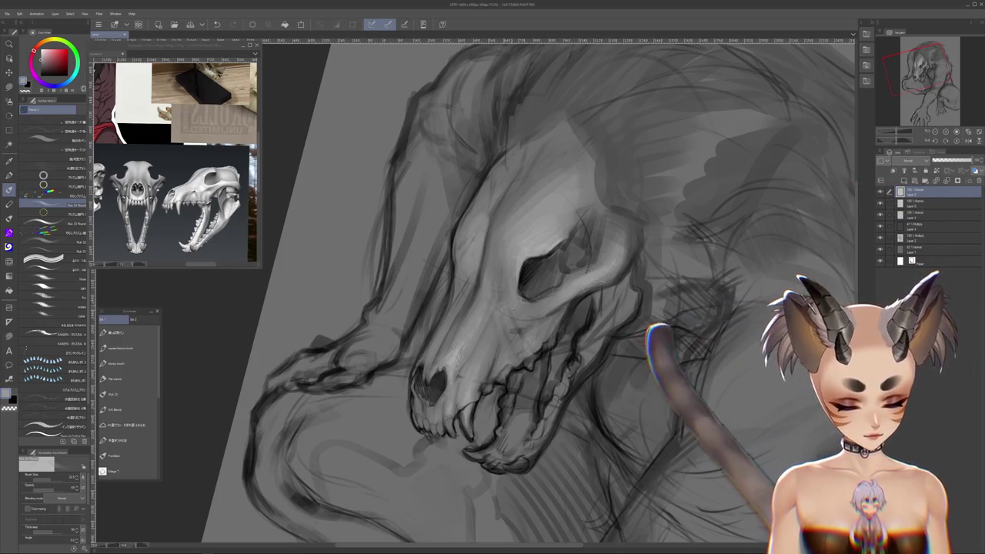
mouse_move(539, 347)
mouse_down()
mouse_move(492, 308)
mouse_move(539, 231)
mouse_move(585, 193)
mouse_move(492, 308)
mouse_up()
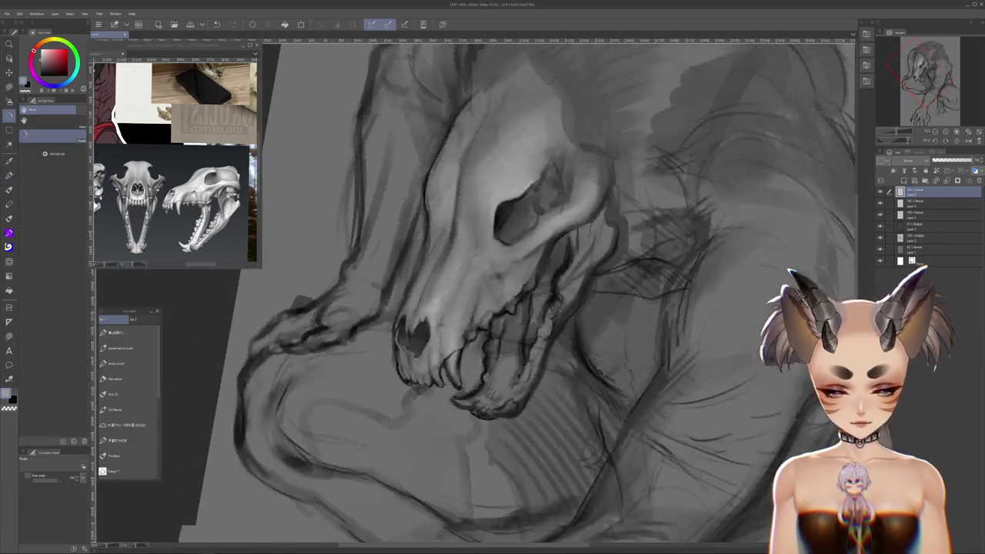
- Return to the brush and zoom in close on the skull's open jaw
key(b)
scroll(539, 231, down, 2)
scroll(538, 230, down, 5)
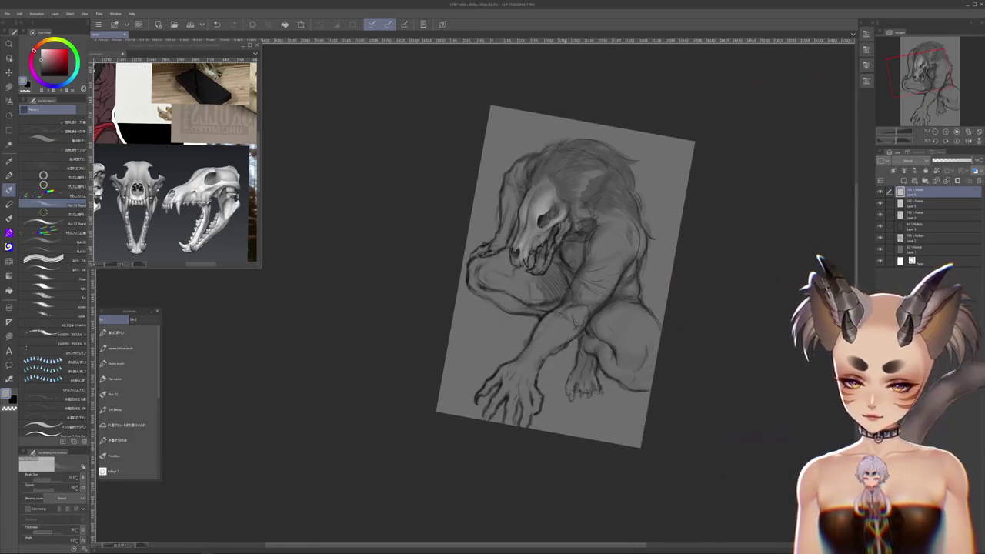
scroll(555, 242, up, 2)
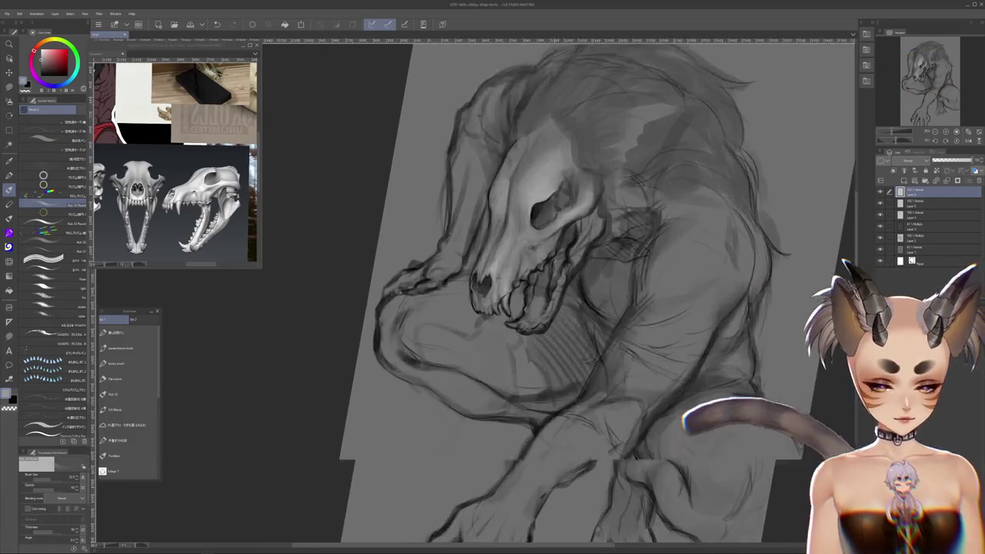
scroll(554, 242, up, 3)
scroll(542, 267, up, 2)
scroll(541, 291, up, 1)
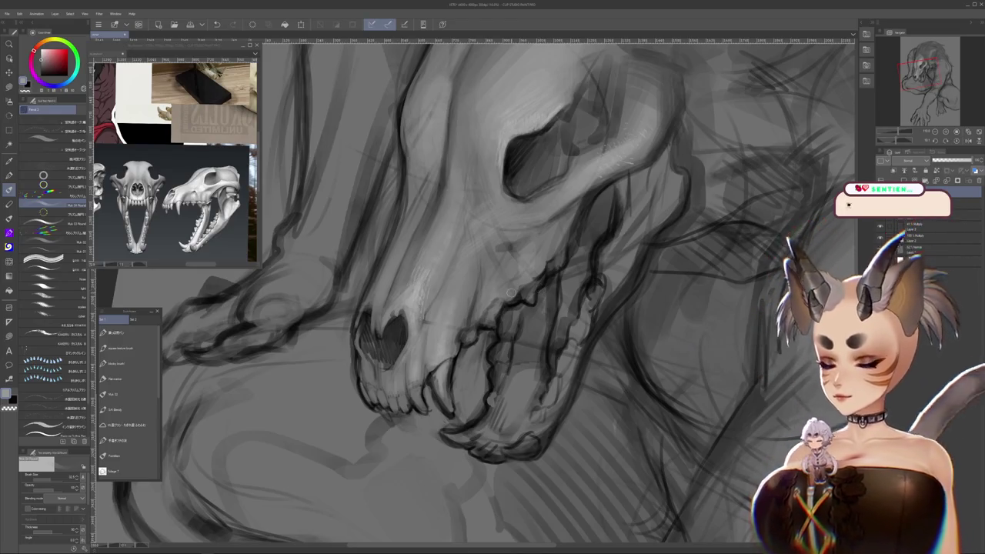
scroll(510, 293, up, 2)
scroll(511, 293, up, 2)
scroll(510, 292, up, 1)
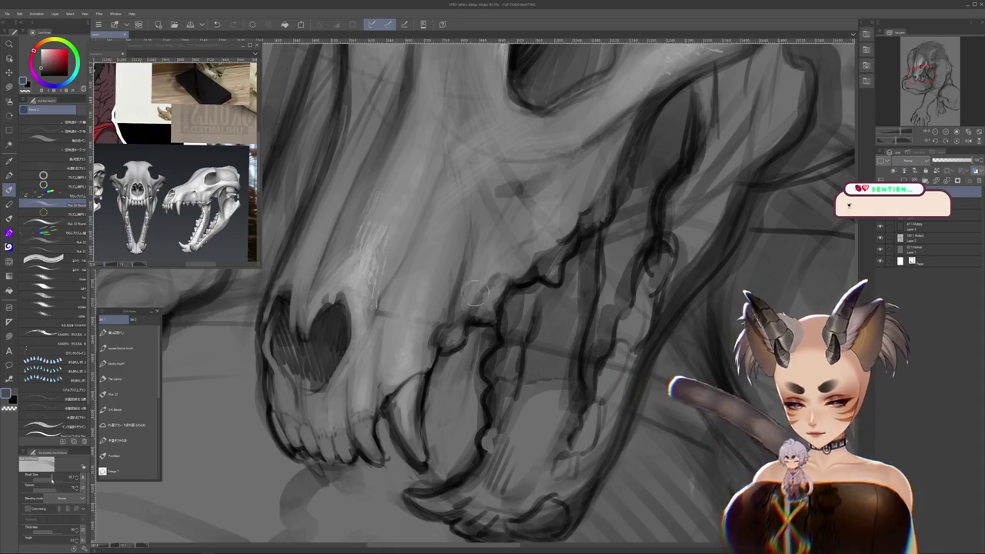
- Define the teeth and lower-jaw outline with dark grey strokes
drag(436, 352, 468, 353)
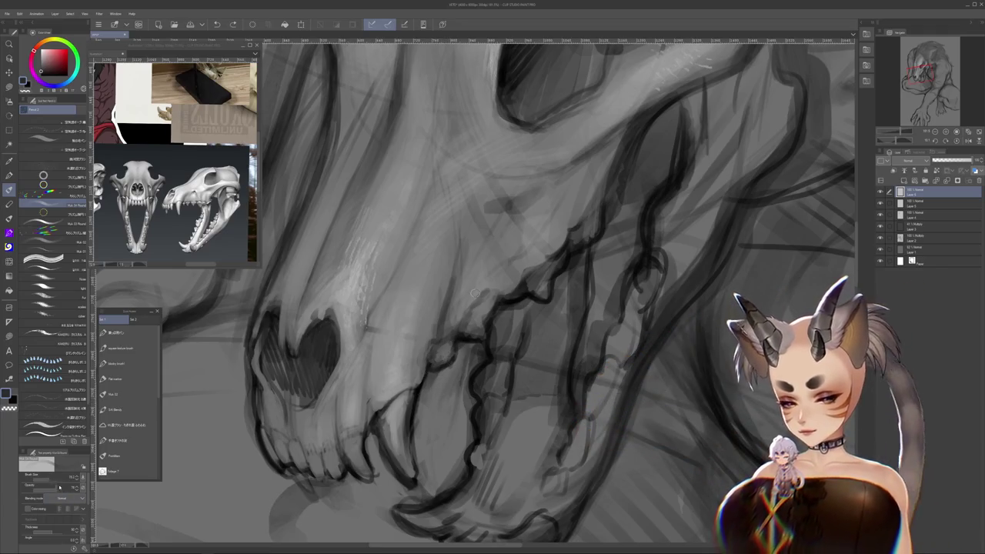
scroll(475, 293, up, 1)
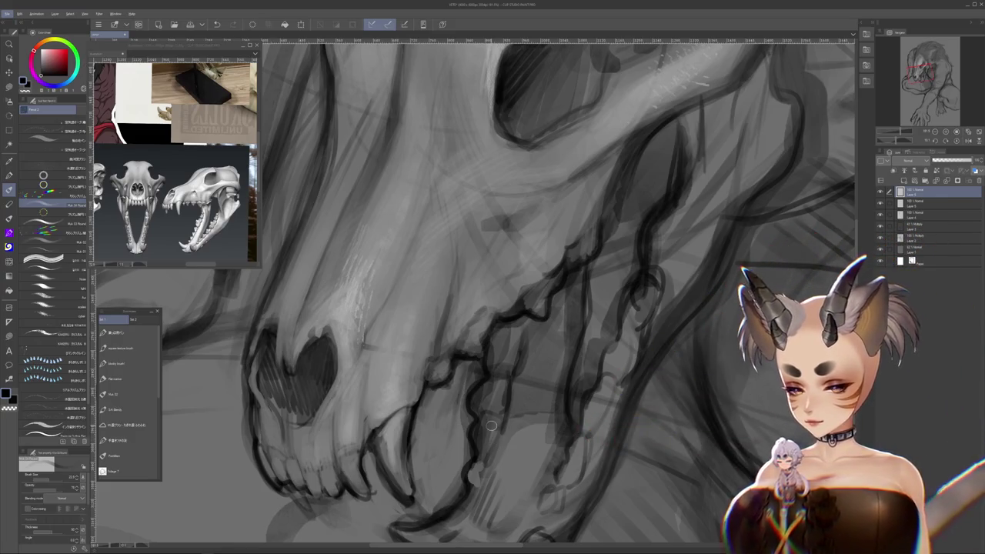
drag(440, 344, 431, 374)
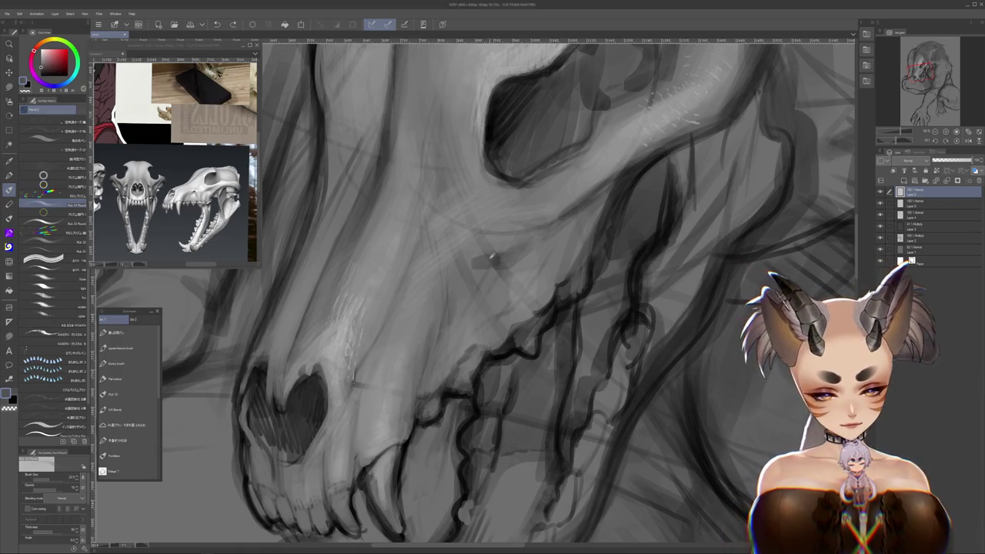
mouse_move(566, 381)
mouse_down()
mouse_move(580, 394)
mouse_move(405, 422)
mouse_move(429, 407)
mouse_up()
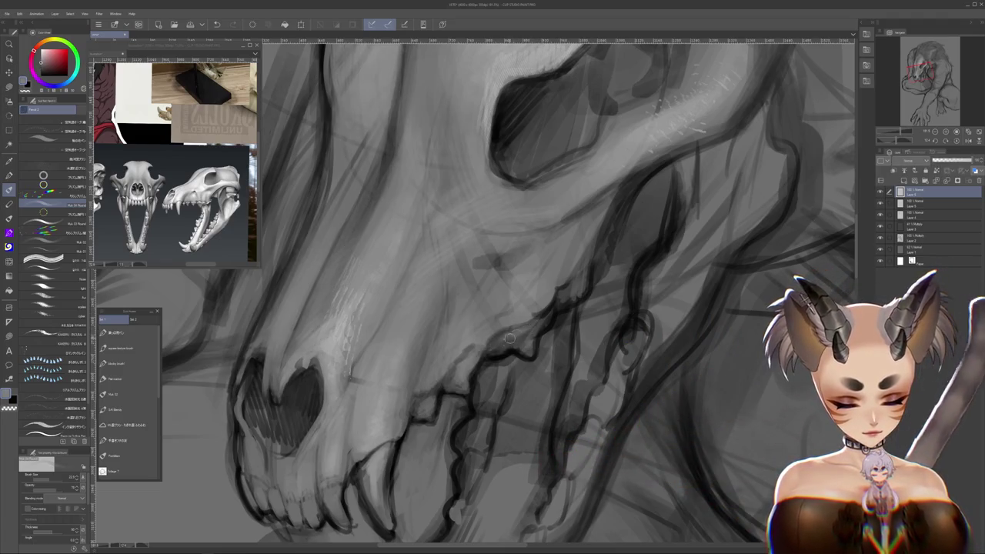
- Rotate the canvas so the skull stands upright
key(r)
mouse_move(525, 342)
mouse_down()
mouse_move(455, 451)
mouse_move(423, 317)
mouse_up()
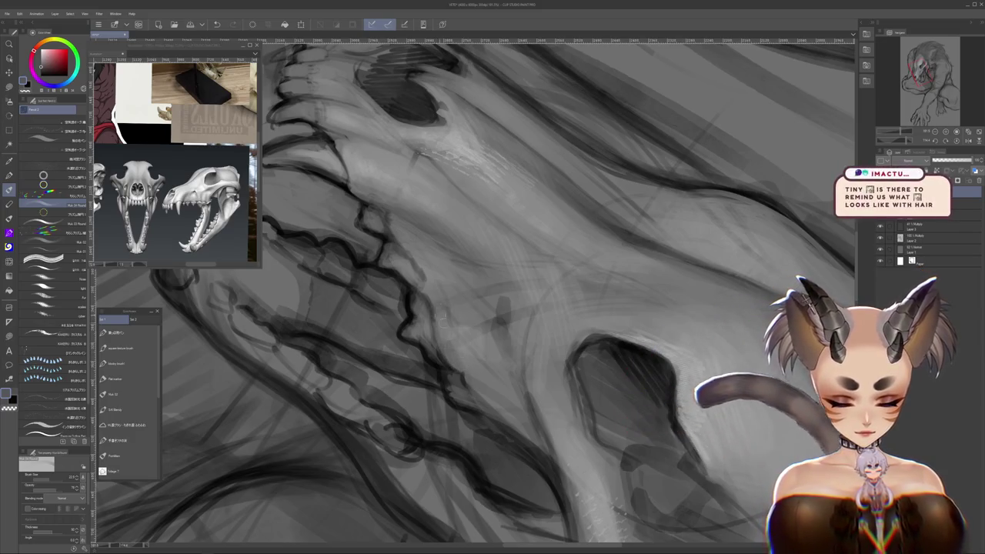
drag(417, 153, 497, 323)
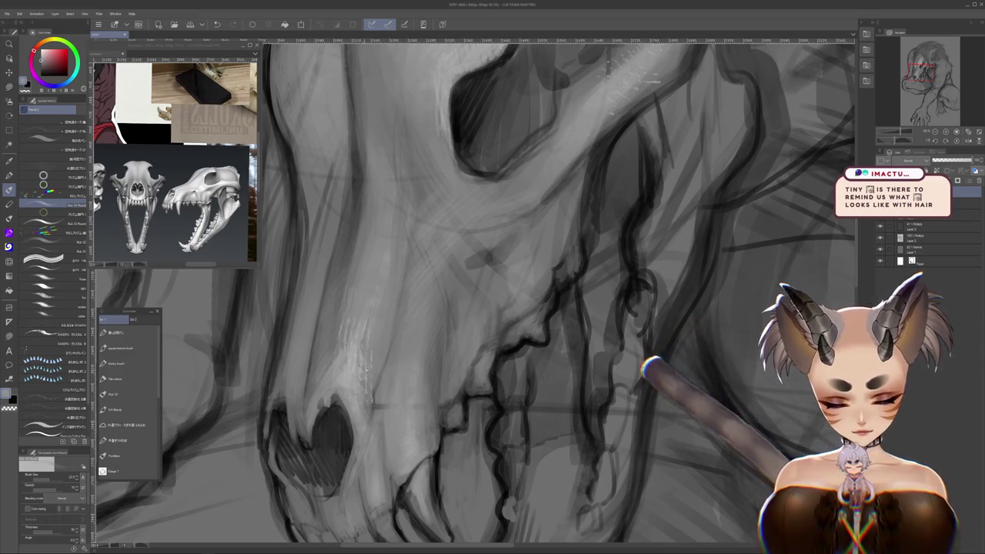
scroll(604, 273, down, 2)
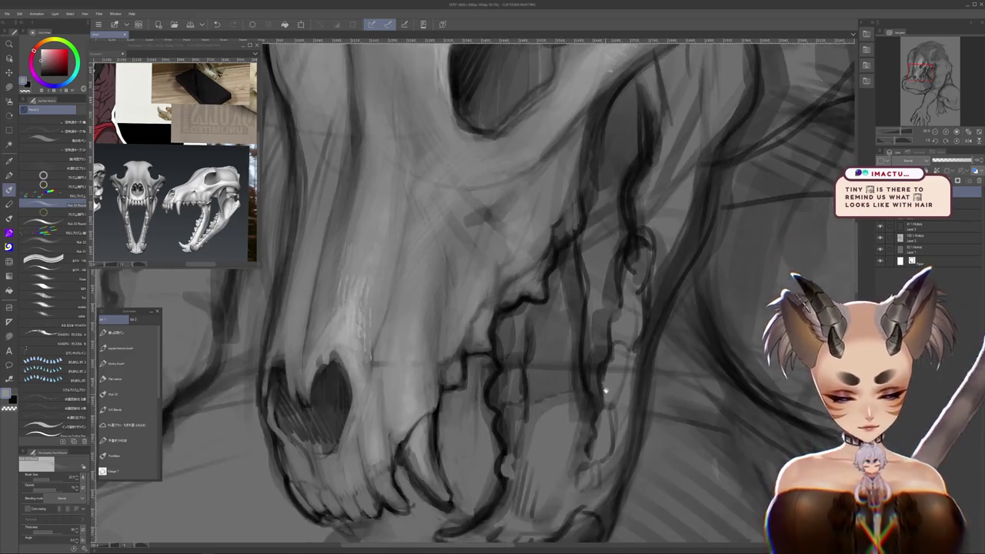
scroll(604, 274, down, 2)
scroll(604, 273, down, 2)
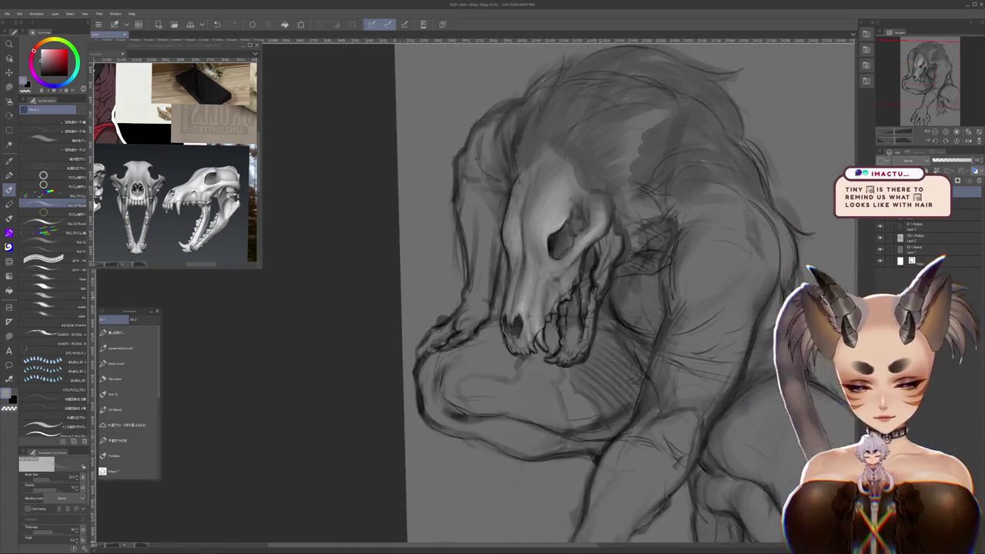
scroll(608, 254, up, 2)
scroll(609, 255, up, 2)
scroll(605, 312, up, 2)
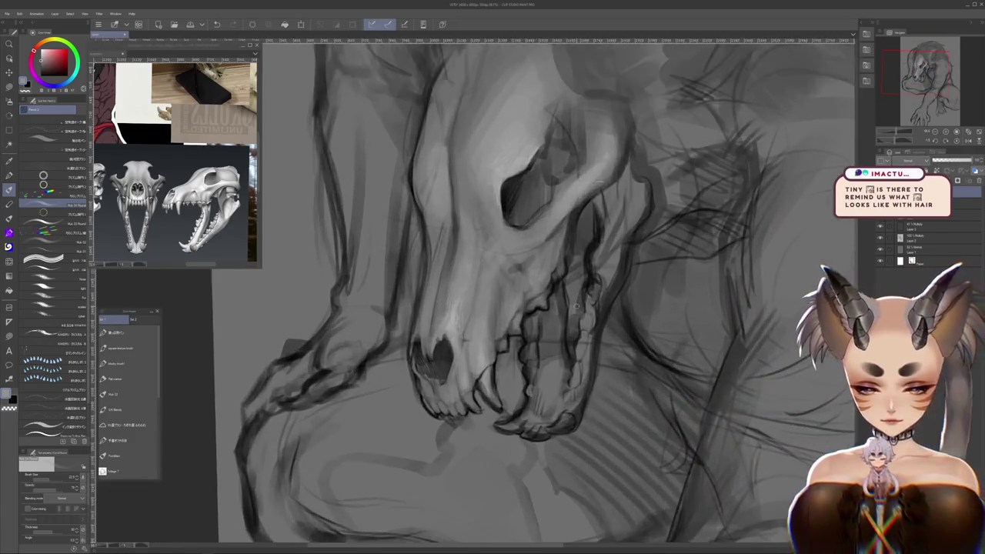
scroll(604, 312, up, 1)
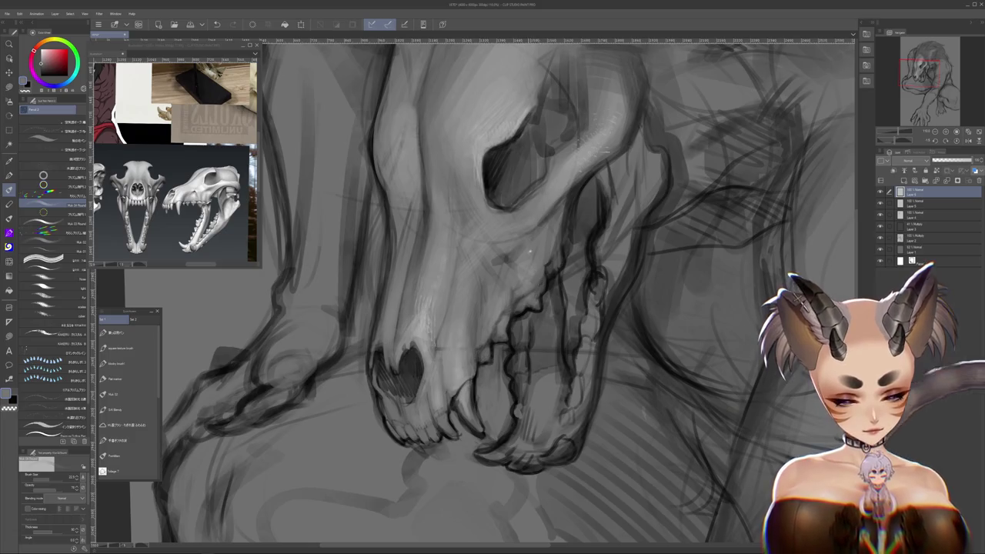
drag(550, 205, 629, 410)
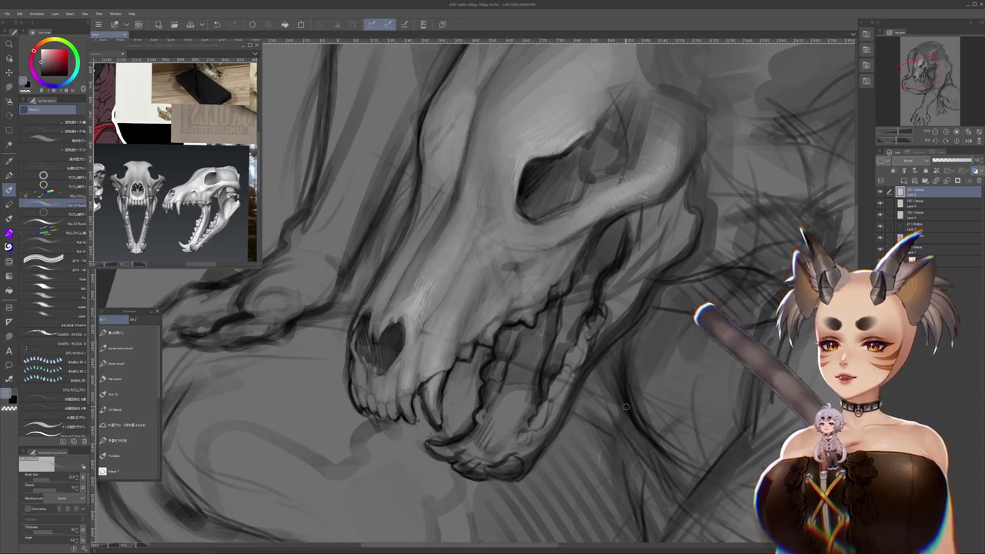
drag(550, 356, 542, 380)
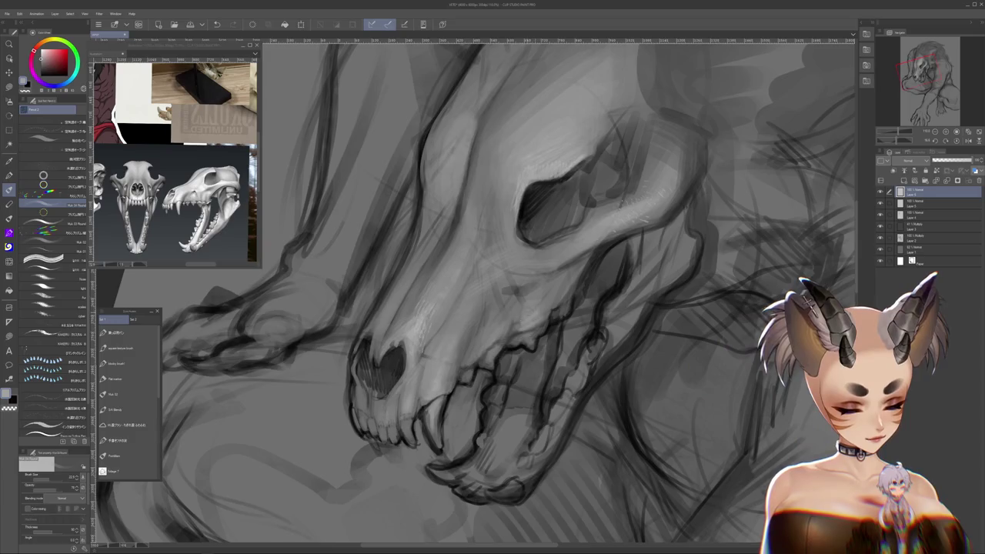
drag(492, 324, 530, 417)
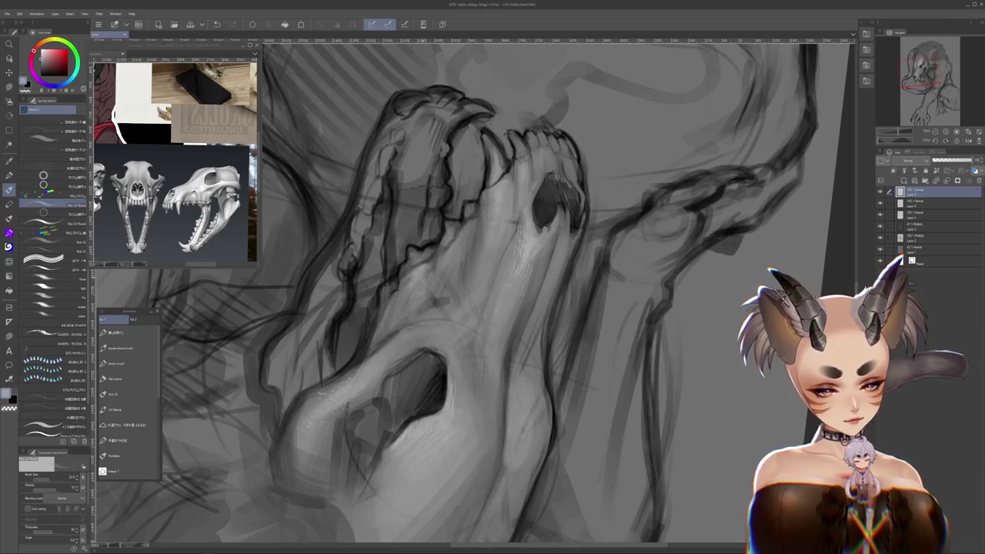
drag(534, 314, 578, 359)
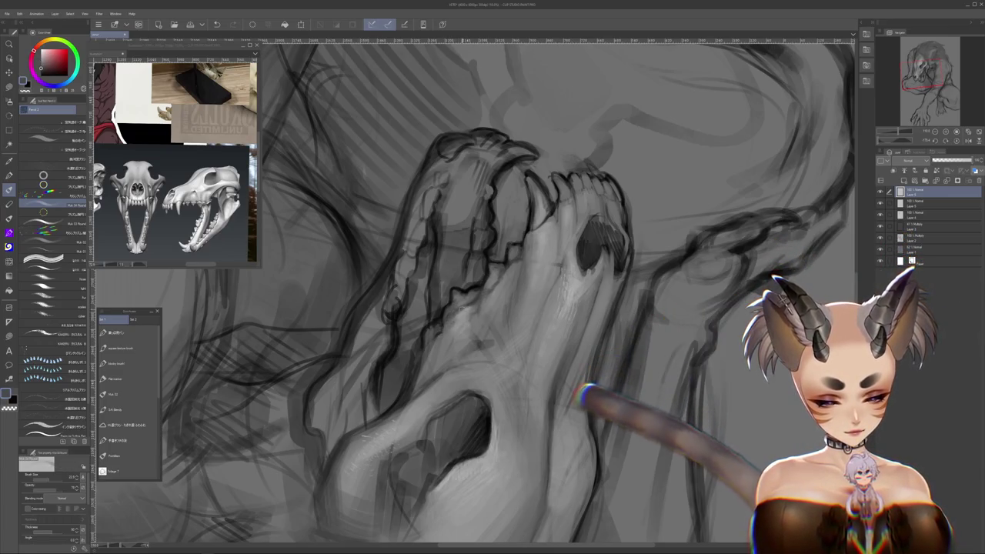
mouse_move(456, 371)
mouse_down()
mouse_move(498, 468)
mouse_move(539, 432)
mouse_up()
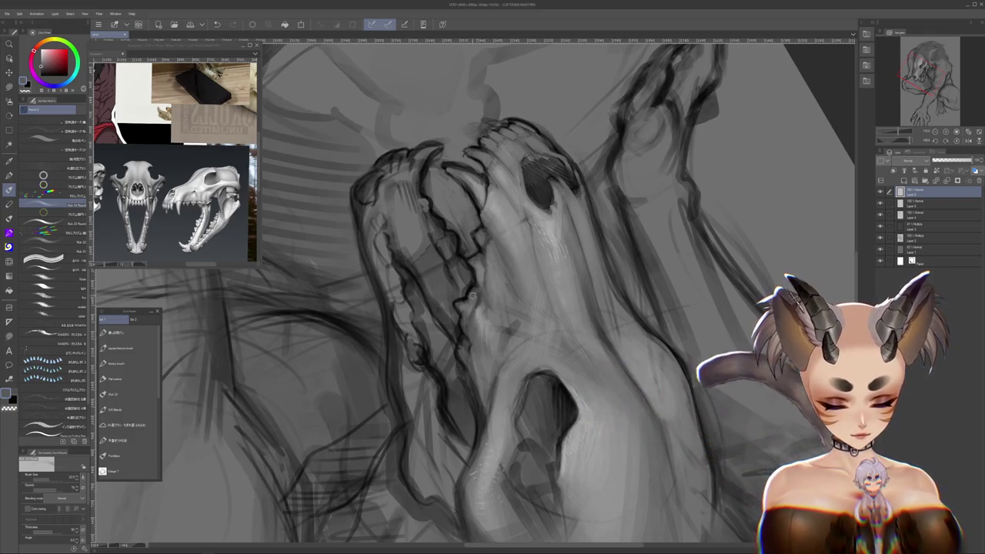
mouse_move(473, 294)
mouse_down()
mouse_move(594, 274)
mouse_move(400, 324)
mouse_up()
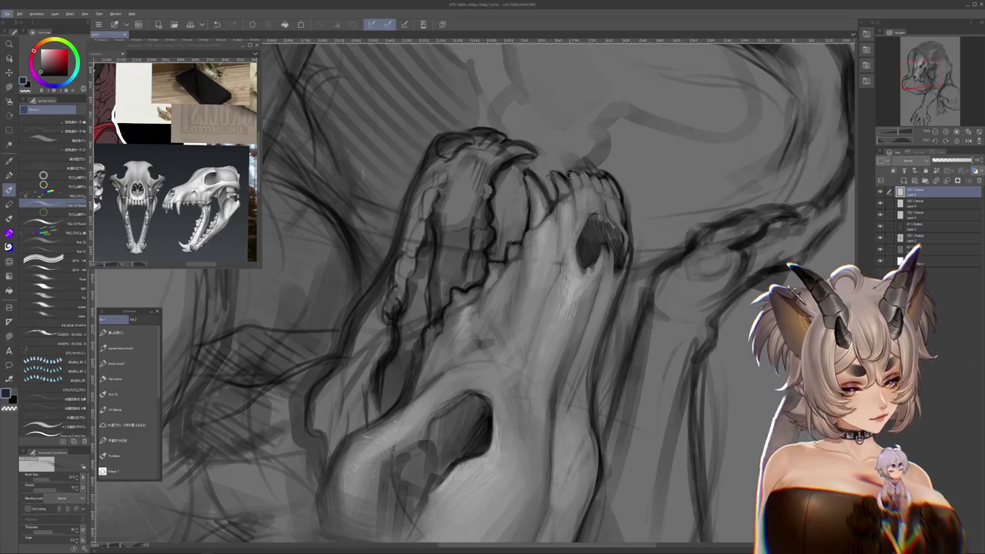
drag(492, 231, 446, 323)
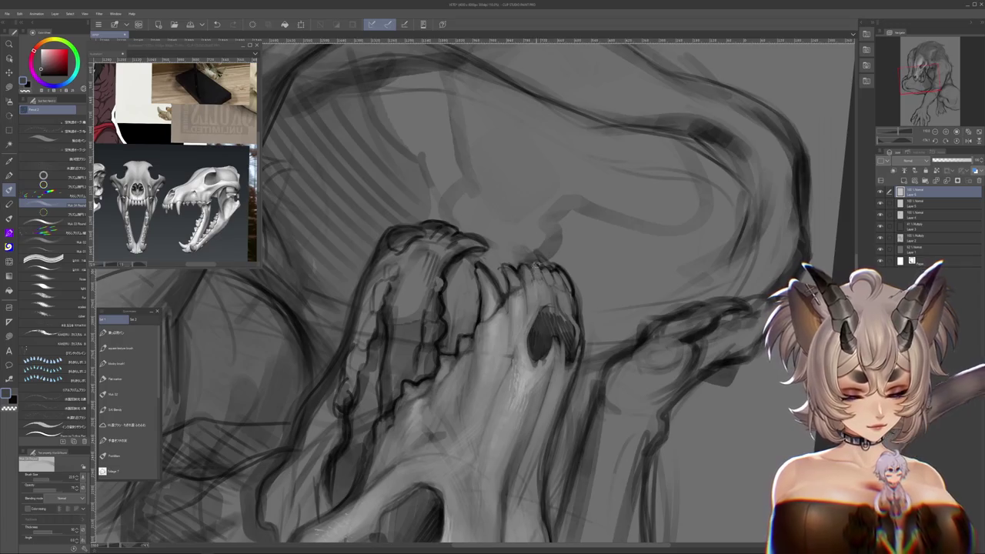
scroll(428, 281, down, 3)
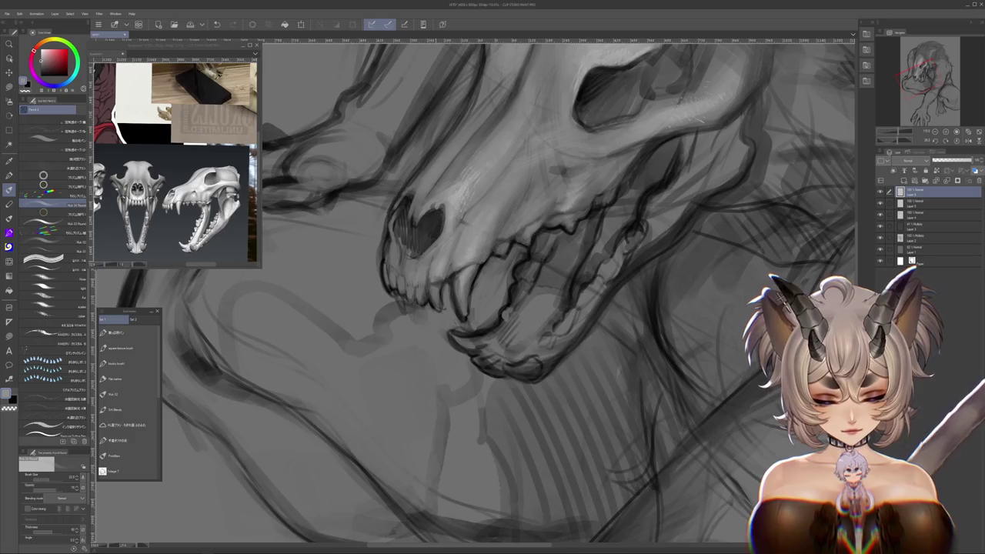
- Tilt and zoom the view onto the skull's nasal opening
drag(431, 269, 464, 276)
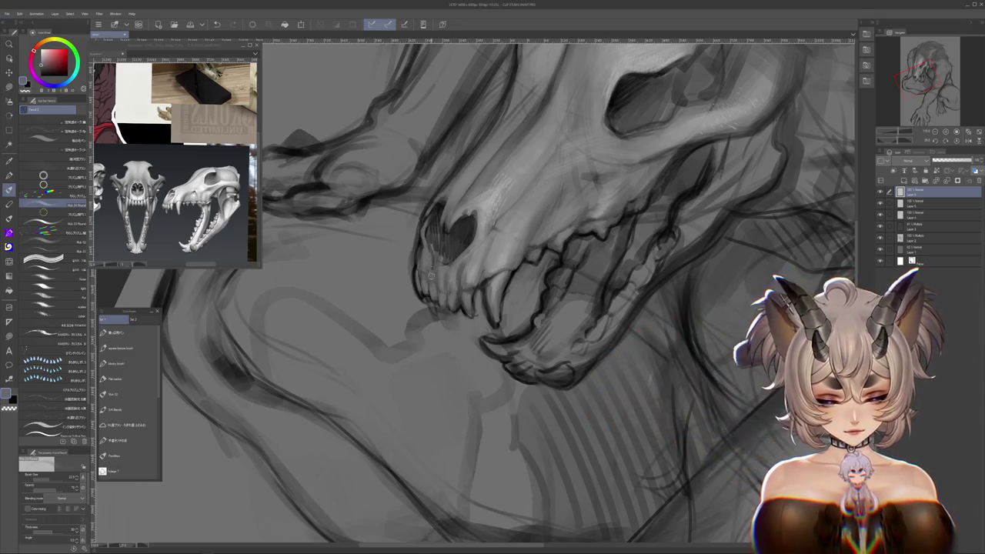
scroll(433, 309, up, 1)
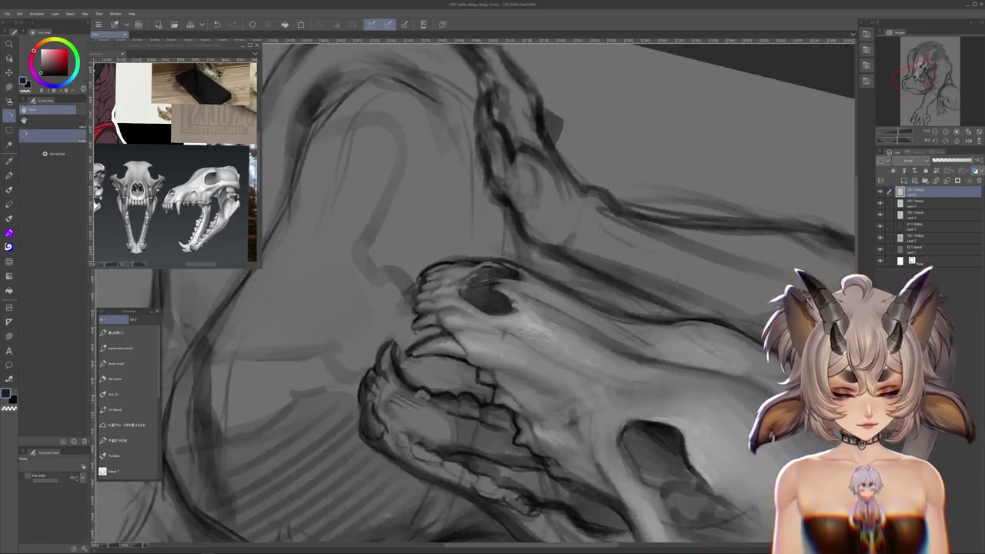
mouse_move(464, 299)
mouse_down()
mouse_move(539, 254)
mouse_move(469, 300)
mouse_up()
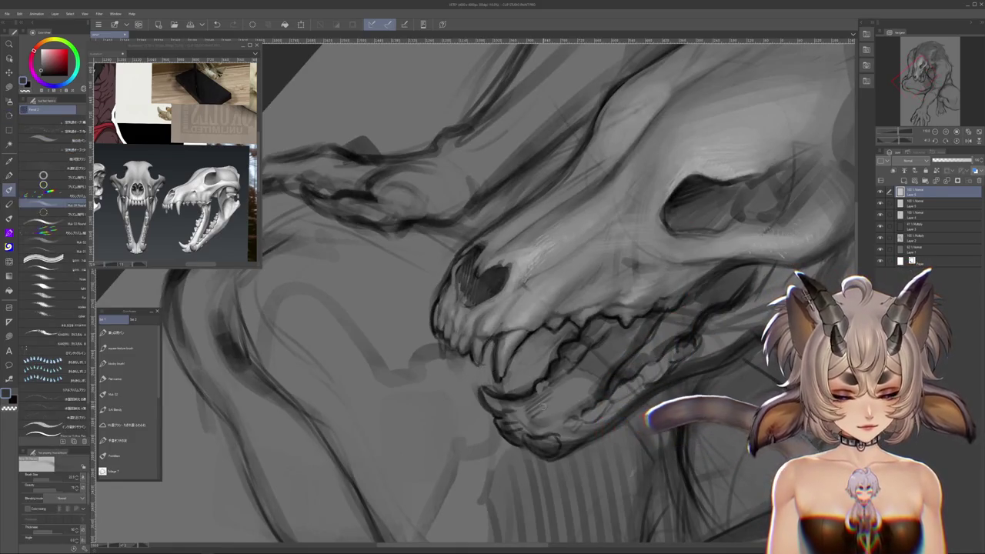
drag(543, 408, 584, 407)
drag(504, 332, 516, 353)
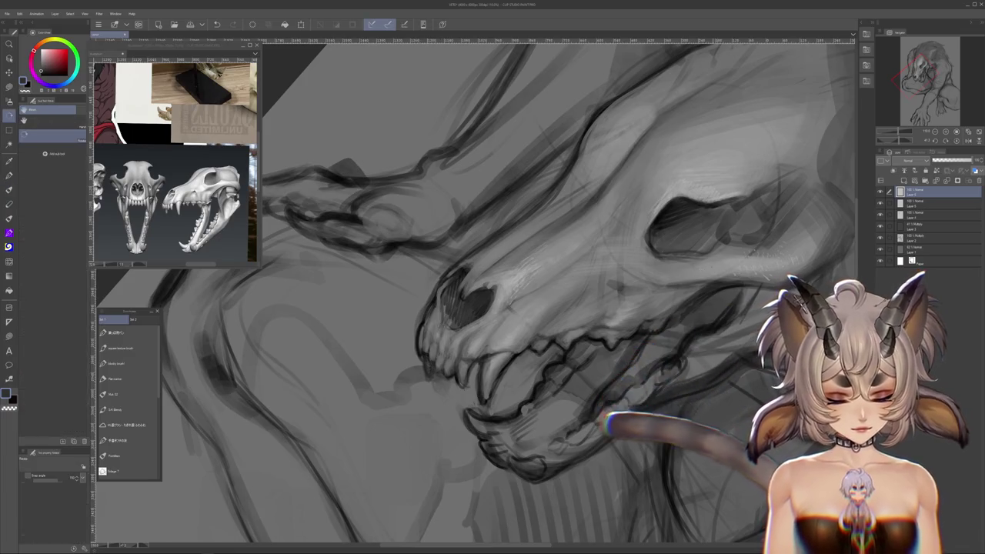
drag(500, 331, 539, 362)
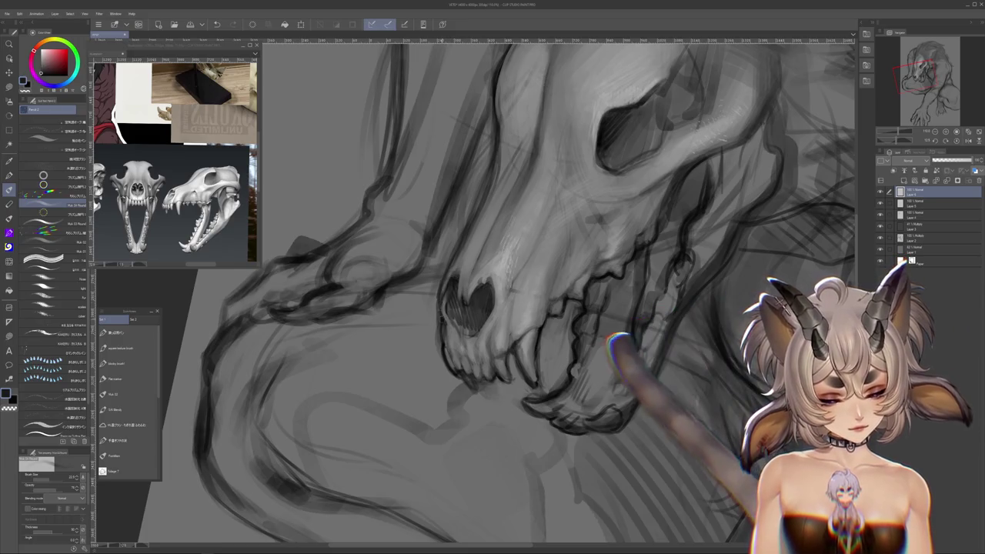
- Shade the nose and jaw and clean tooth lines, swapping between black and the lighter colour
key(x)
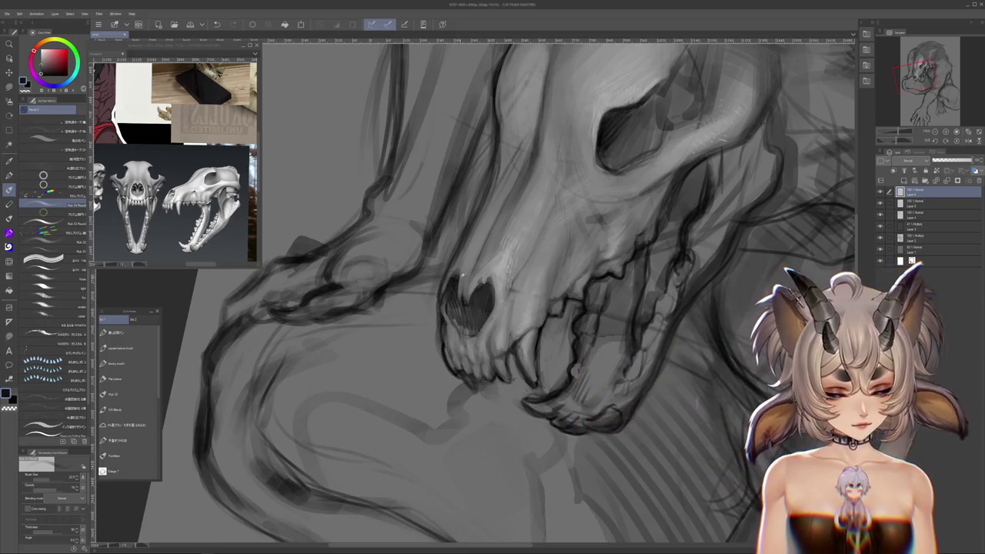
drag(443, 289, 454, 298)
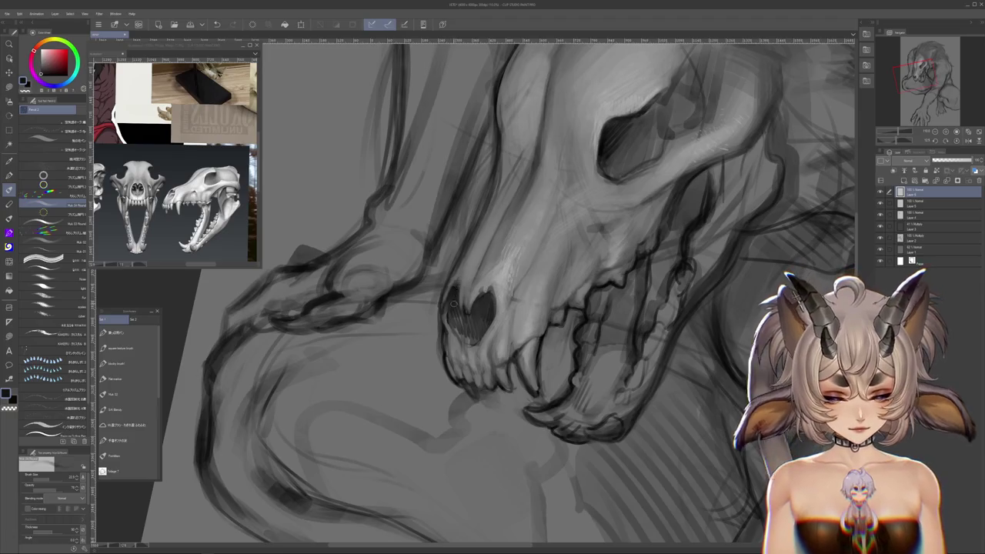
key(x)
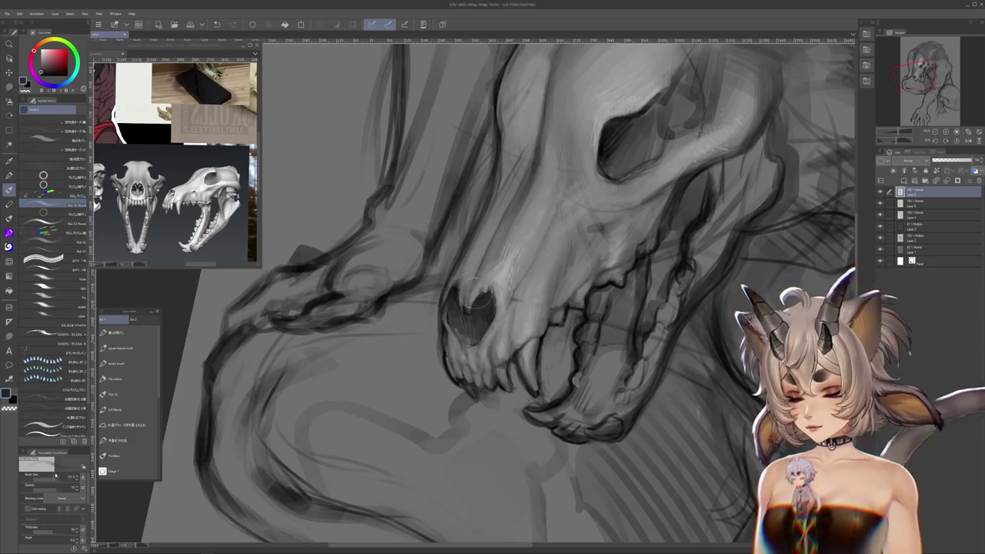
drag(476, 292, 570, 402)
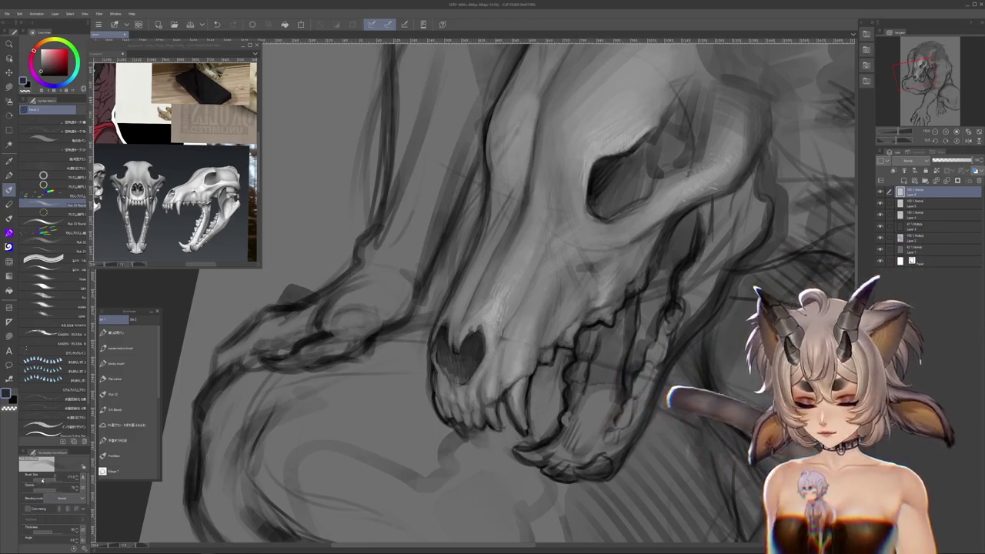
drag(477, 341, 399, 380)
drag(484, 426, 408, 472)
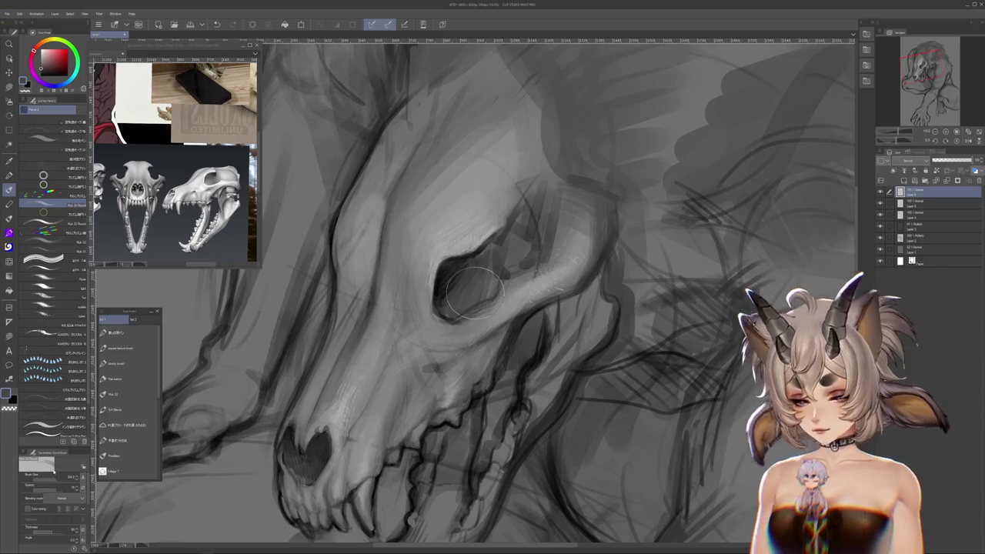
drag(543, 412, 581, 343)
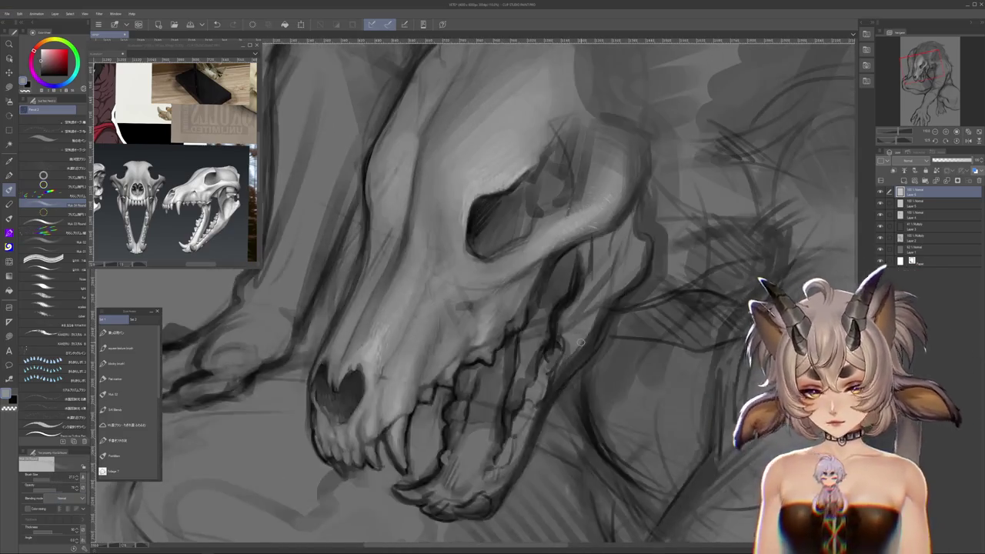
scroll(586, 335, down, 3)
- Refine the grayscale shading along the lower jaw while zooming in and out
scroll(600, 316, down, 3)
scroll(616, 292, down, 3)
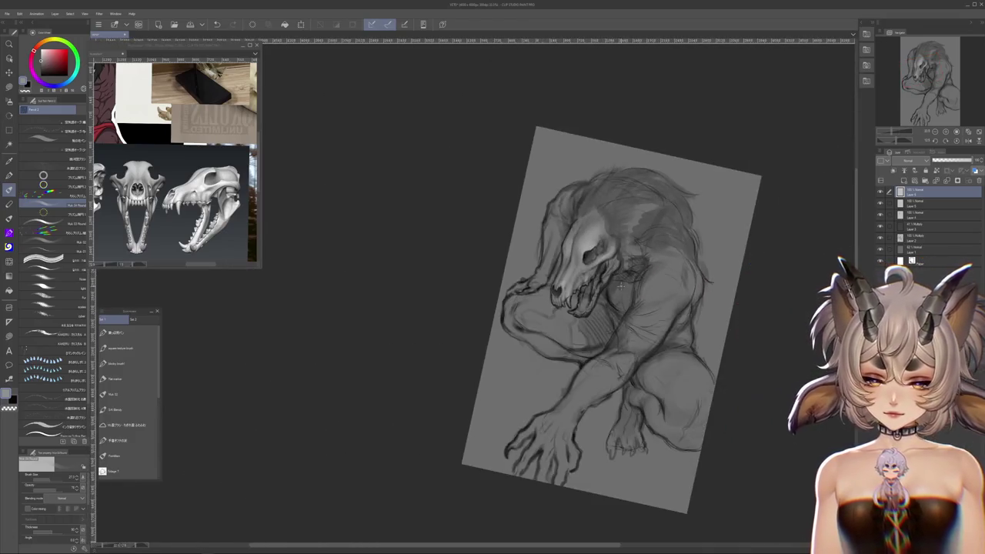
scroll(631, 277, up, 2)
scroll(662, 247, up, 2)
scroll(670, 239, up, 2)
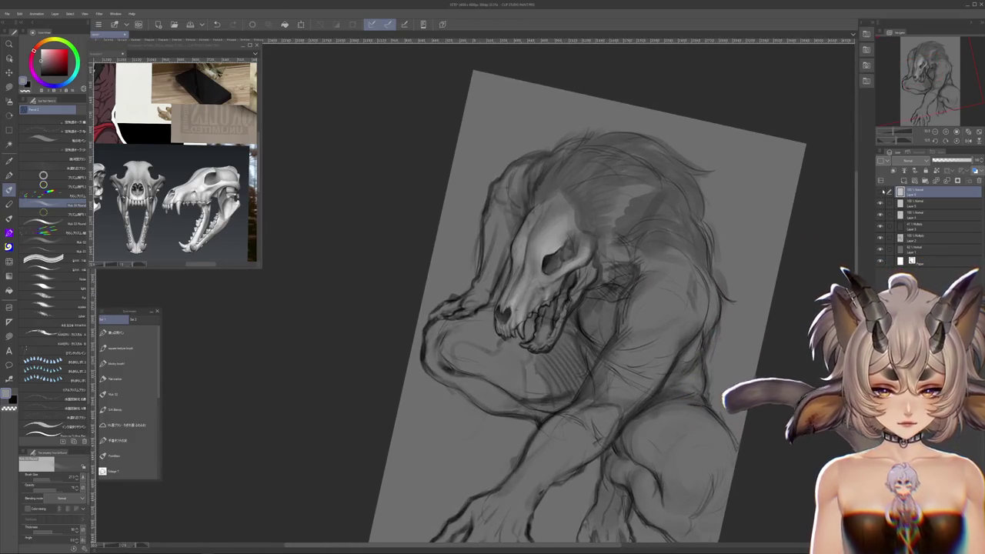
scroll(685, 248, down, 5)
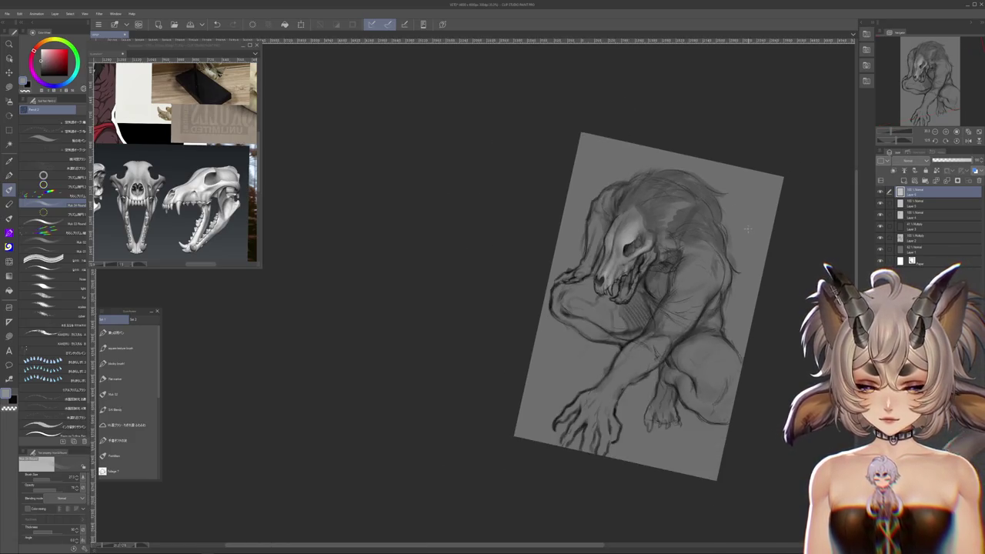
scroll(685, 248, up, 5)
scroll(685, 248, down, 1)
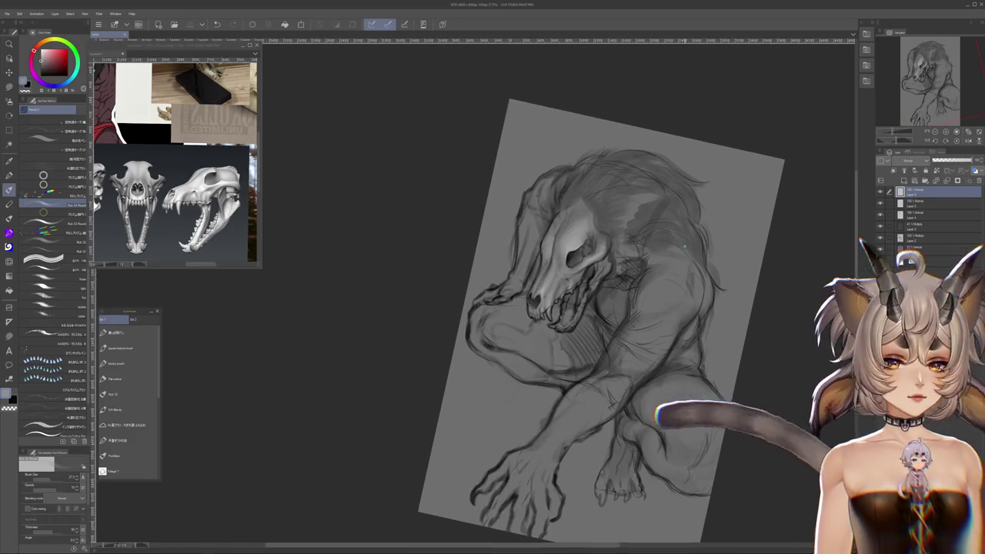
scroll(685, 248, up, 2)
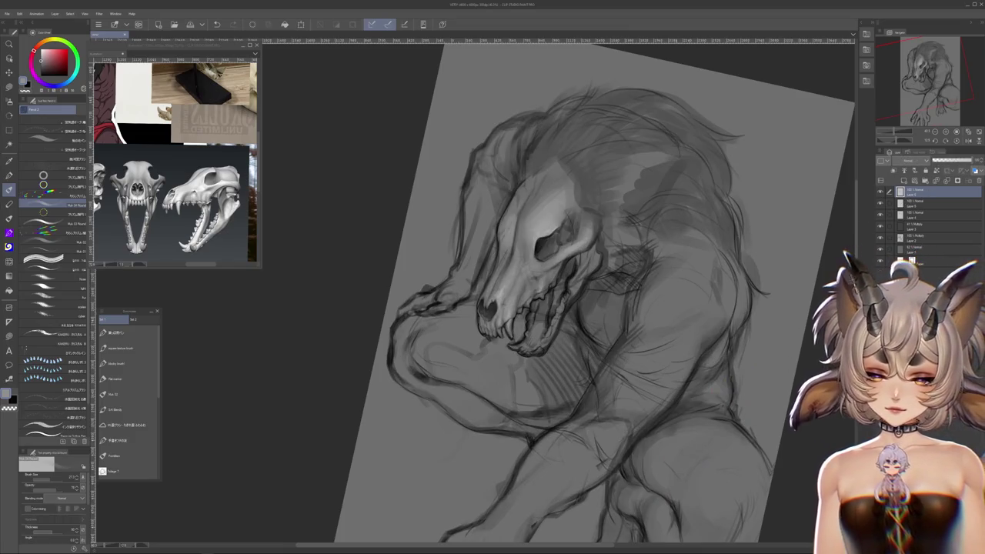
- Touch up the teeth, then rotate the view to see the skull upside down
scroll(533, 320, up, 3)
scroll(533, 319, up, 2)
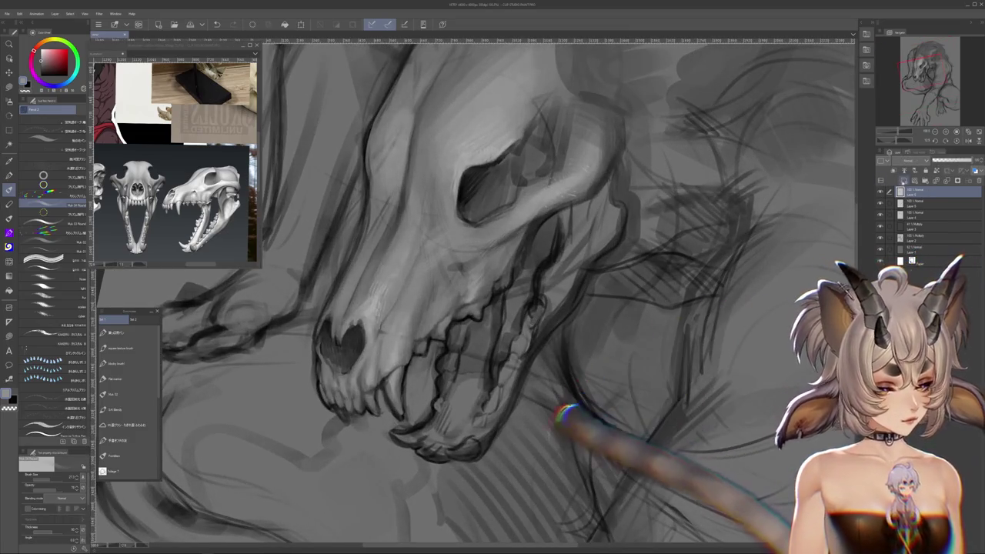
scroll(515, 389, down, 1)
scroll(516, 389, down, 1)
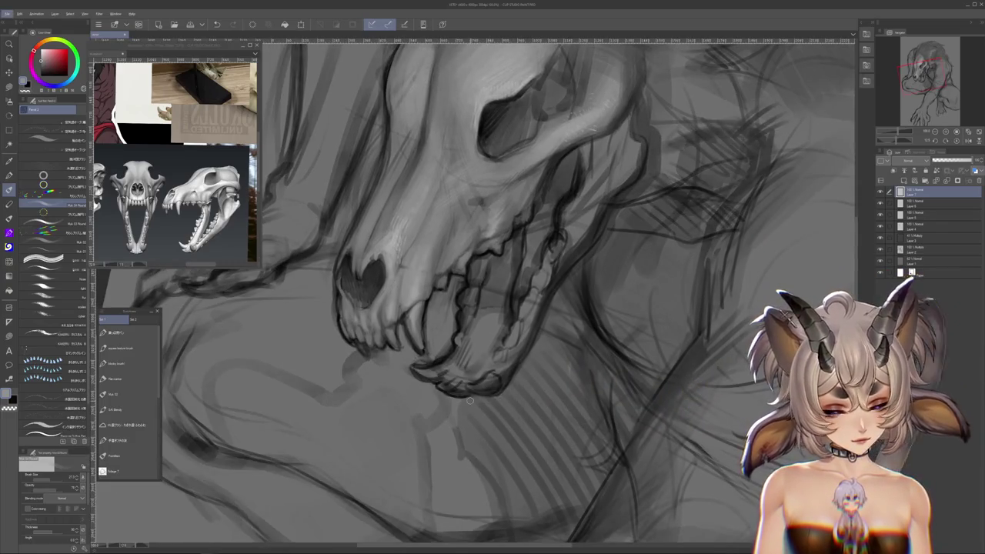
scroll(469, 400, up, 1)
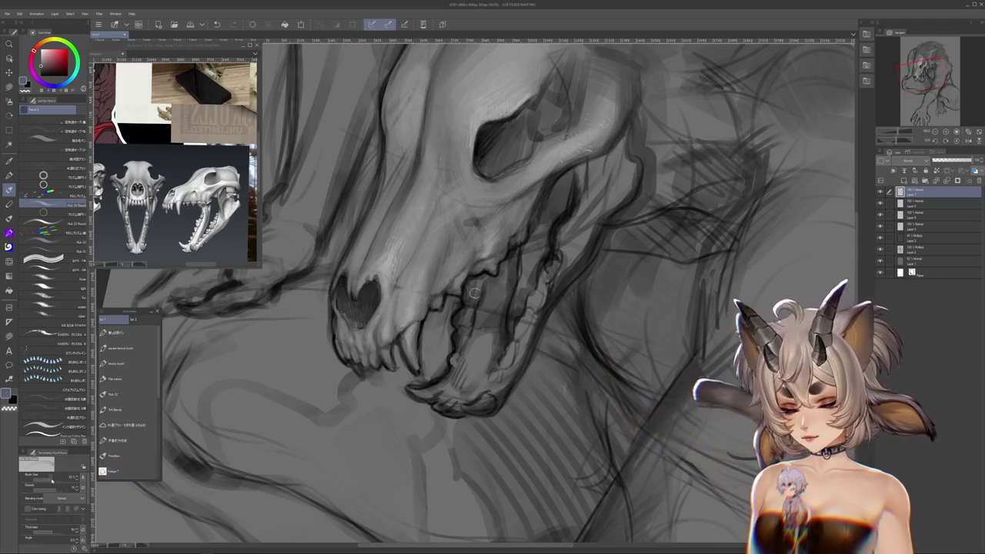
scroll(492, 291, down, 1)
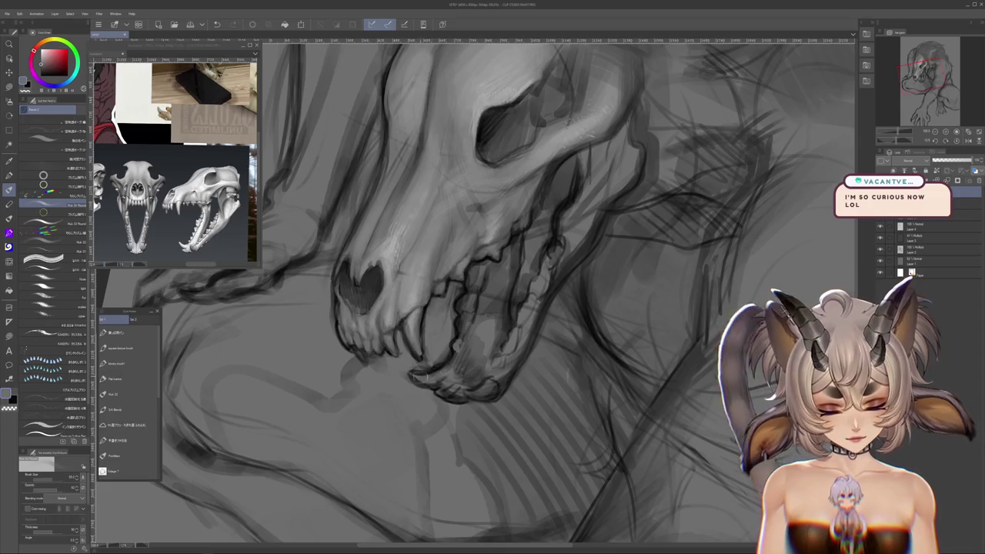
drag(492, 292, 539, 385)
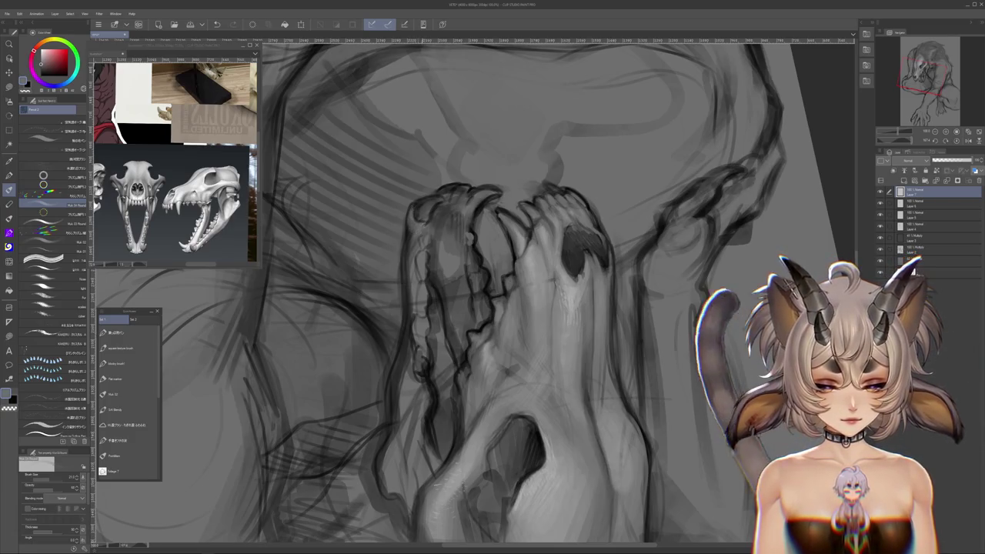
- Turn the skull sideways and enlarge the jaw to refine the teeth
drag(627, 368, 670, 441)
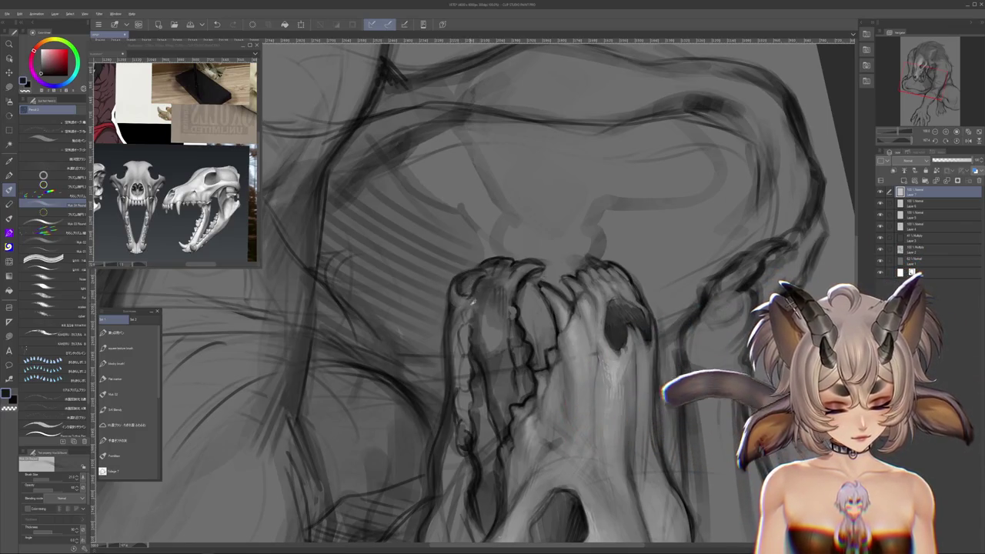
drag(486, 302, 465, 301)
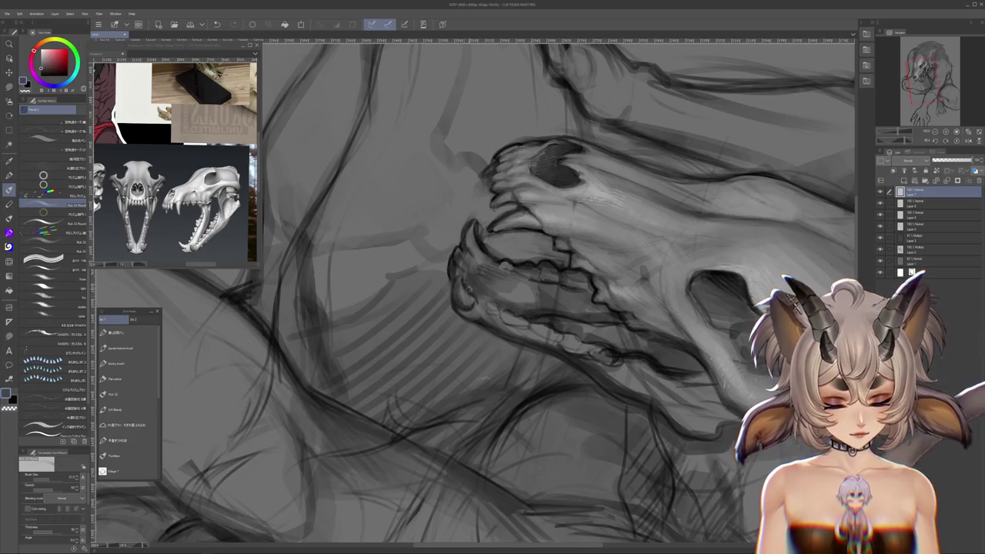
drag(477, 300, 462, 308)
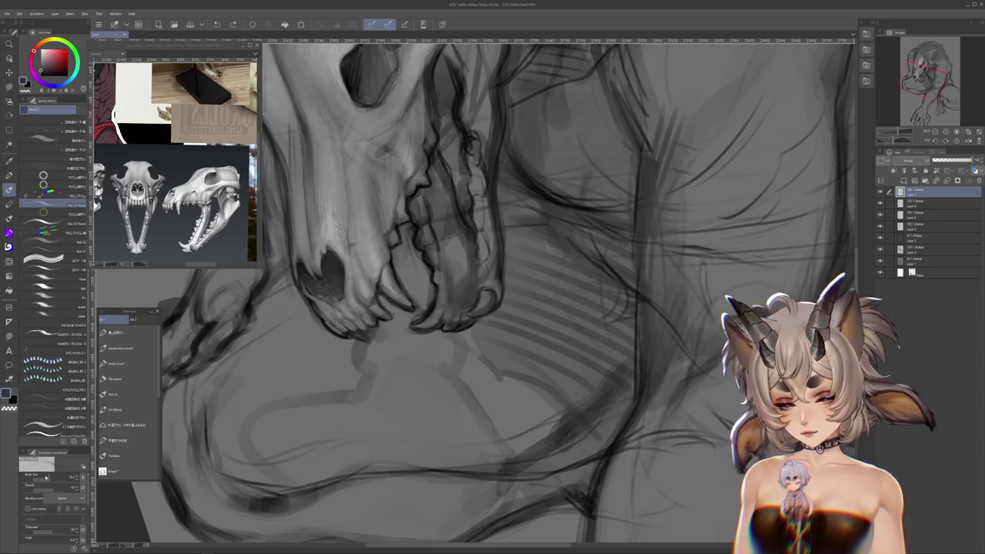
drag(444, 297, 452, 307)
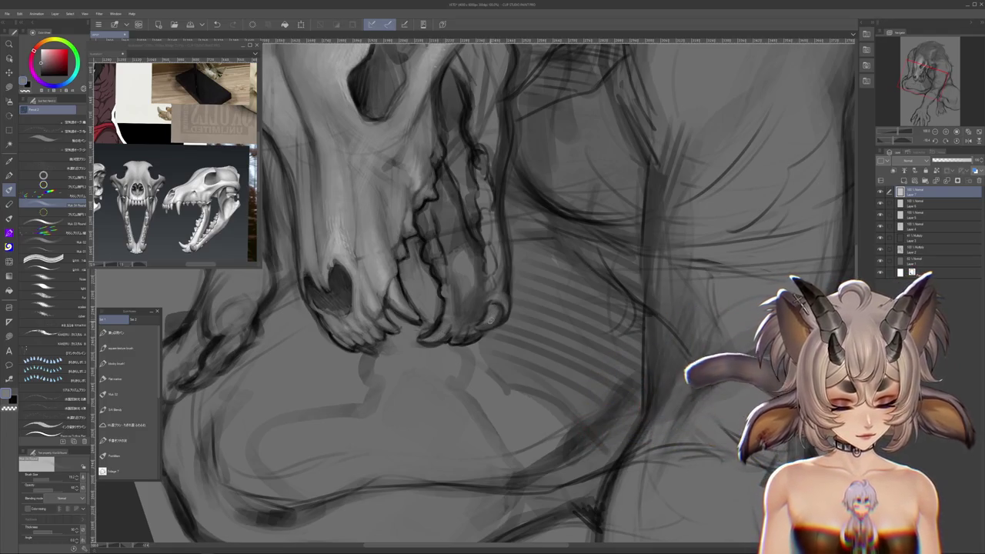
- Pick a different painting brush from the sub-tool palette and continue on the jaw
drag(495, 319, 499, 296)
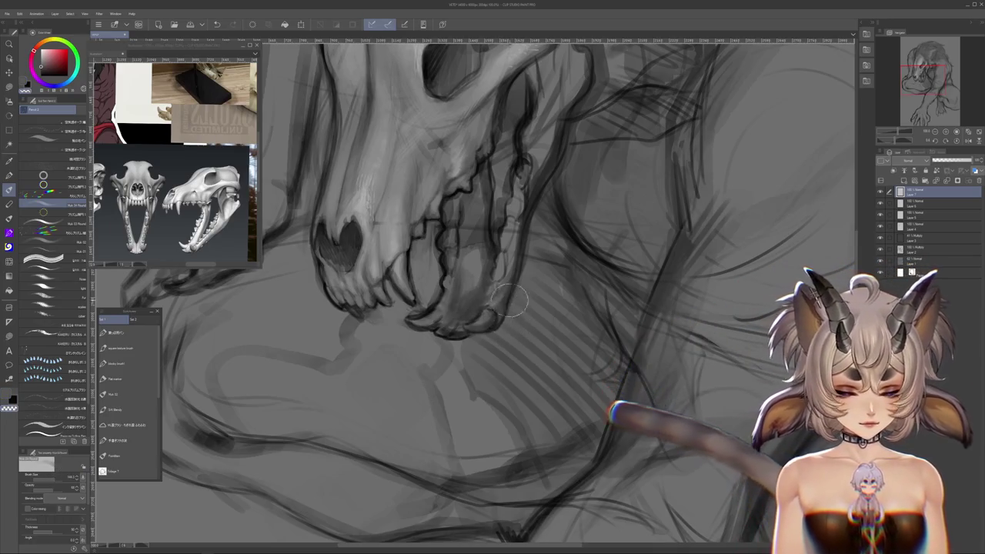
mouse_move(475, 293)
mouse_down()
mouse_move(552, 353)
mouse_move(532, 400)
mouse_up()
click(144, 426)
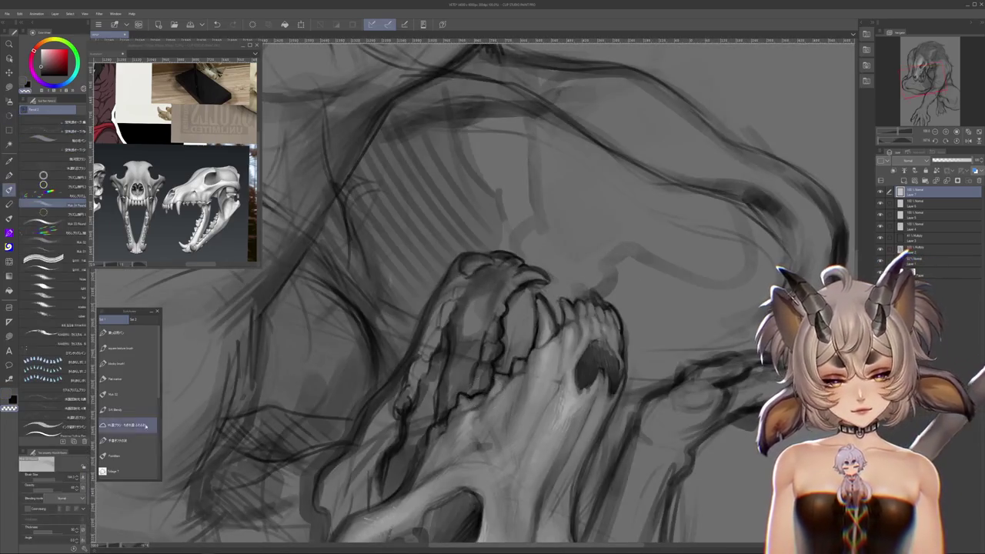
drag(783, 178, 798, 220)
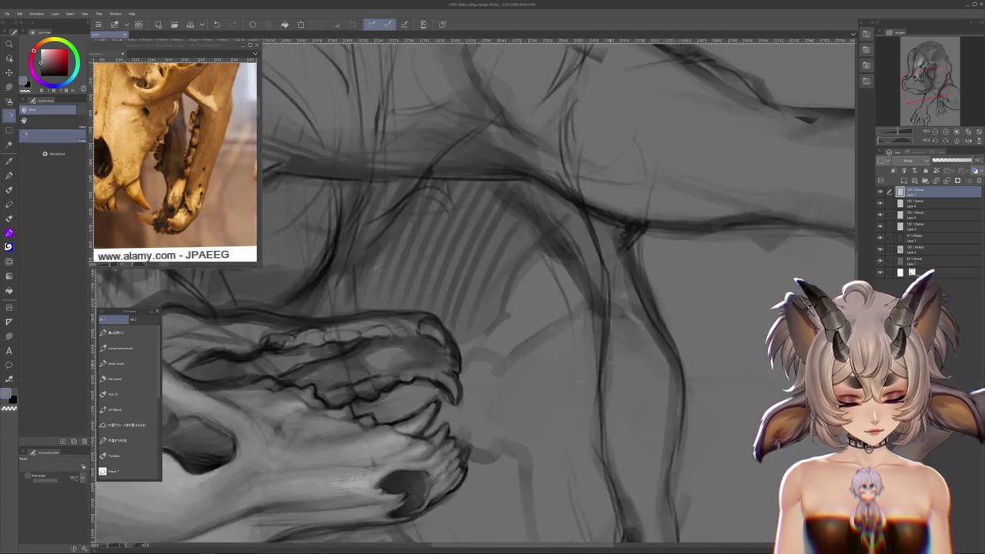
- Darken the inside of the open mouth behind the fangs and refine the lower-jaw shading
drag(489, 347, 454, 241)
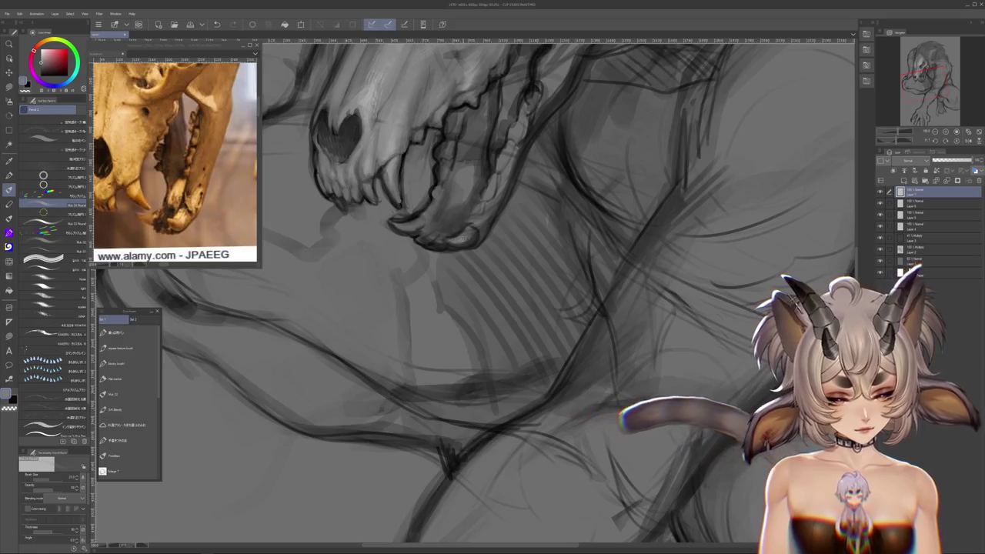
scroll(729, 355, up, 3)
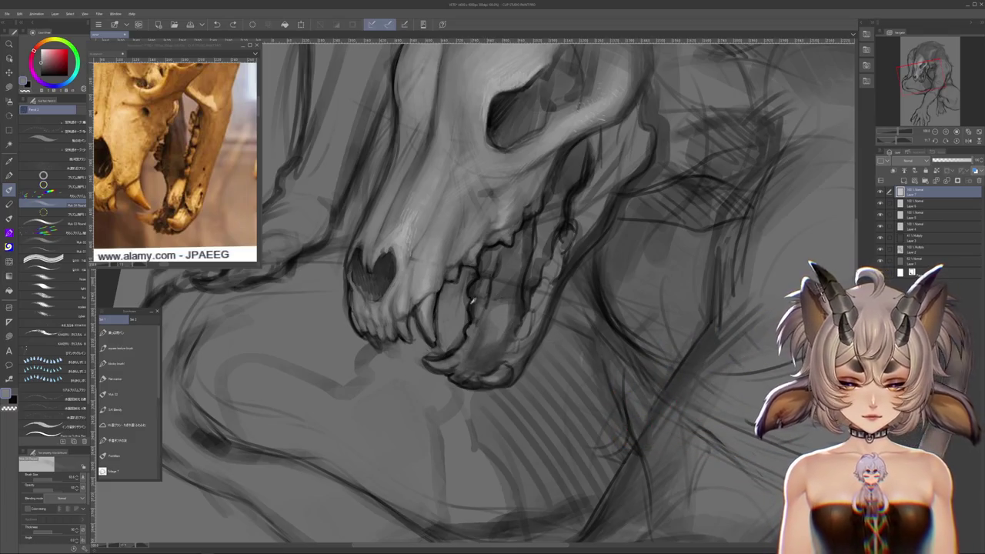
drag(472, 326, 493, 333)
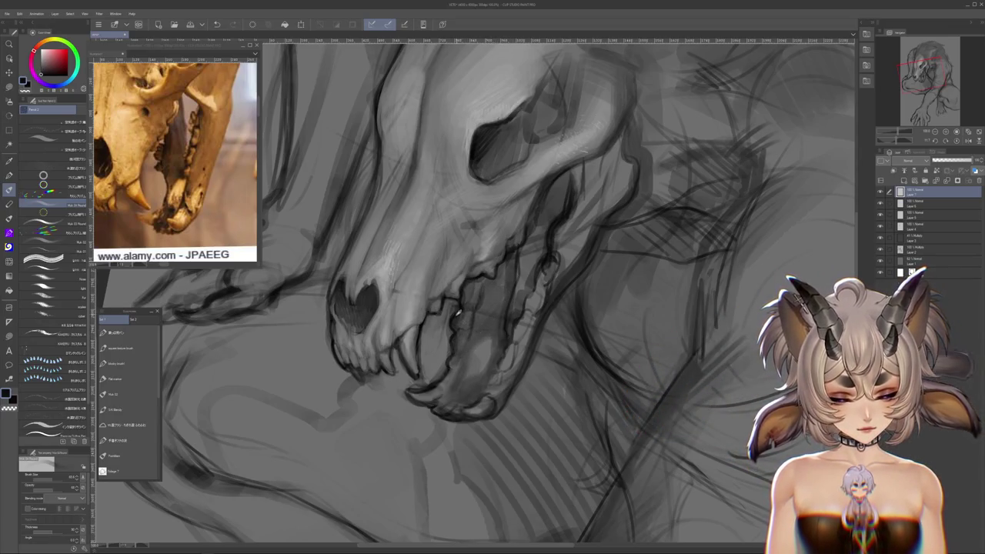
drag(493, 289, 483, 323)
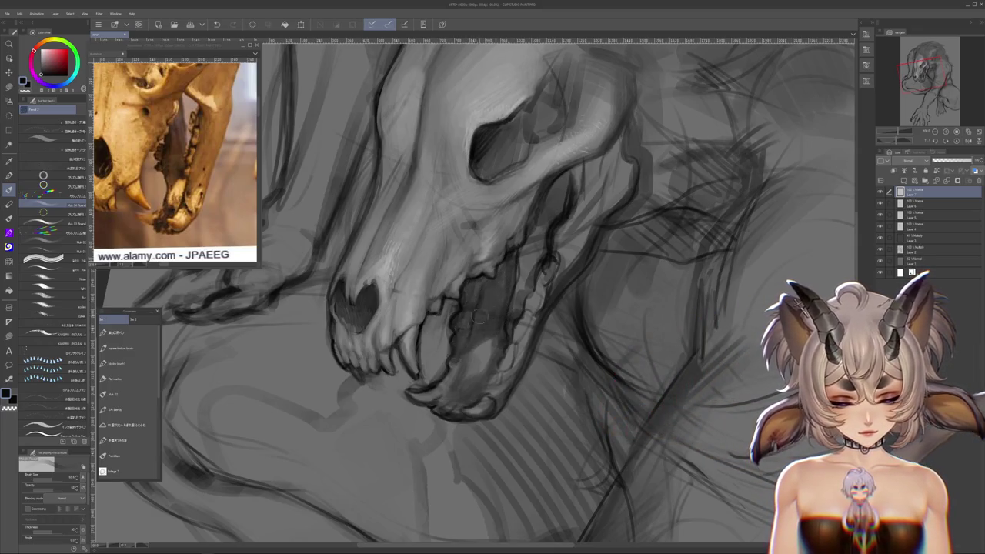
mouse_move(578, 334)
mouse_down()
mouse_move(562, 352)
mouse_move(520, 321)
mouse_move(472, 368)
mouse_up()
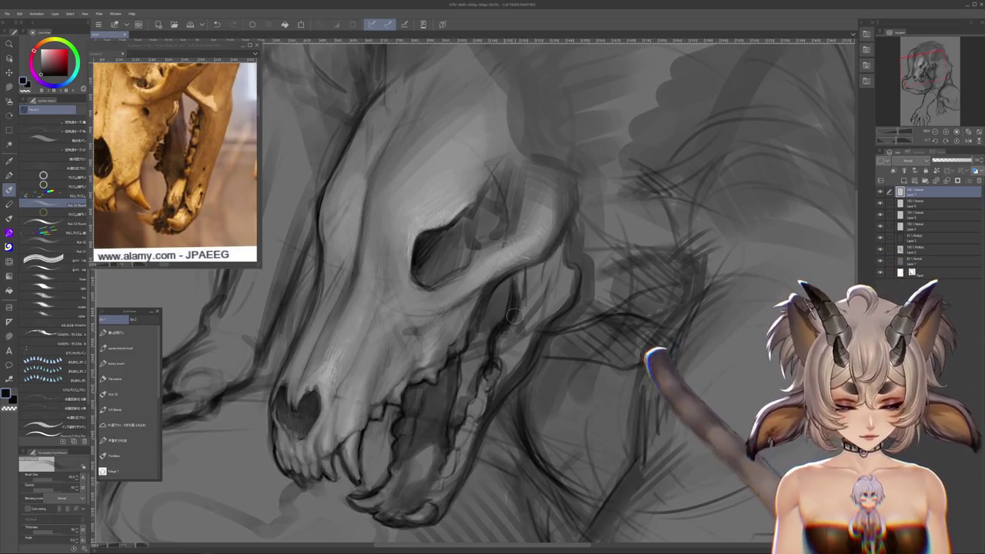
scroll(483, 291, down, 3)
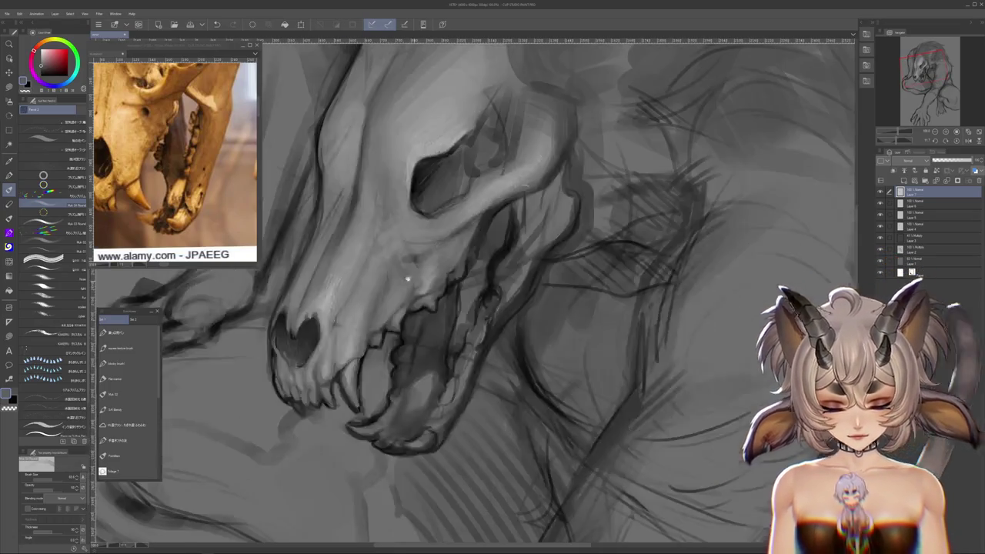
key(m)
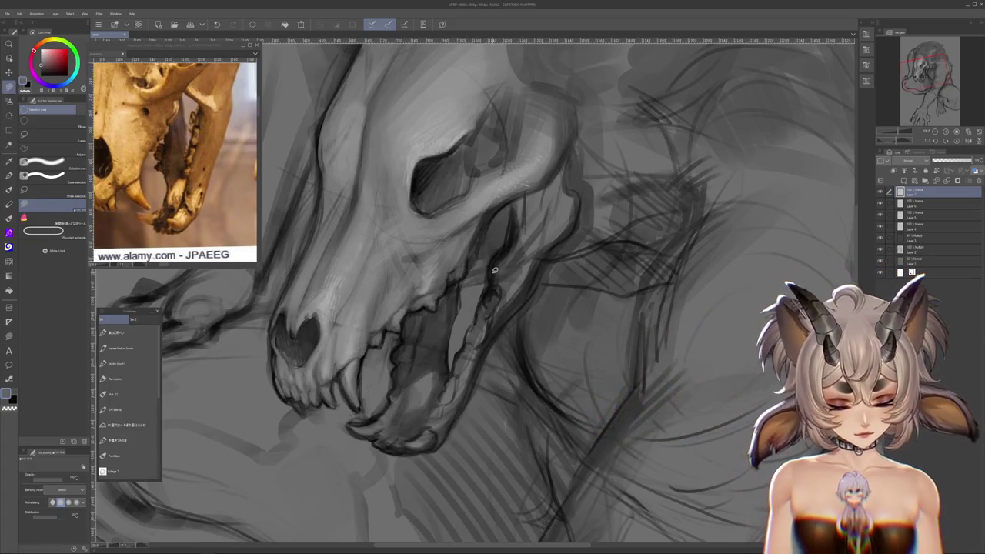
scroll(495, 270, down, 2)
scroll(485, 277, down, 2)
scroll(473, 292, down, 1)
scroll(460, 306, up, 1)
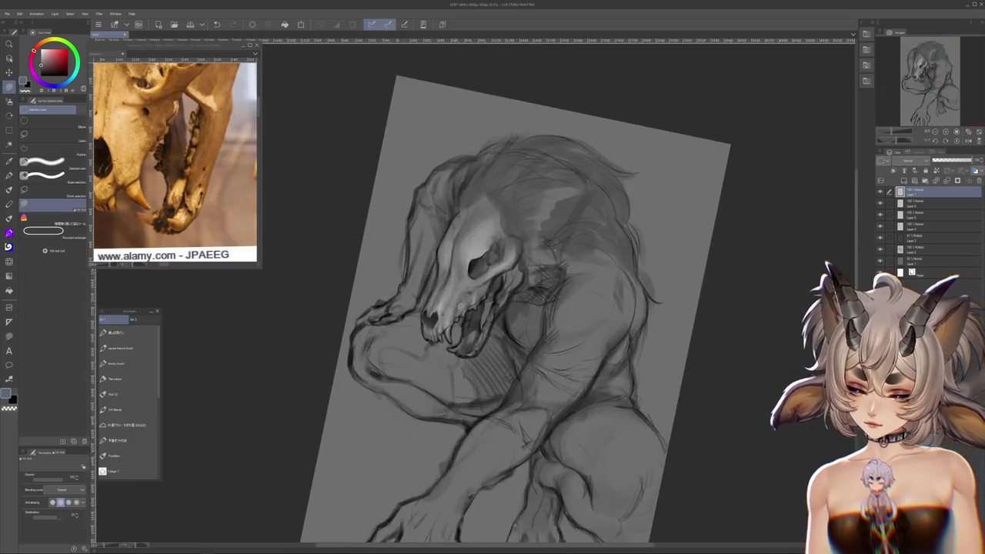
scroll(481, 307, up, 1)
scroll(481, 307, up, 2)
scroll(481, 308, up, 1)
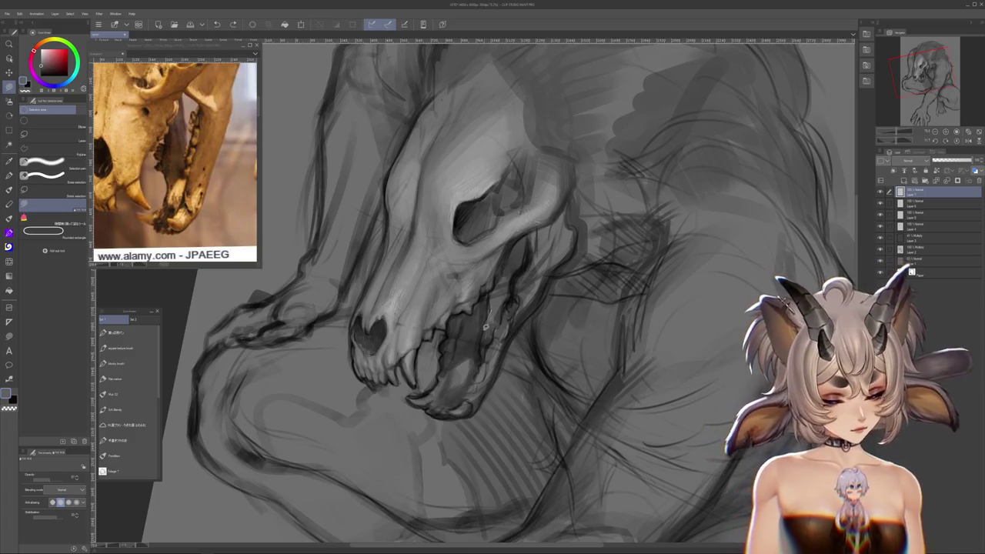
scroll(496, 324, up, 1)
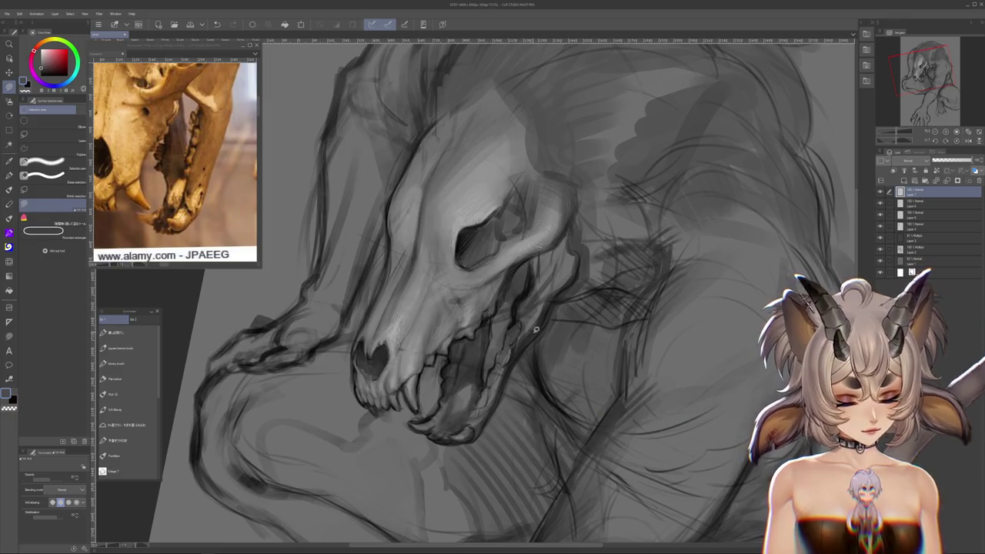
drag(536, 330, 528, 341)
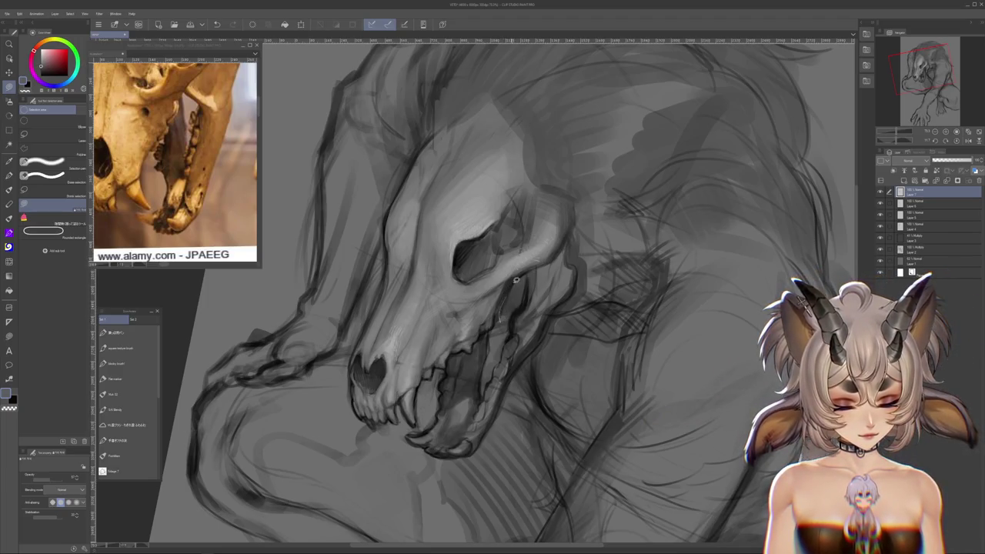
mouse_move(524, 302)
mouse_down()
mouse_move(688, 346)
mouse_move(554, 308)
mouse_up()
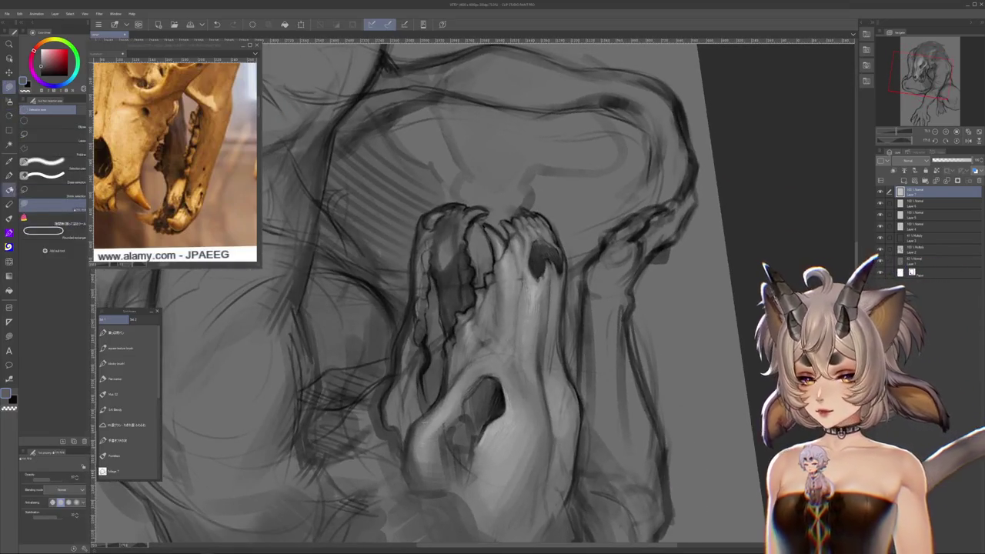
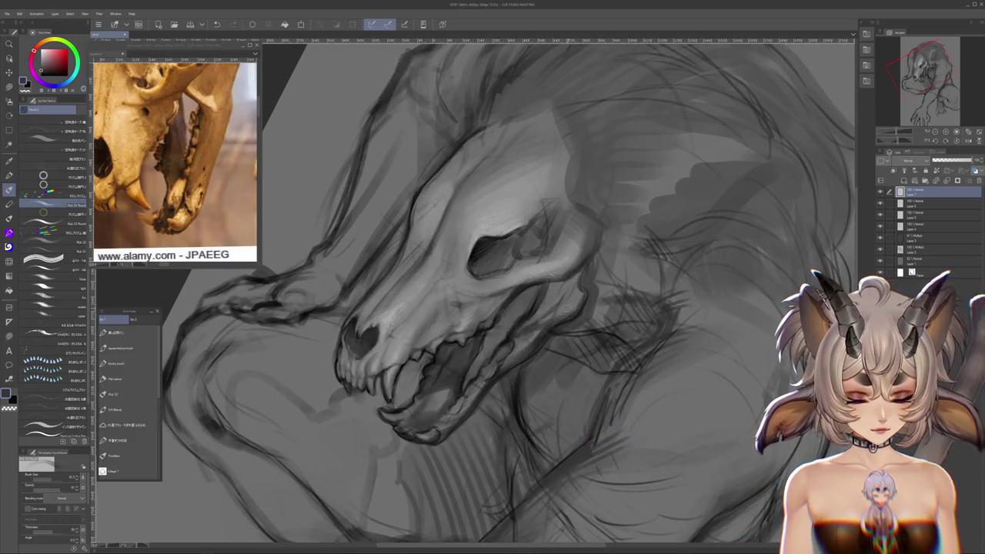
- Rotate the view so the skull sits upright, zooming in and out to inspect it
drag(516, 385, 590, 425)
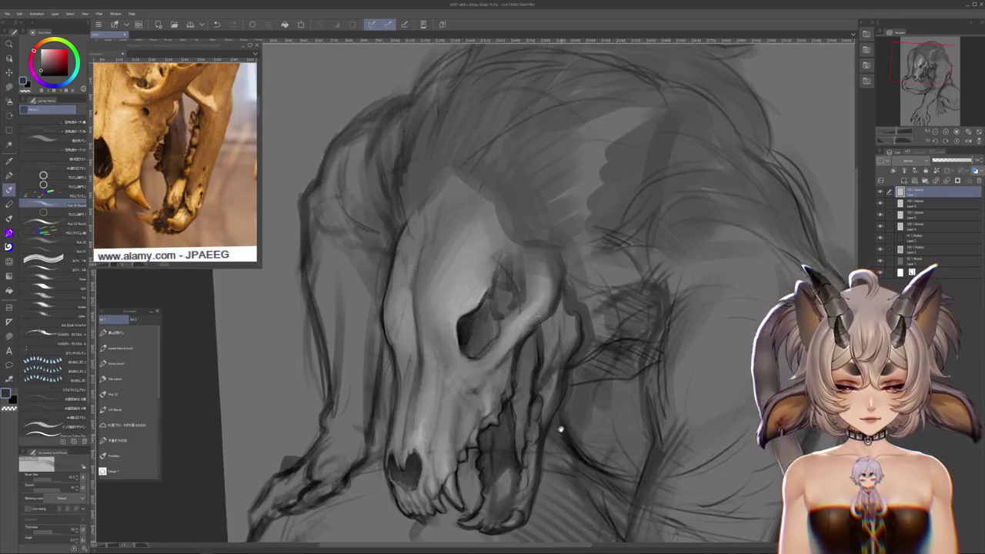
scroll(590, 426, down, 3)
scroll(539, 206, down, 3)
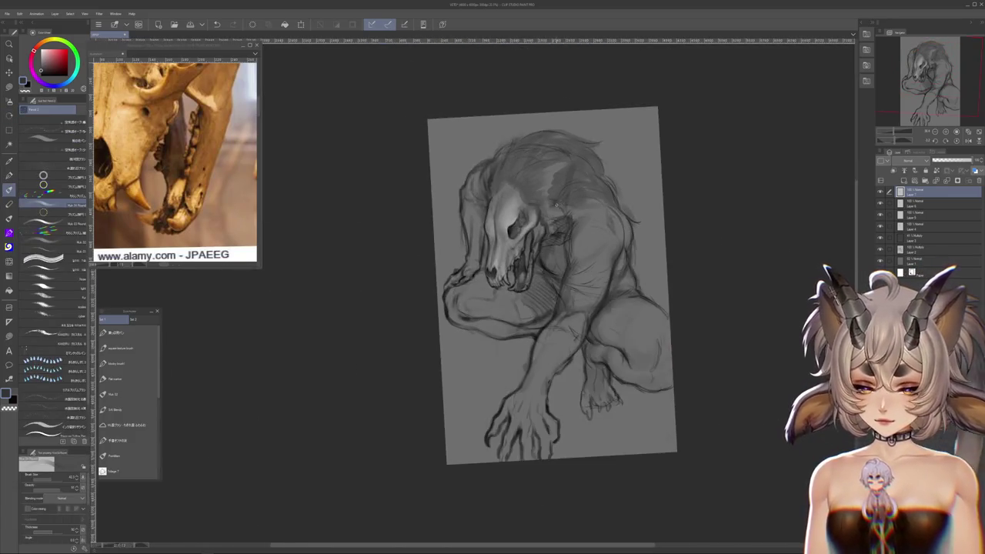
scroll(539, 206, up, 3)
scroll(538, 205, down, 4)
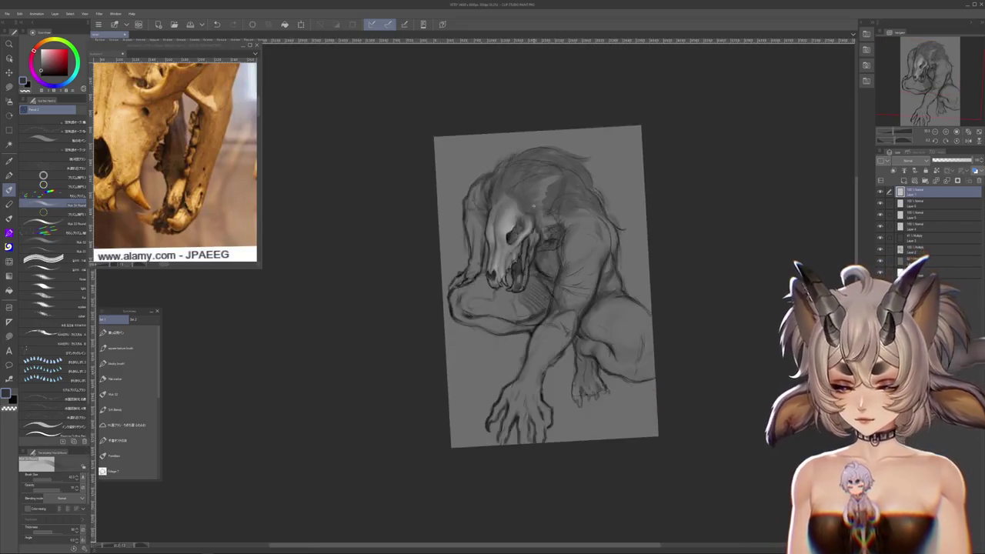
scroll(538, 205, down, 2)
scroll(538, 204, up, 3)
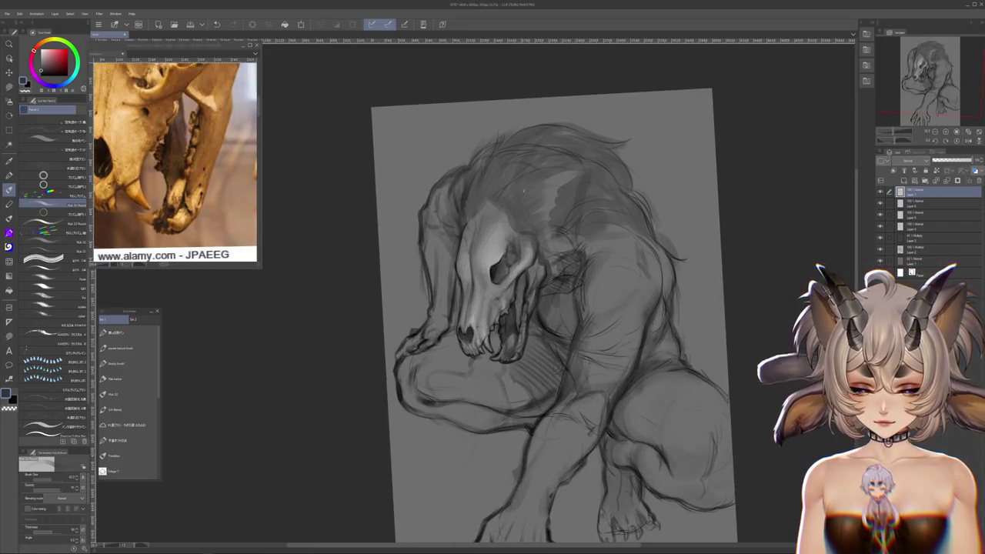
scroll(674, 209, down, 2)
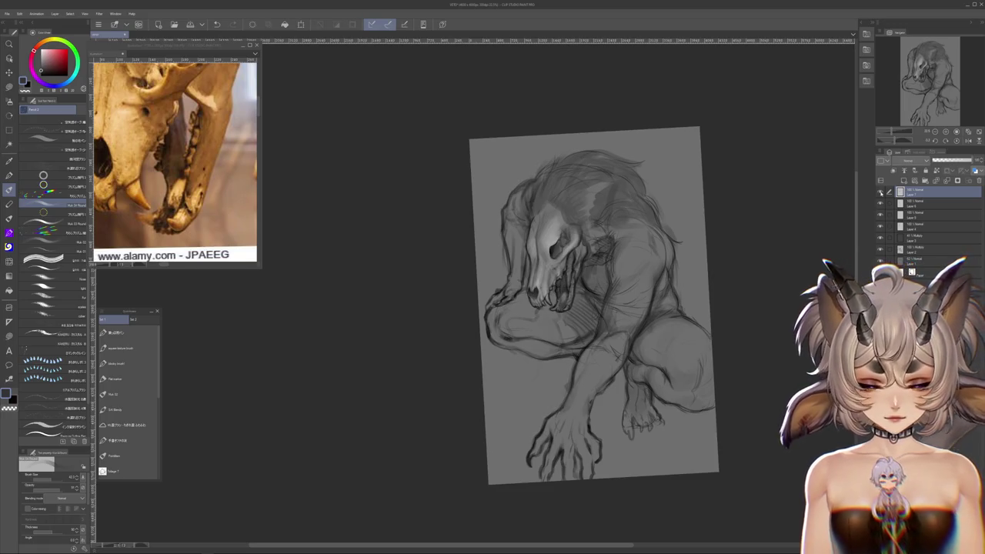
scroll(636, 181, up, 1)
scroll(637, 180, up, 2)
scroll(637, 180, up, 1)
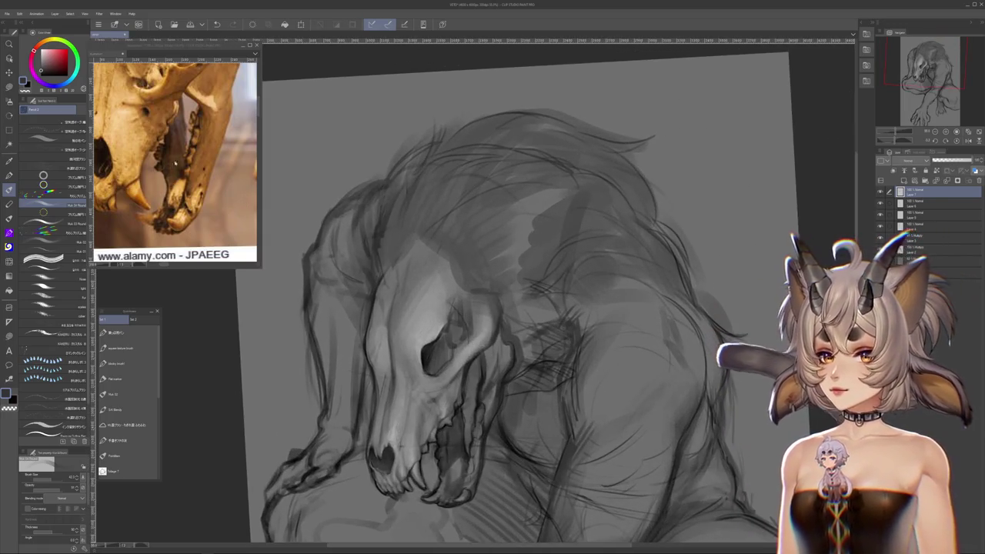
scroll(175, 163, down, 2)
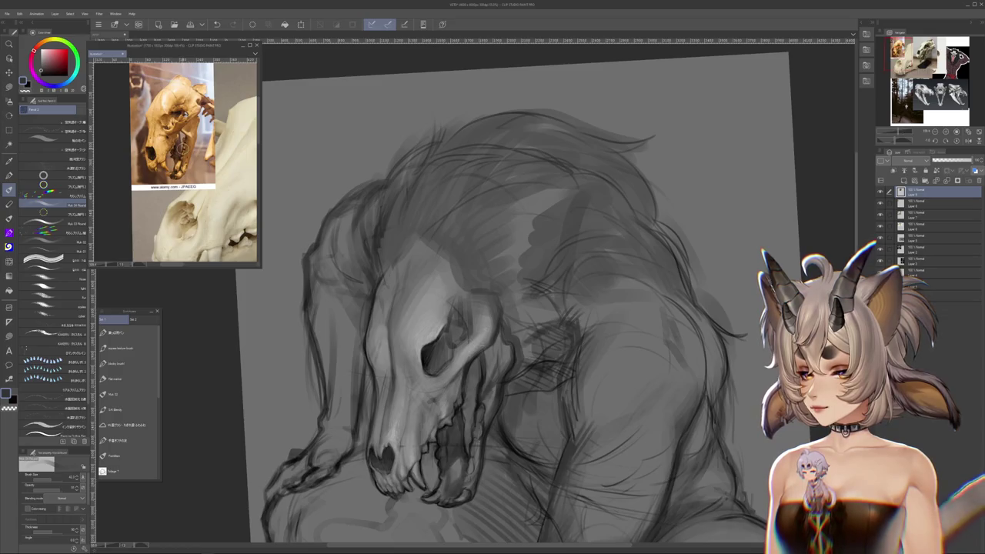
scroll(600, 202, down, 1)
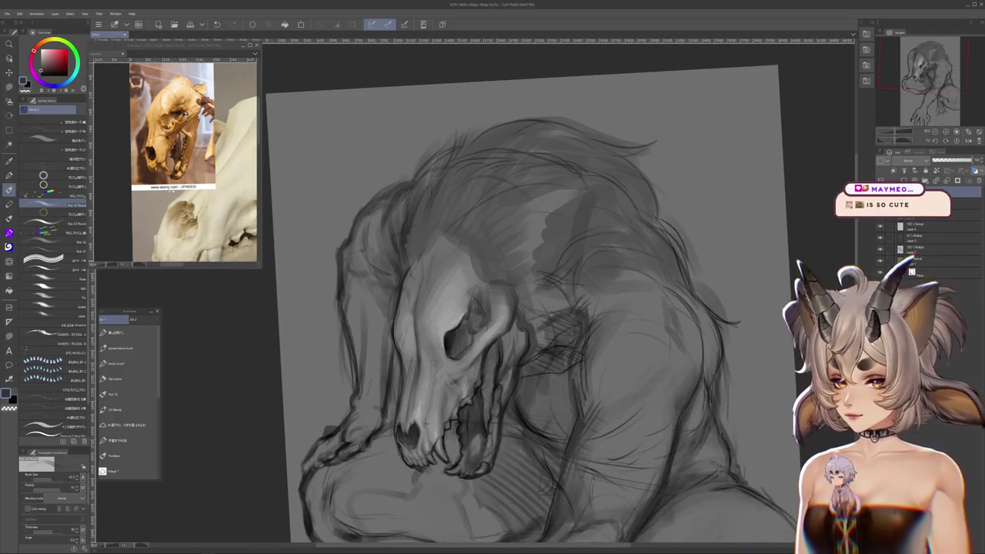
scroll(193, 169, down, 1)
scroll(609, 216, up, 1)
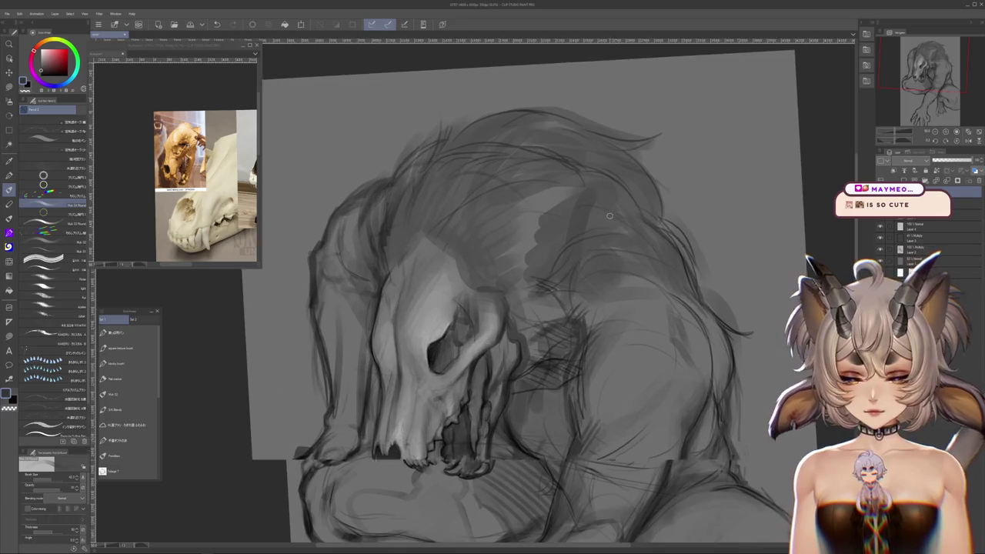
scroll(609, 216, up, 2)
- Pan the view up onto the skull and body and readjust the zoom
mouse_move(620, 183)
mouse_down()
mouse_move(623, 65)
mouse_move(638, 84)
mouse_move(598, 161)
mouse_up()
scroll(585, 234, up, 2)
scroll(591, 240, up, 2)
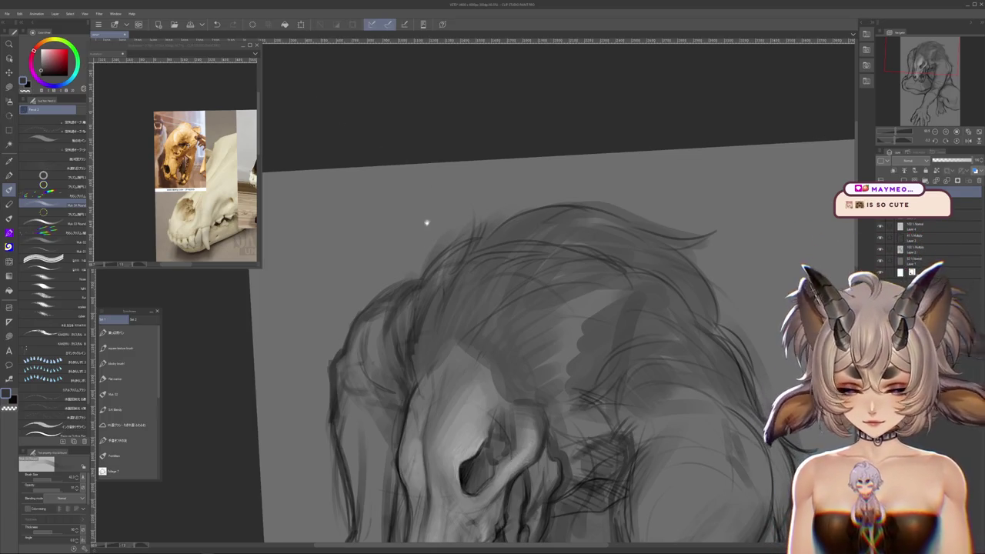
scroll(426, 222, down, 2)
scroll(524, 194, down, 1)
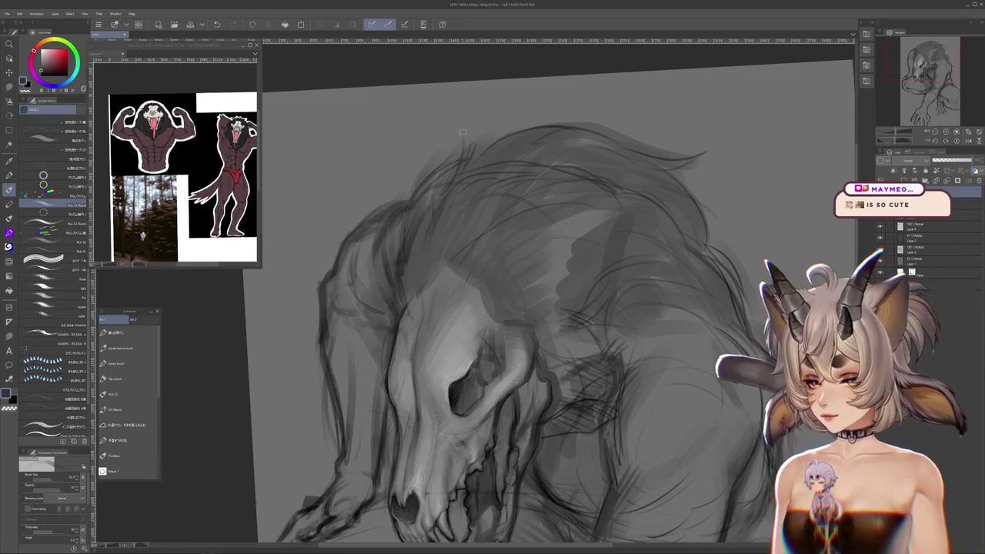
- Select the whole canvas and shade dark strokes into the upper-left mane
scroll(516, 206, down, 2)
scroll(524, 213, up, 3)
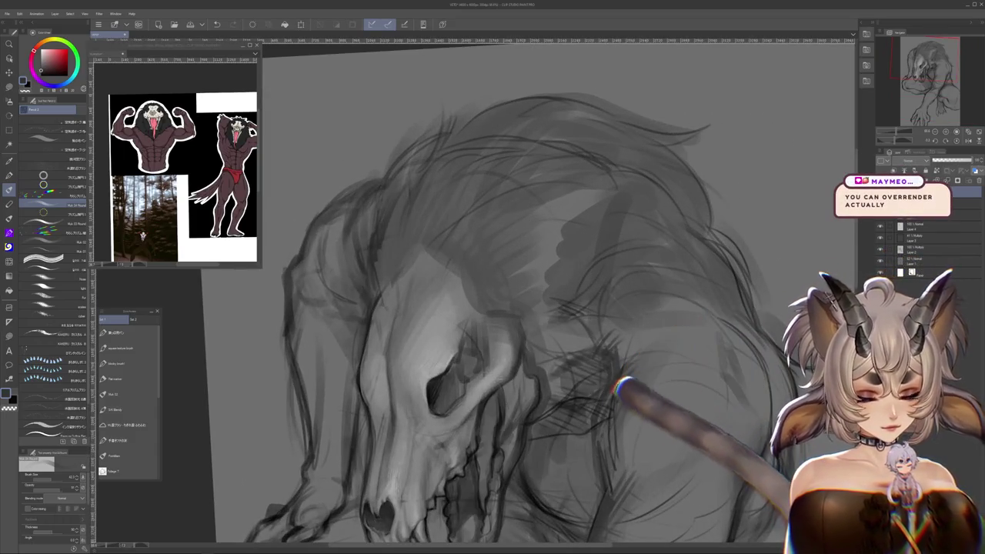
scroll(655, 374, up, 2)
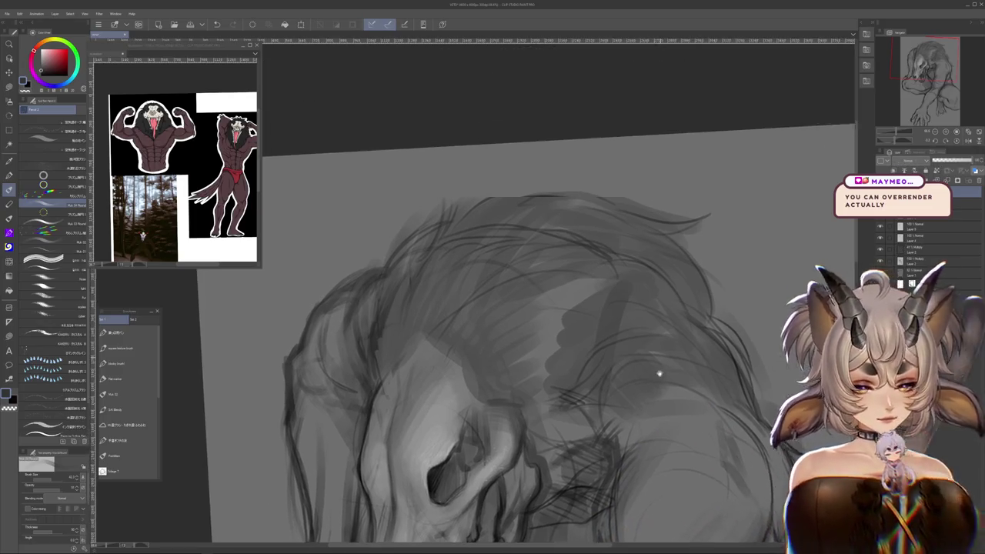
scroll(585, 339, up, 1)
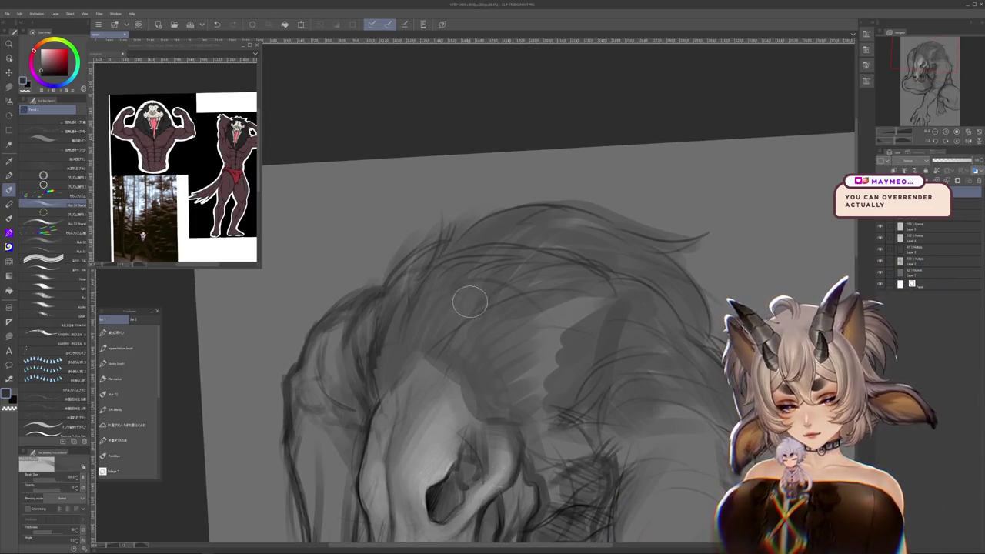
key(ctrl+a)
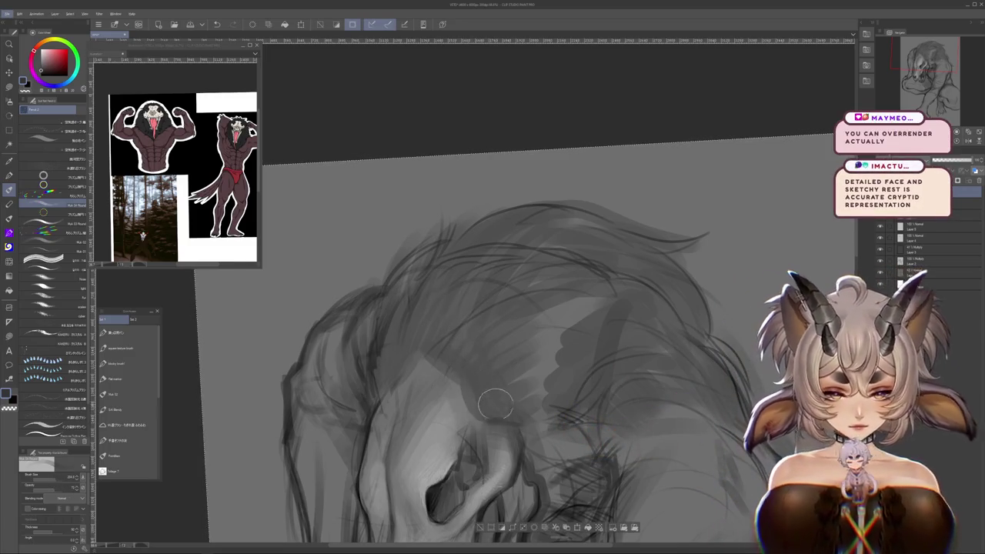
scroll(495, 404, down, 2)
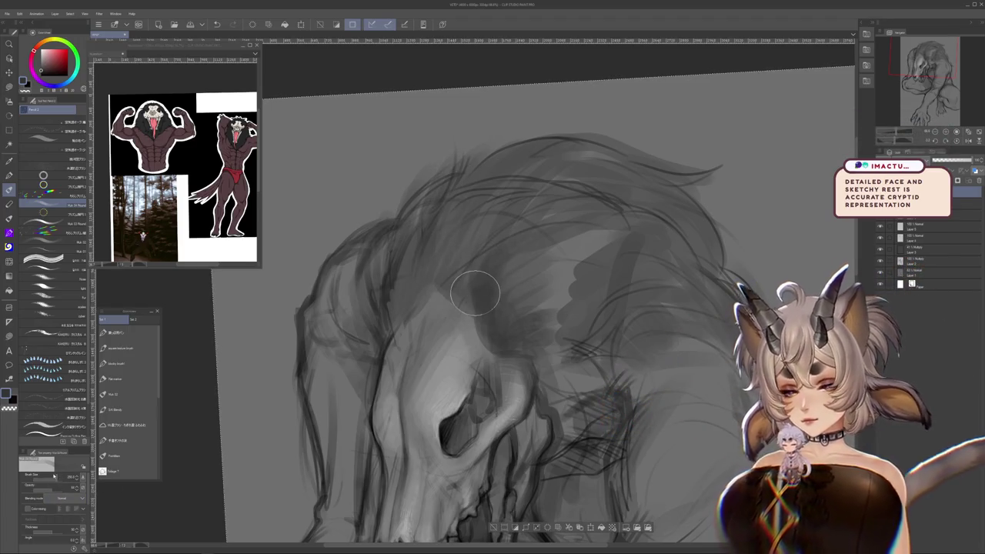
mouse_move(448, 185)
mouse_down()
mouse_move(415, 254)
mouse_move(385, 261)
mouse_move(377, 338)
mouse_up()
- Shift the view down to show more of the head and zoom out
drag(521, 335, 392, 388)
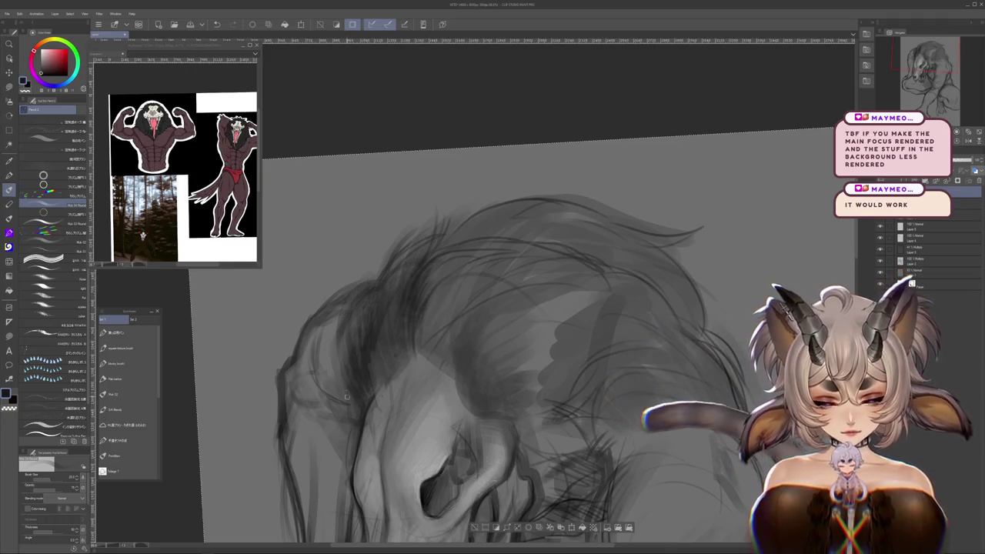
scroll(569, 383, down, 2)
scroll(569, 383, down, 2)
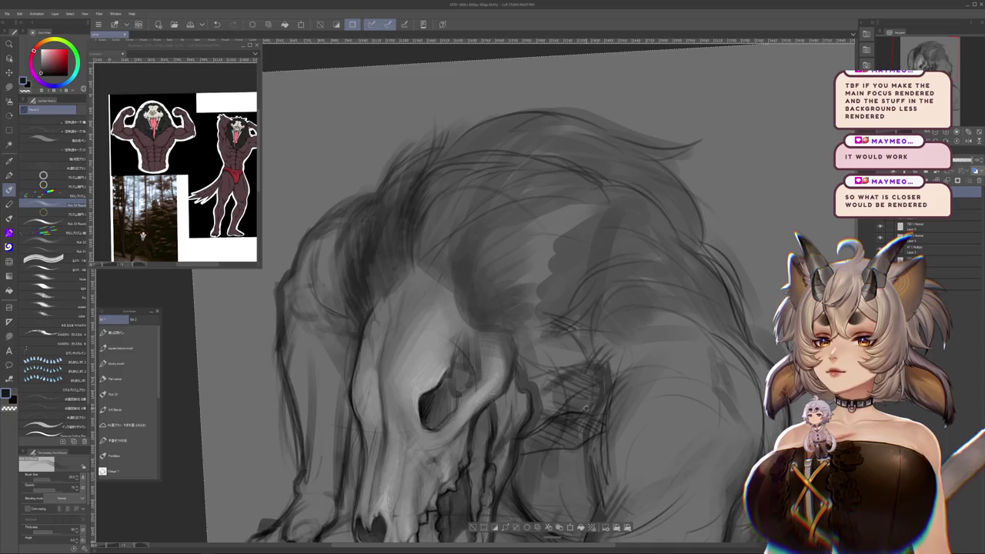
scroll(574, 333, down, 2)
scroll(585, 342, down, 2)
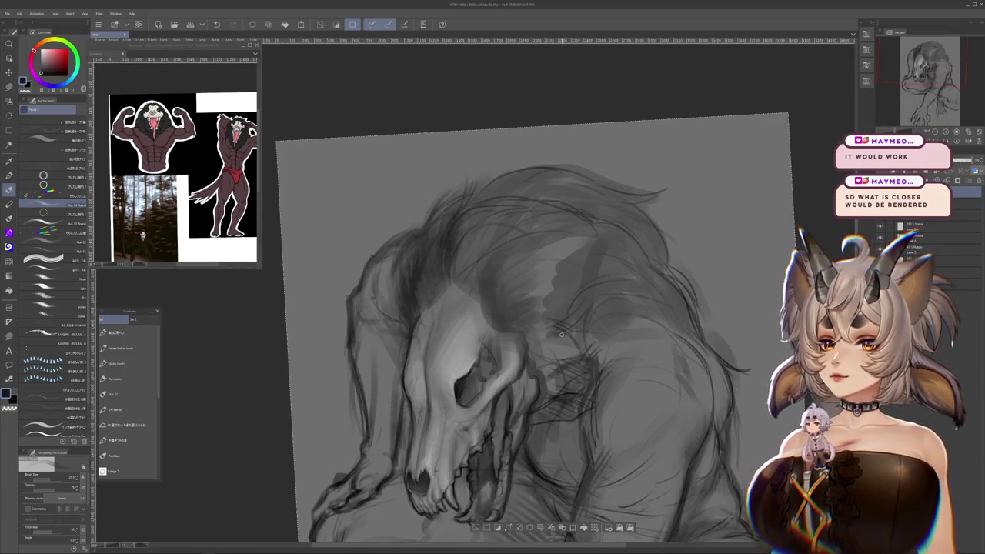
scroll(609, 359, down, 2)
scroll(609, 360, down, 2)
scroll(609, 360, down, 1)
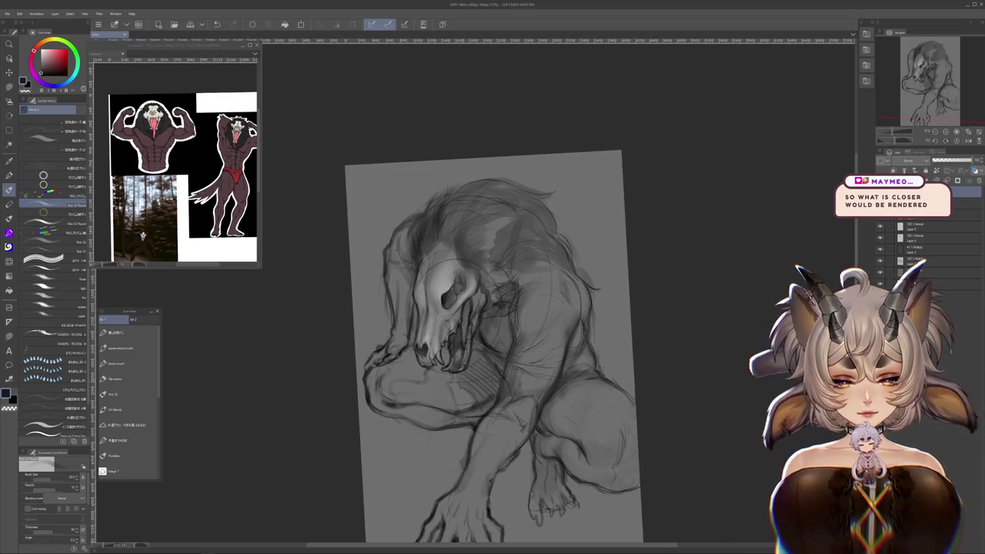
drag(655, 376, 666, 348)
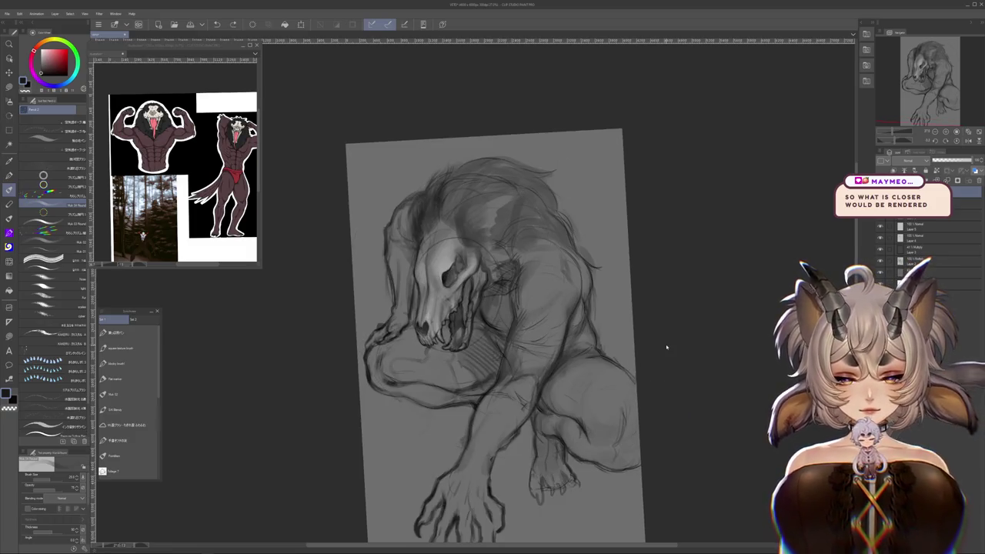
scroll(462, 223, down, 1)
scroll(462, 223, up, 2)
scroll(462, 223, up, 2)
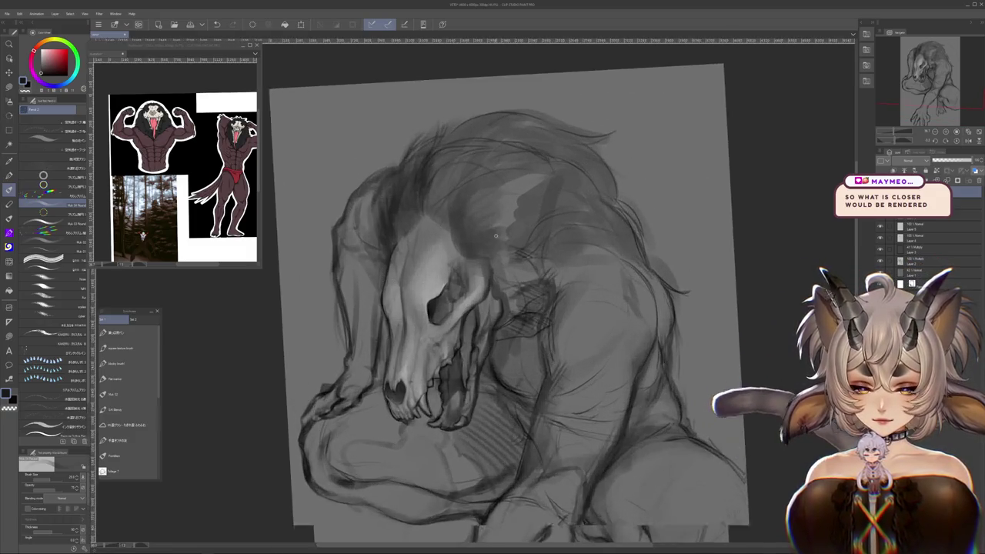
scroll(462, 223, up, 1)
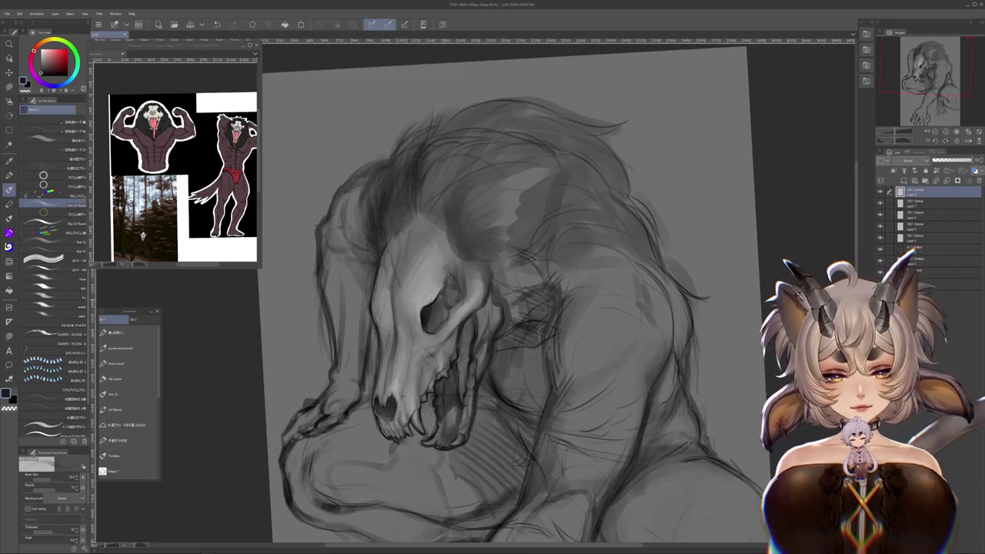
mouse_move(705, 318)
mouse_down()
mouse_move(715, 347)
mouse_move(476, 305)
mouse_move(504, 270)
mouse_up()
key(ctrl+at)
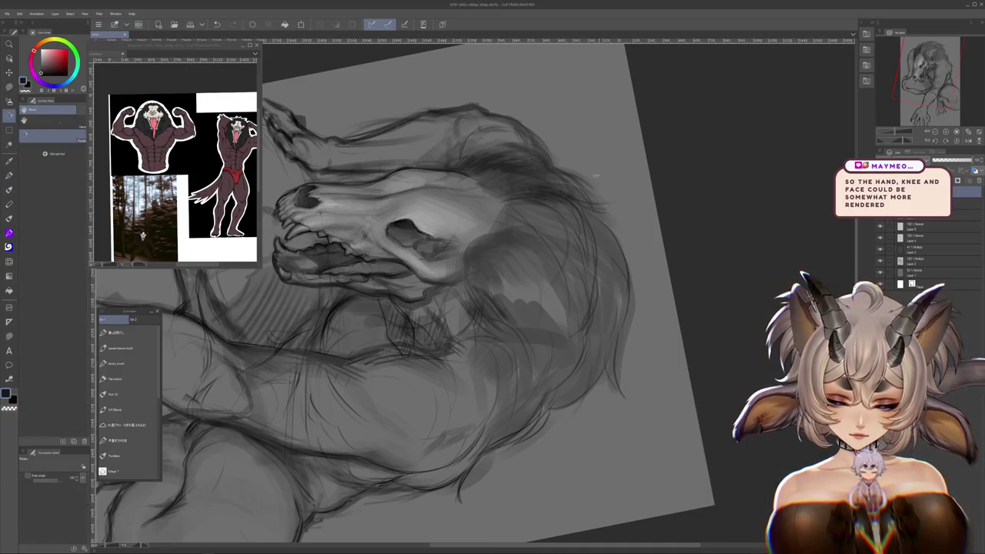
drag(505, 311, 455, 313)
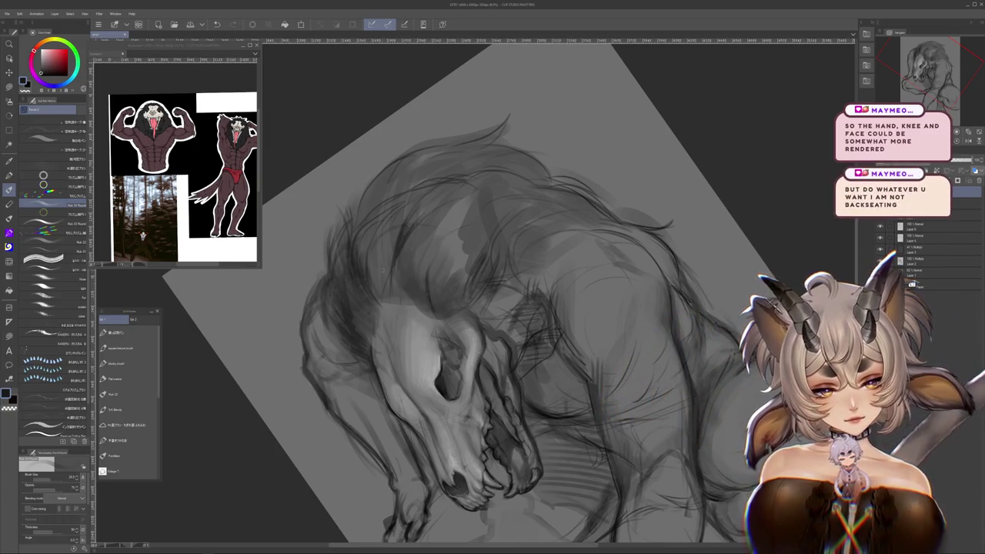
drag(393, 311, 443, 311)
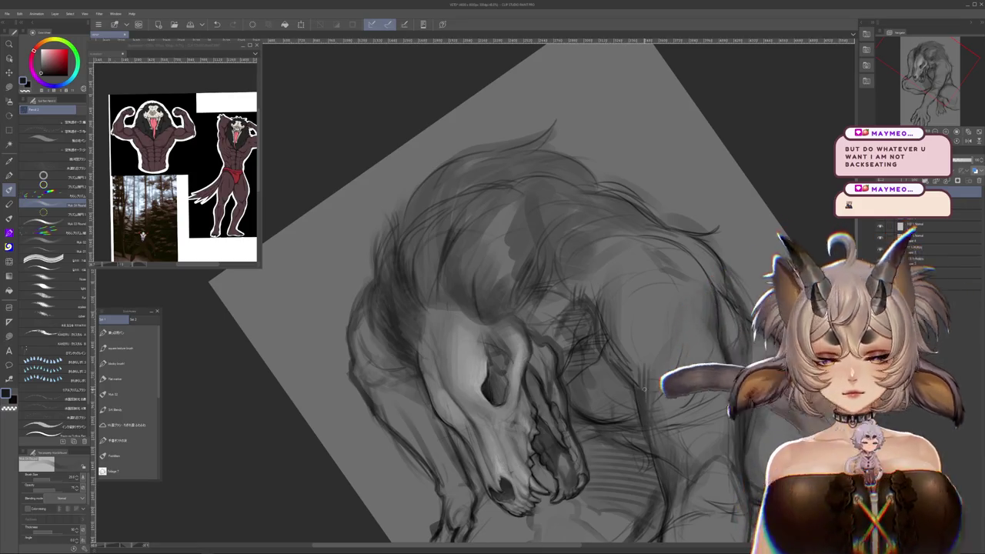
key(ctrl+0)
drag(739, 547, 687, 338)
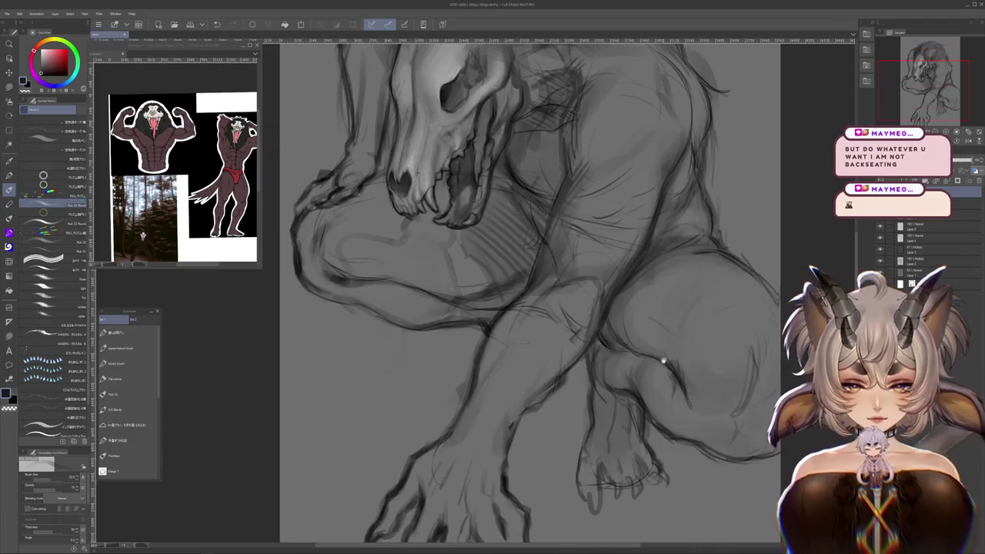
scroll(615, 378, up, 3)
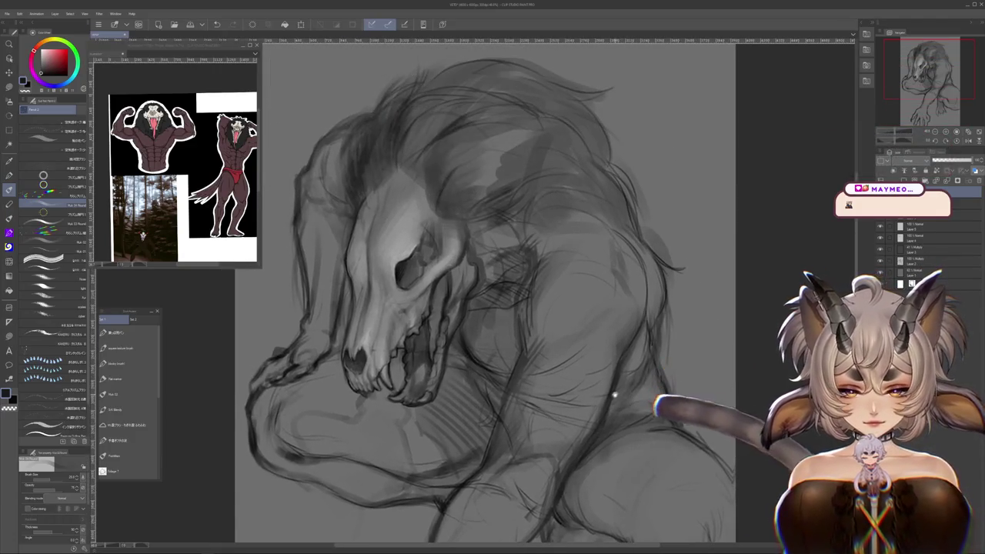
scroll(609, 395, up, 3)
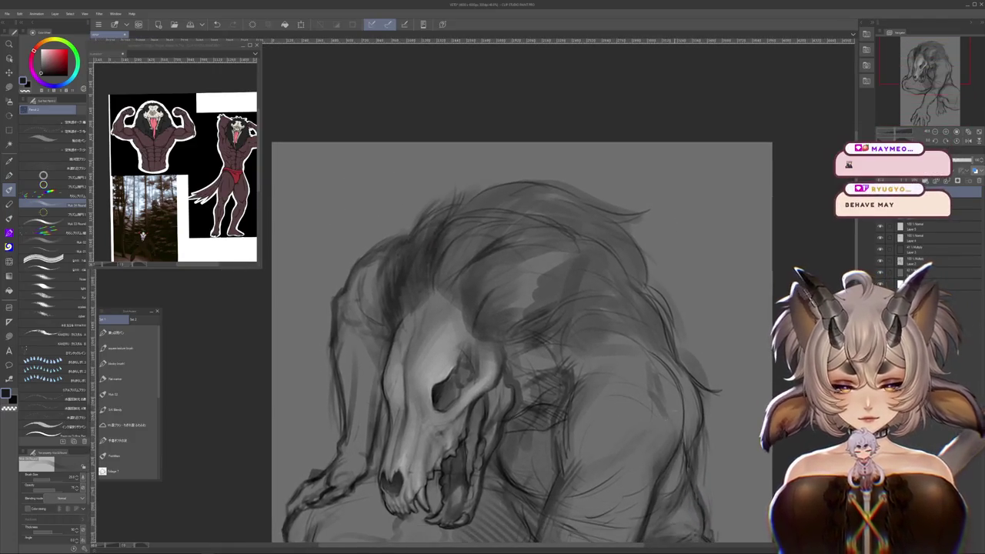
drag(448, 283, 475, 292)
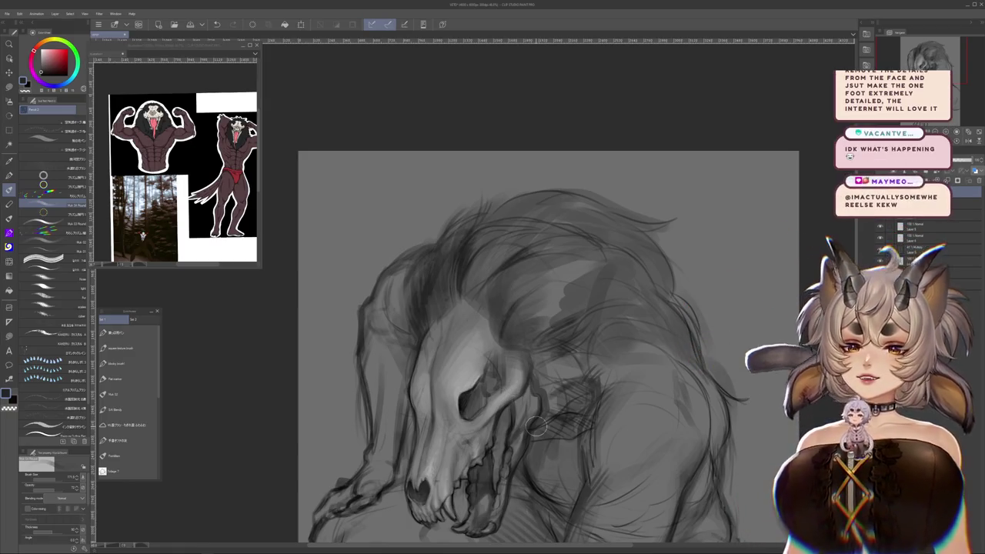
mouse_move(617, 481)
mouse_down()
mouse_move(608, 347)
mouse_move(654, 418)
mouse_move(655, 290)
mouse_move(561, 381)
mouse_up()
scroll(567, 425, down, 1)
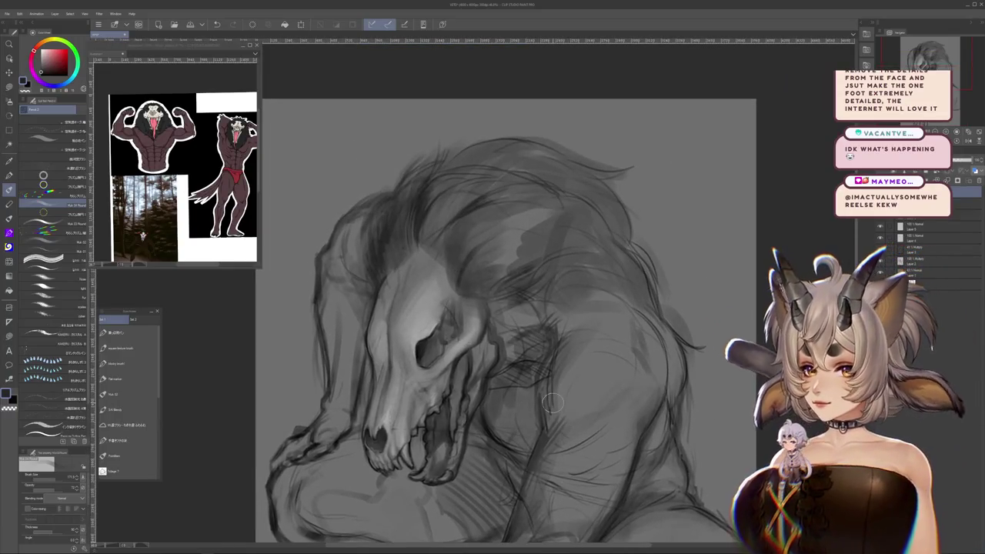
drag(481, 276, 497, 369)
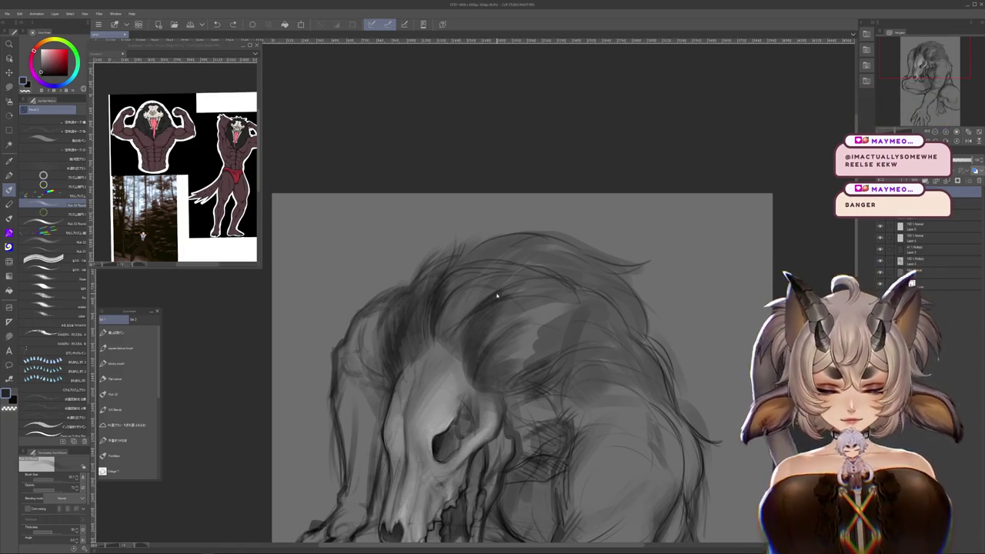
scroll(475, 293, up, 1)
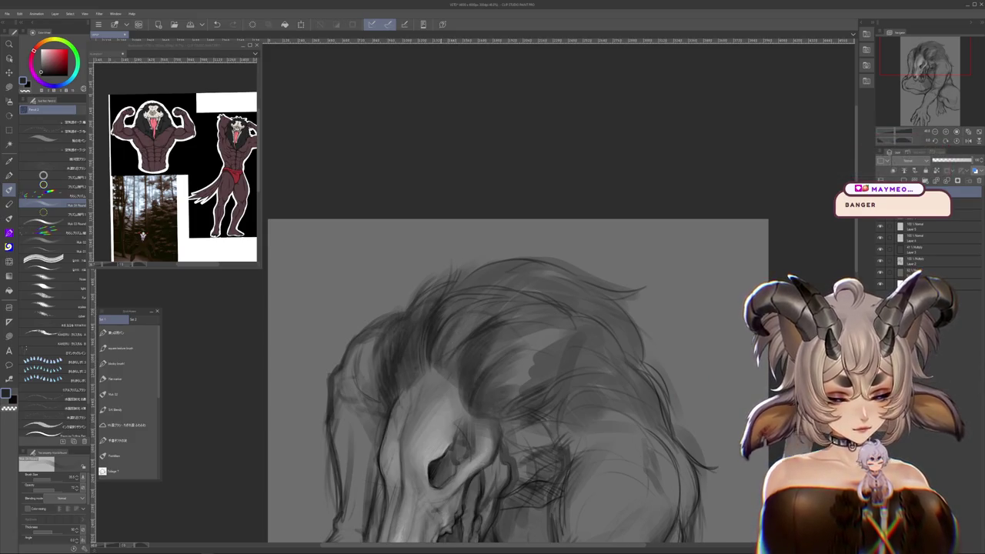
mouse_move(444, 358)
mouse_down()
mouse_move(526, 385)
mouse_move(498, 248)
mouse_up()
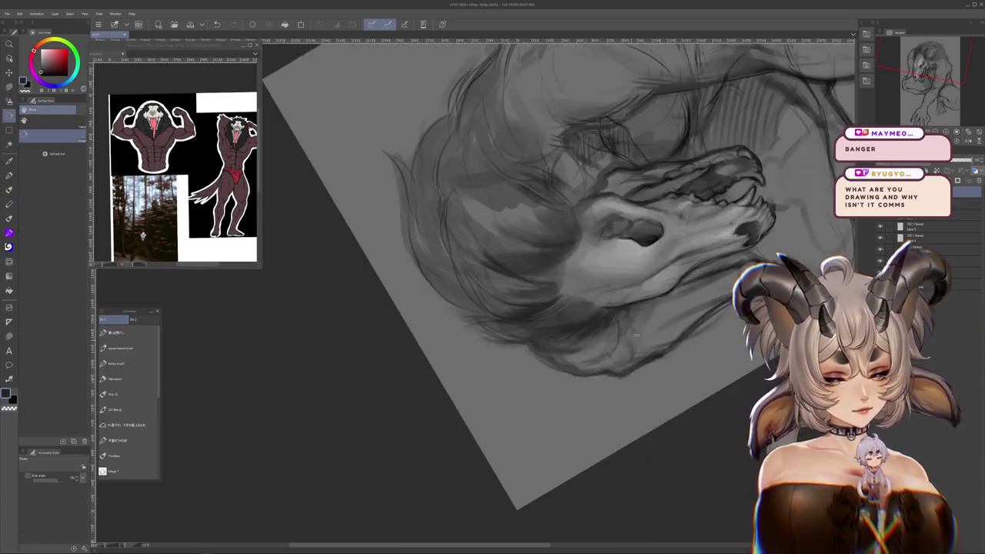
mouse_move(450, 271)
mouse_down()
mouse_move(758, 351)
mouse_move(519, 368)
mouse_up()
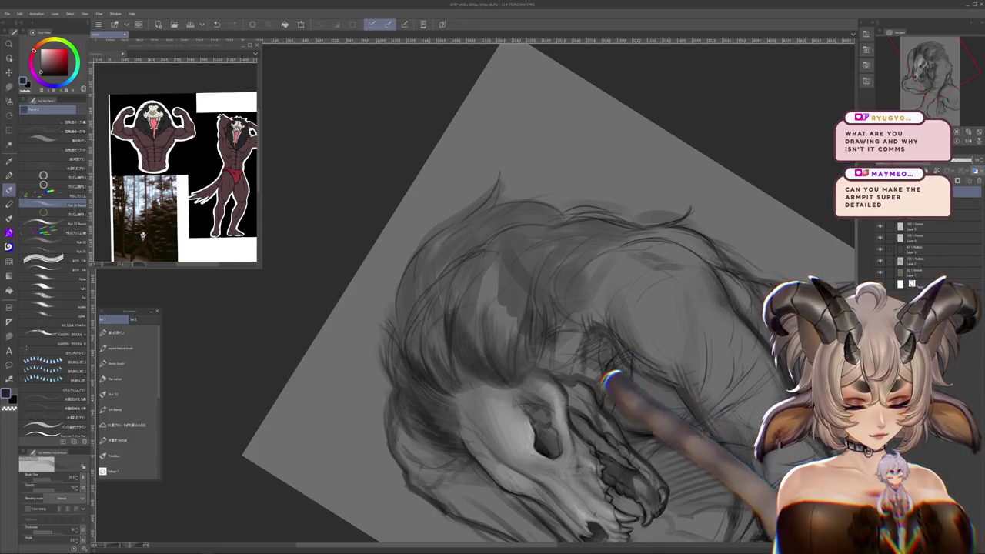
mouse_move(521, 345)
mouse_down()
mouse_move(631, 444)
mouse_move(585, 416)
mouse_up()
drag(46, 477, 65, 470)
click(108, 472)
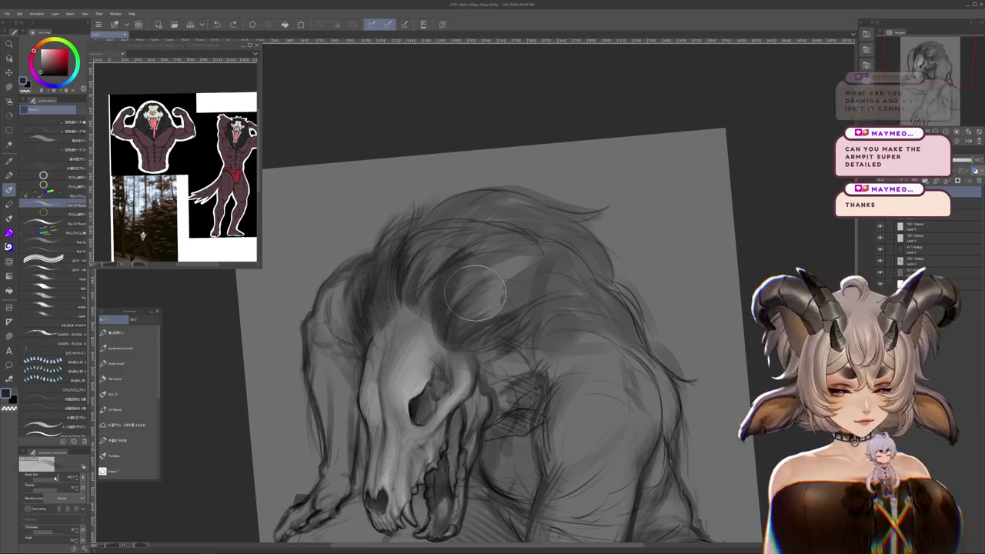
drag(485, 297, 469, 333)
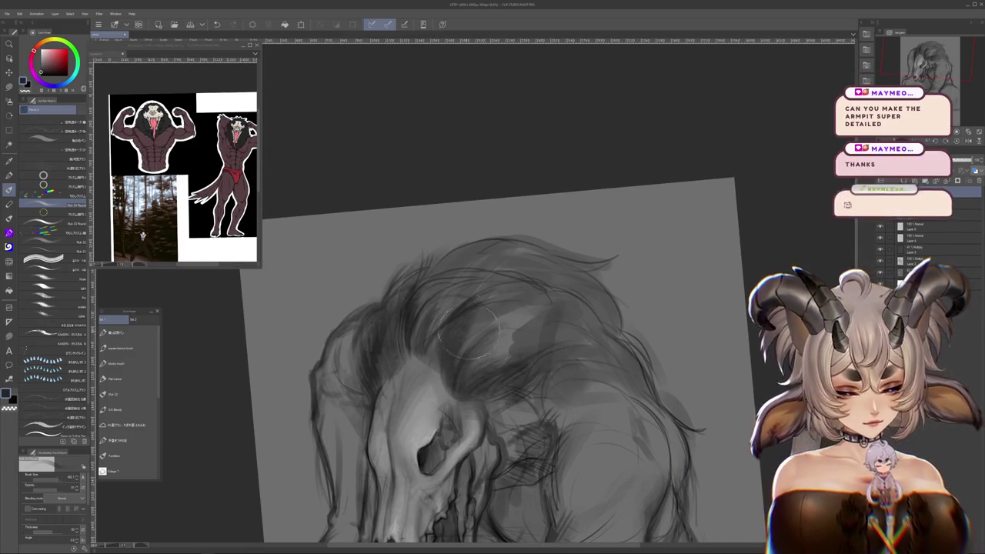
mouse_move(633, 456)
mouse_down()
mouse_move(621, 348)
mouse_move(640, 396)
mouse_up()
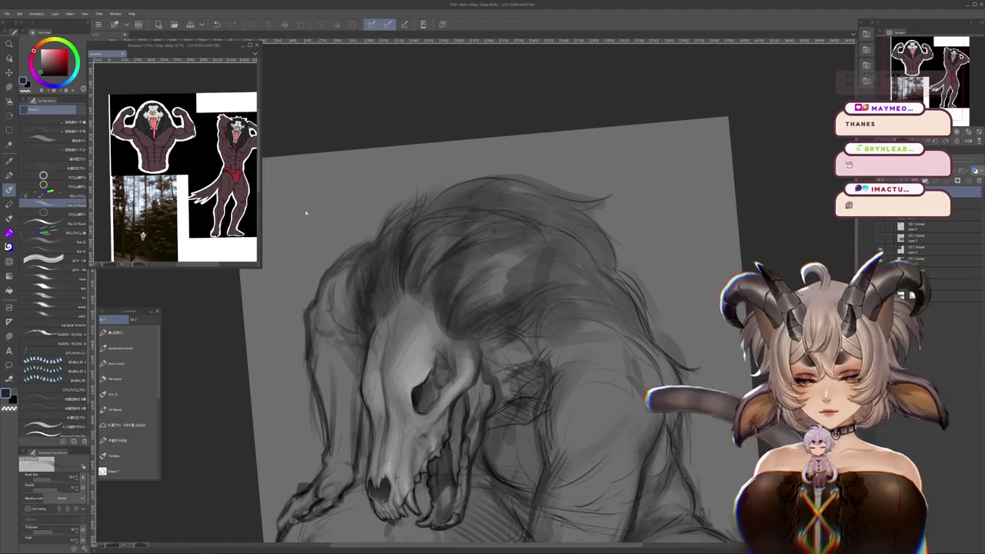
key(ctrl+Tab)
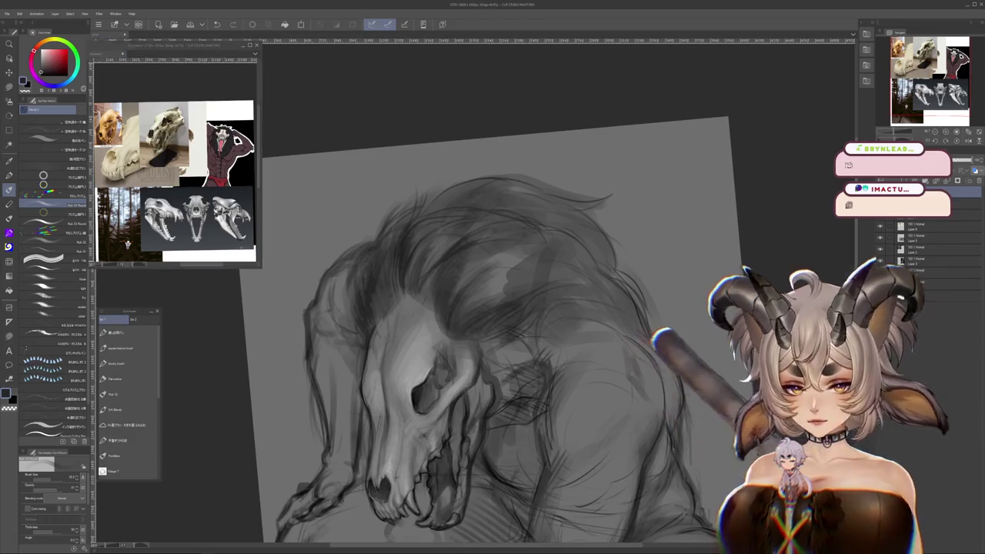
- Switch back from the skull reference to the creature drawing and adjust the zoom
key(ctrl+Tab)
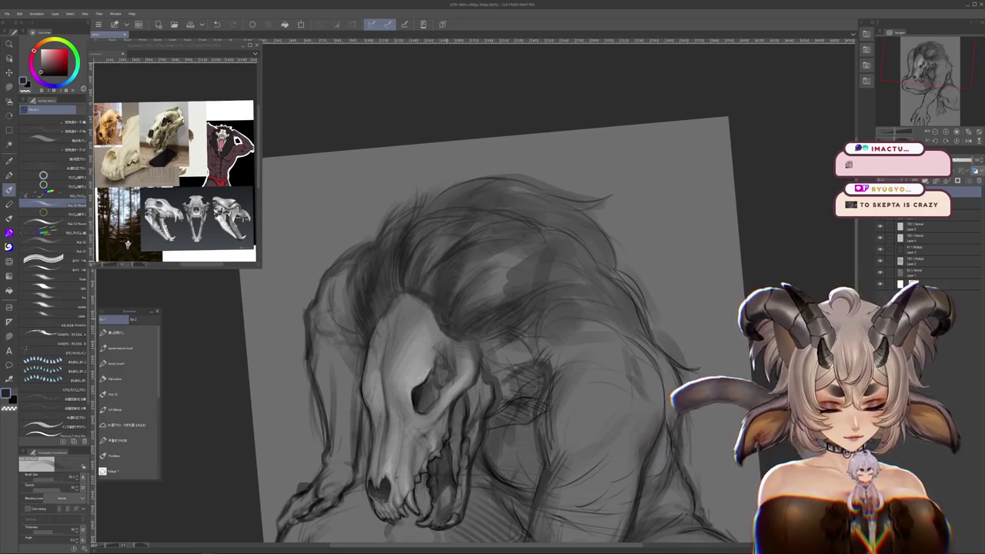
scroll(461, 282, down, 2)
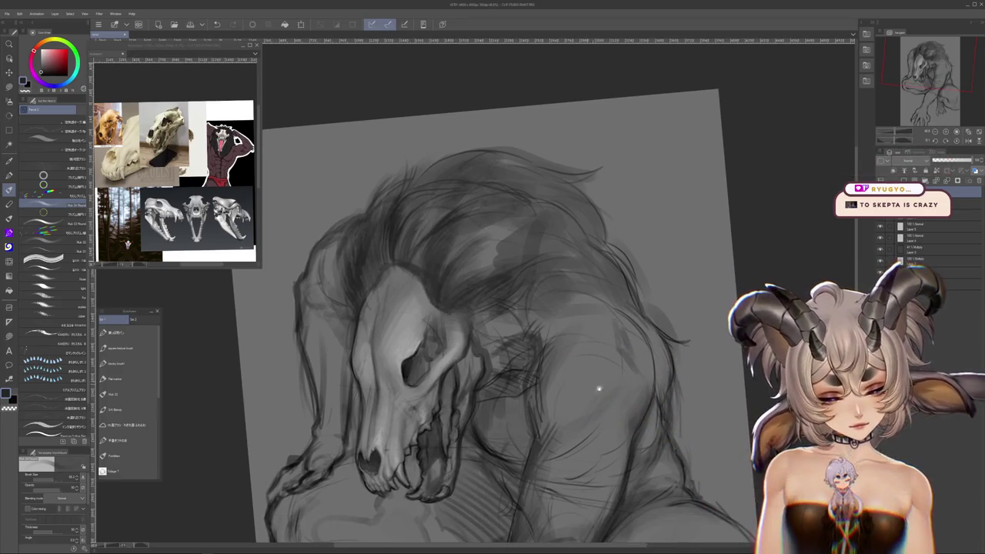
scroll(599, 389, up, 2)
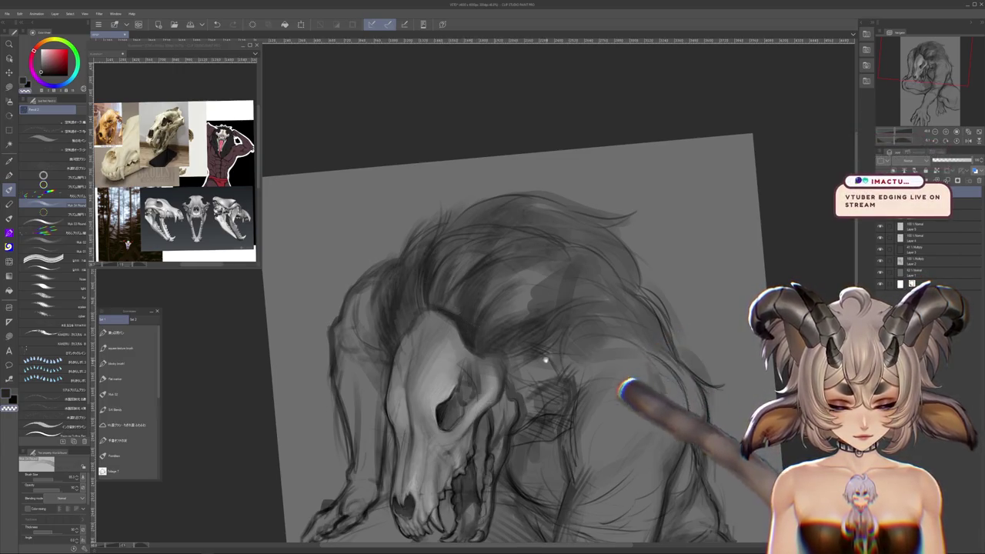
scroll(476, 232, down, 2)
scroll(477, 232, down, 3)
scroll(469, 239, down, 2)
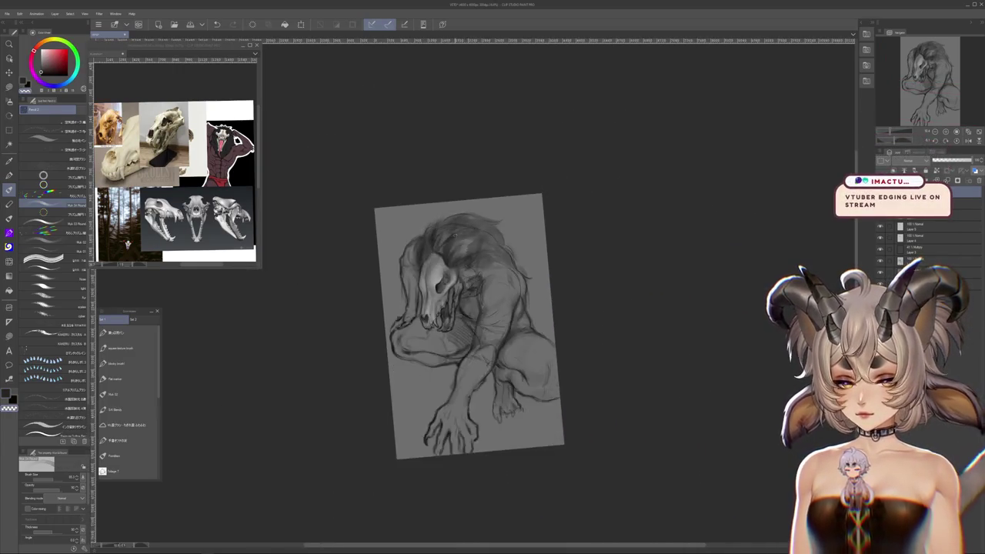
scroll(452, 250, up, 5)
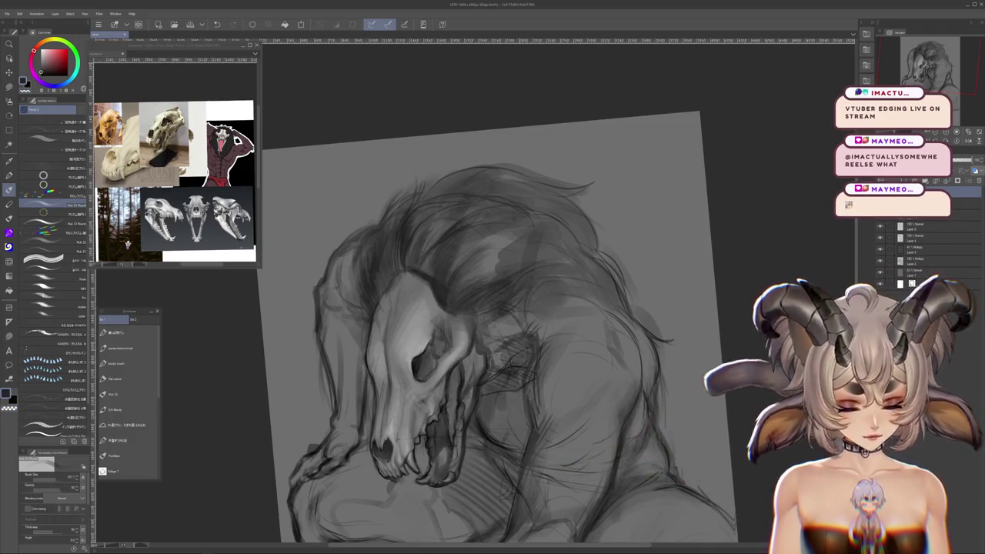
- Tilt and rotate the canvas to a new angle, adjusting the zoom
drag(522, 347, 524, 343)
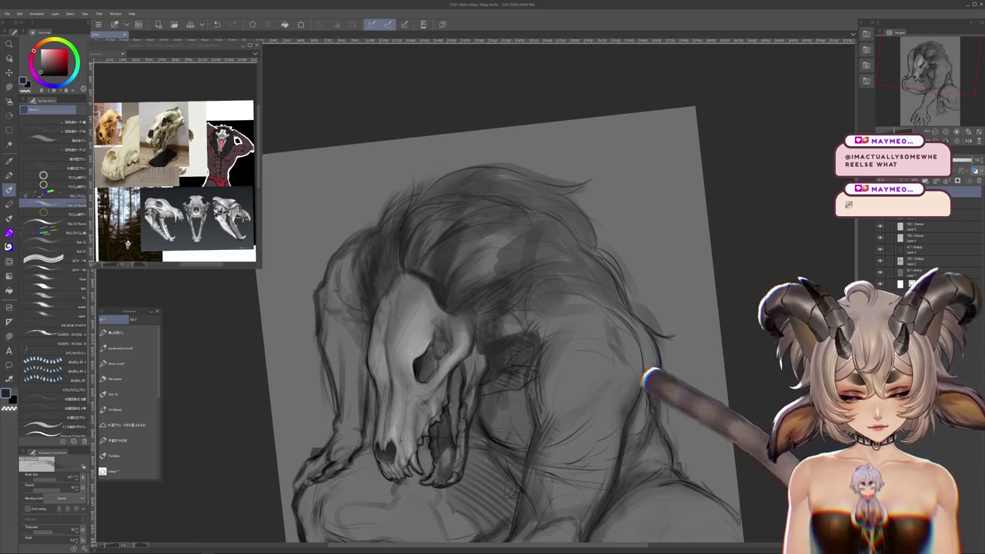
mouse_move(515, 361)
mouse_down()
mouse_move(598, 341)
mouse_move(654, 352)
mouse_move(686, 409)
mouse_move(712, 379)
mouse_up()
scroll(712, 379, down, 1)
scroll(712, 380, down, 4)
scroll(712, 379, up, 1)
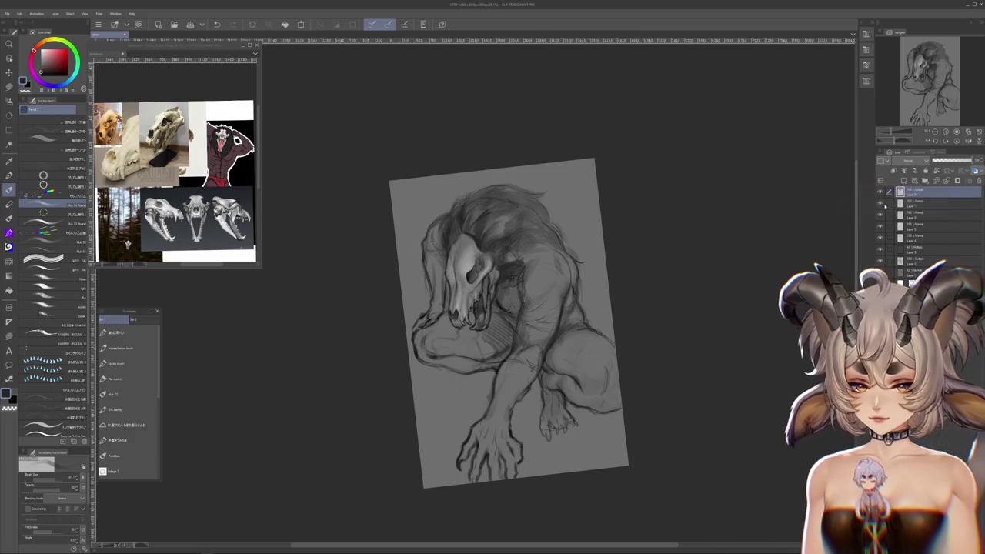
- Try a lighter mane stroke and undo it, then mirror the canvas horizontally and rotate it
drag(447, 196, 520, 281)
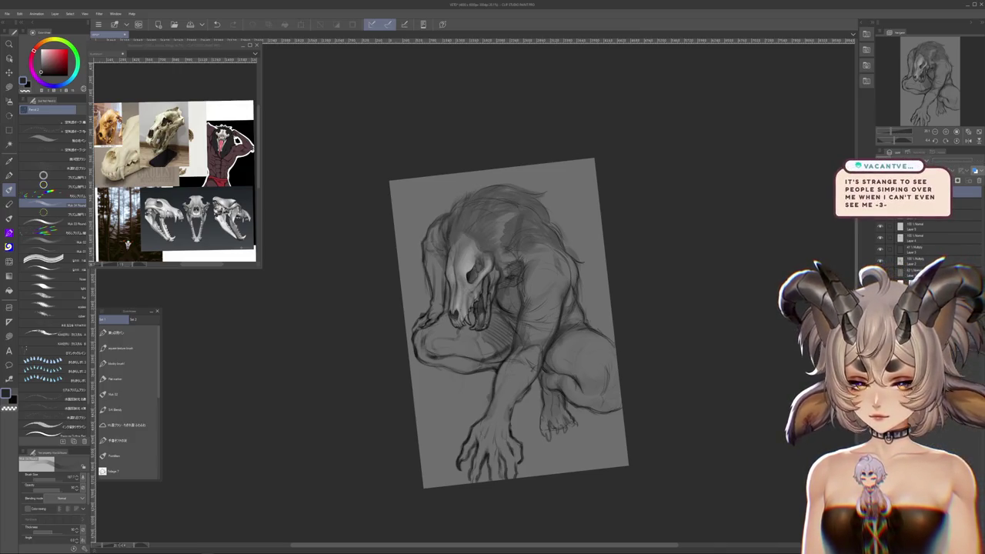
key(ctrl+z)
key(ctrl+y)
key(ctrl+z)
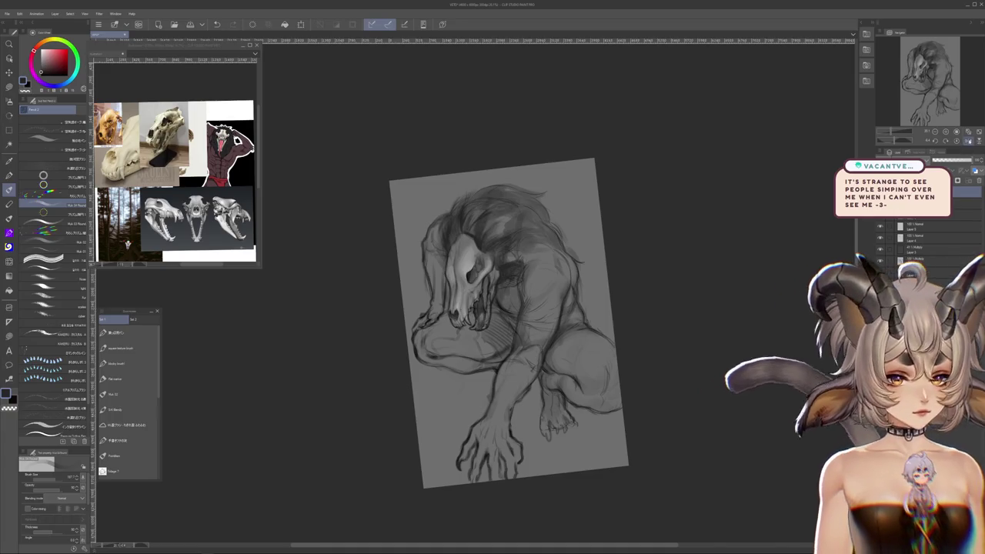
key(h)
mouse_move(354, 184)
mouse_down()
mouse_move(452, 120)
mouse_move(431, 162)
mouse_up()
- Browse the brush and pencil sets and pick a pencil brush to draw with
key(b)
key(p)
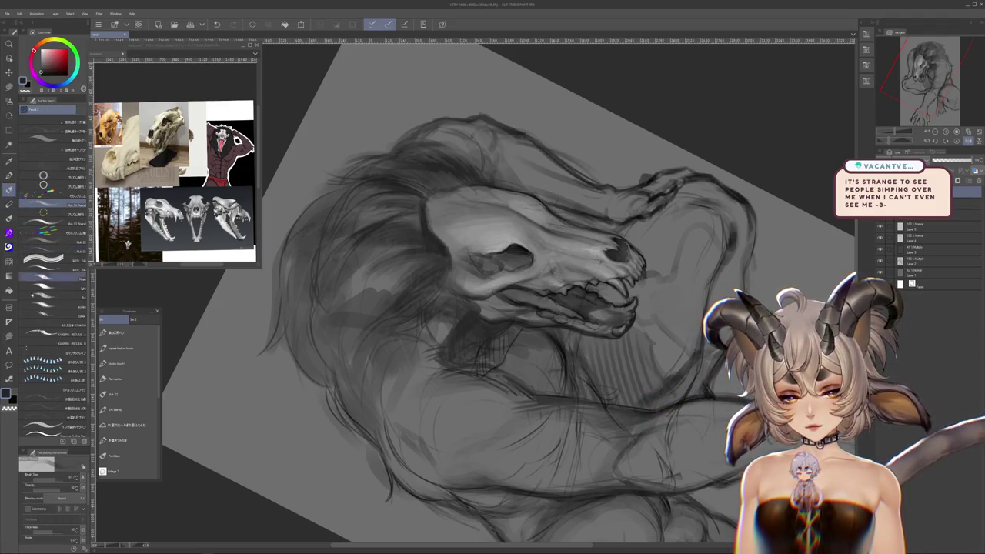
key(b)
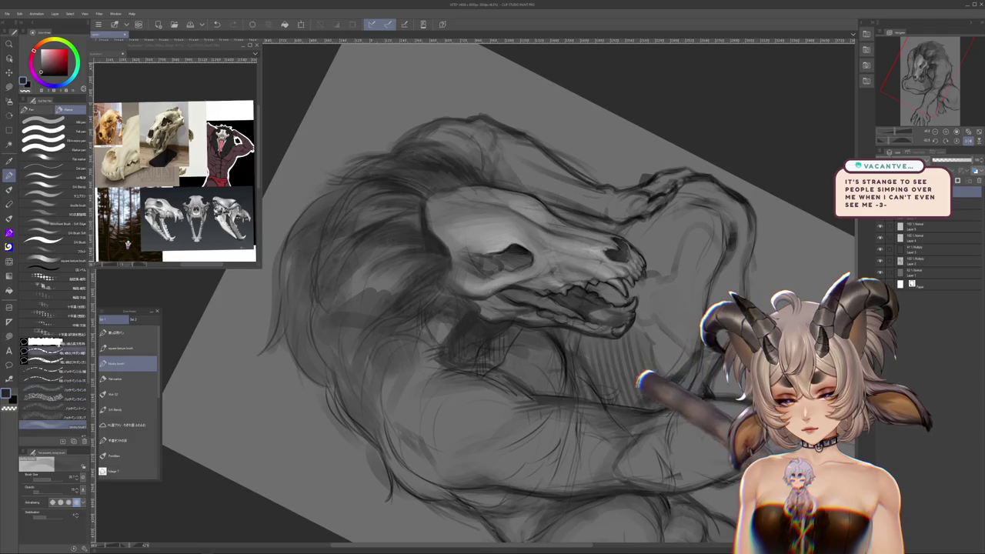
click(58, 110)
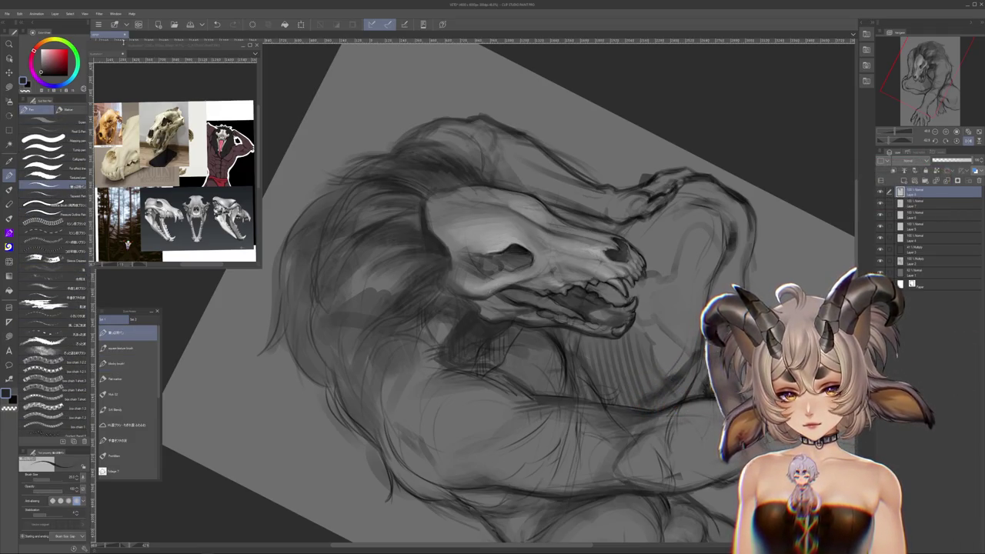
click(177, 177)
scroll(54, 231, down, 3)
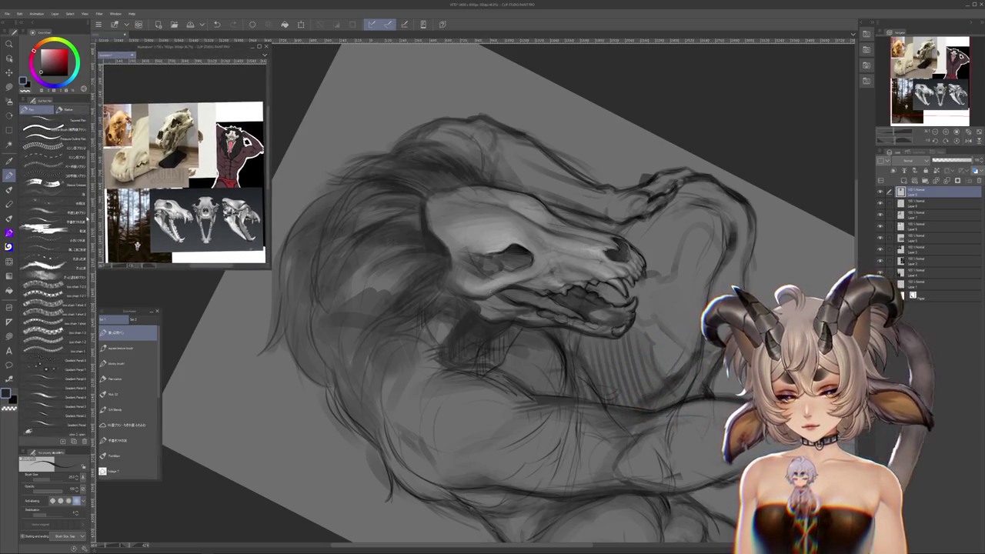
scroll(54, 269, up, 5)
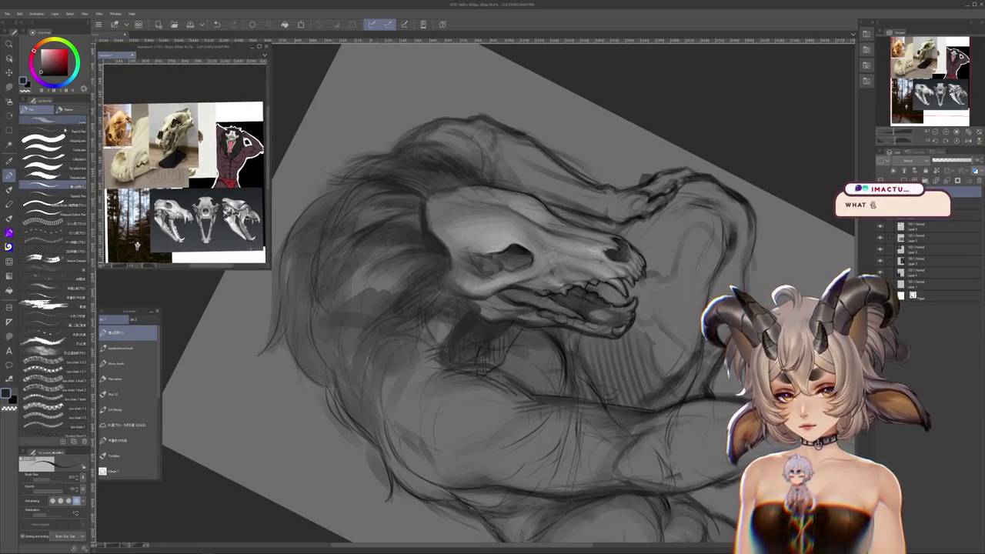
click(116, 363)
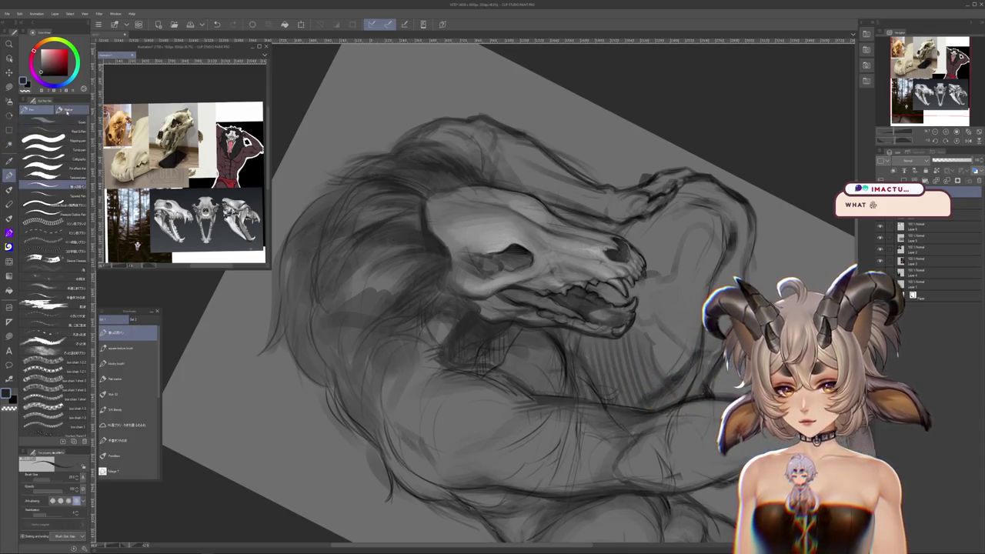
key(p)
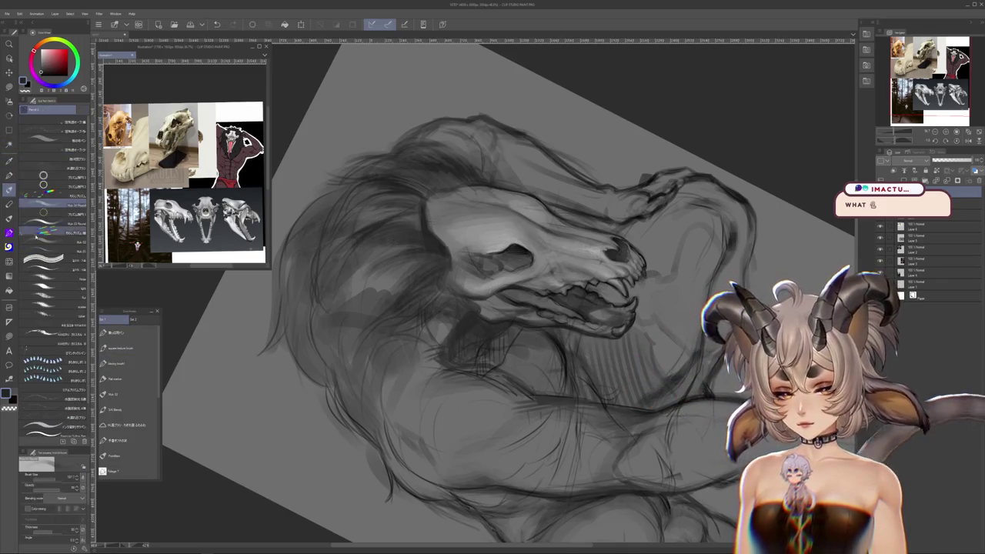
key(b)
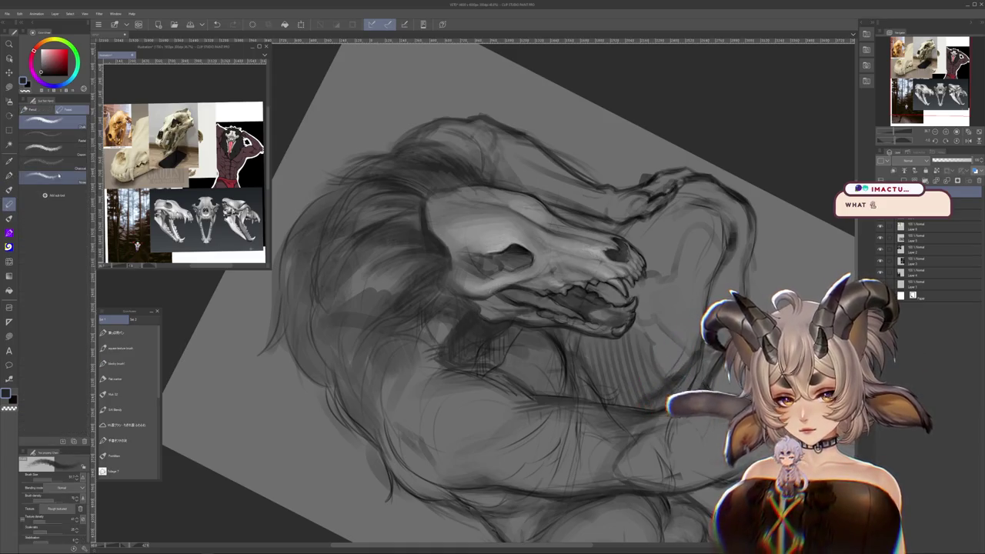
click(33, 109)
click(46, 382)
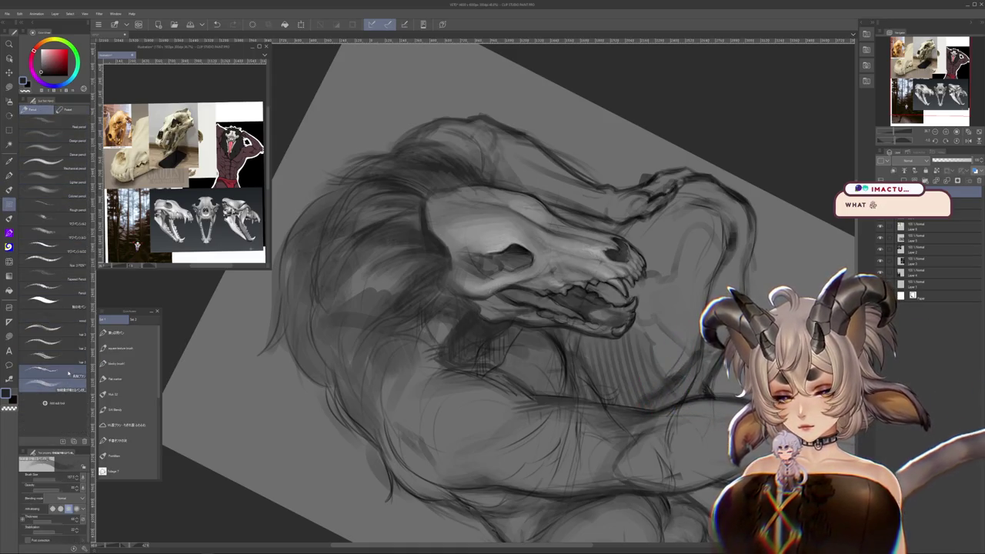
- Darken the shading around the skull's jaw and mane, using the airbrush for soft tones
drag(414, 262, 432, 286)
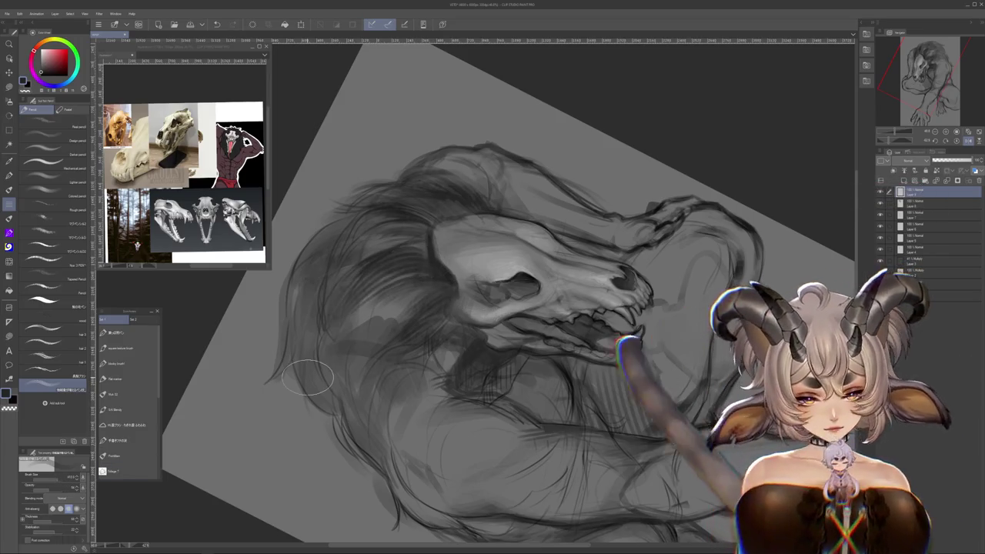
drag(431, 327, 385, 296)
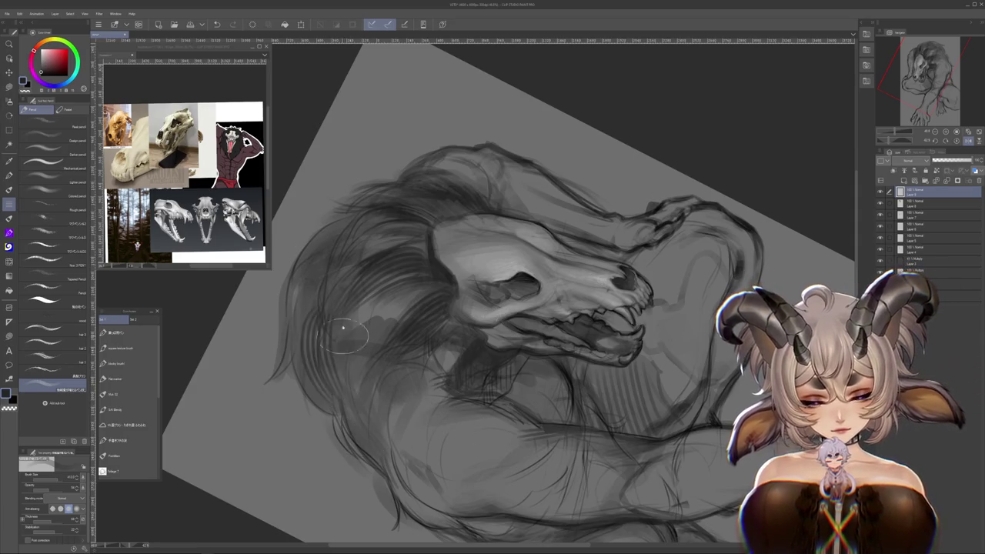
key(b)
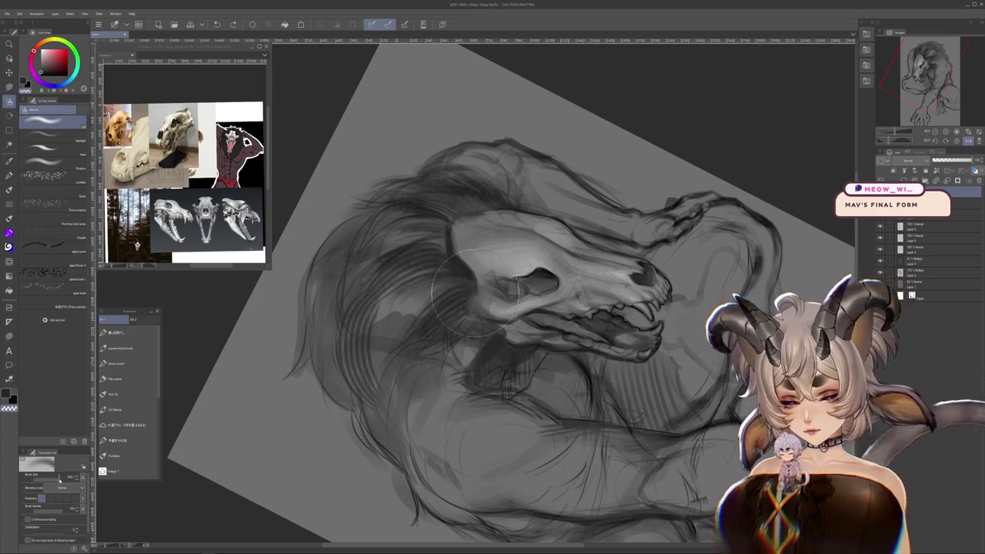
scroll(377, 348, up, 1)
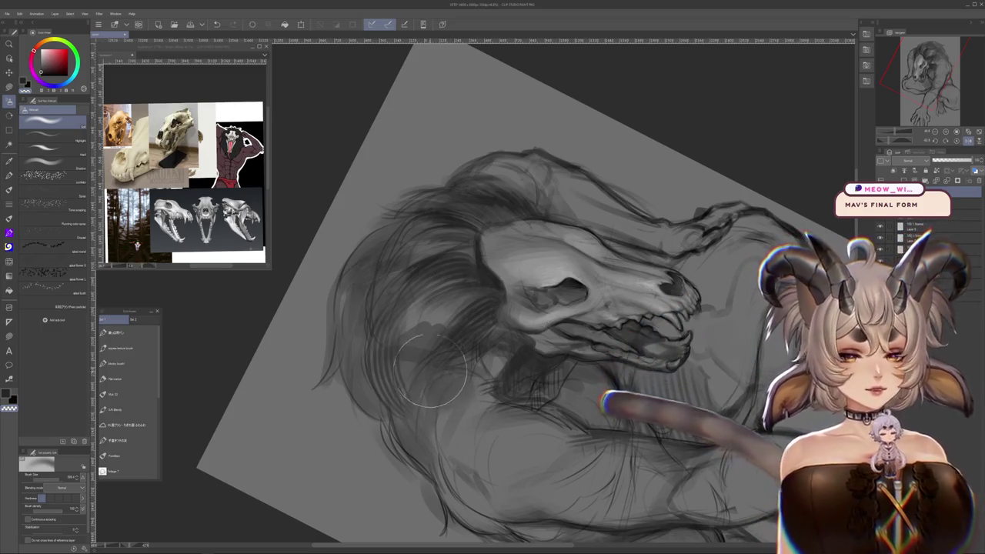
drag(542, 318, 662, 409)
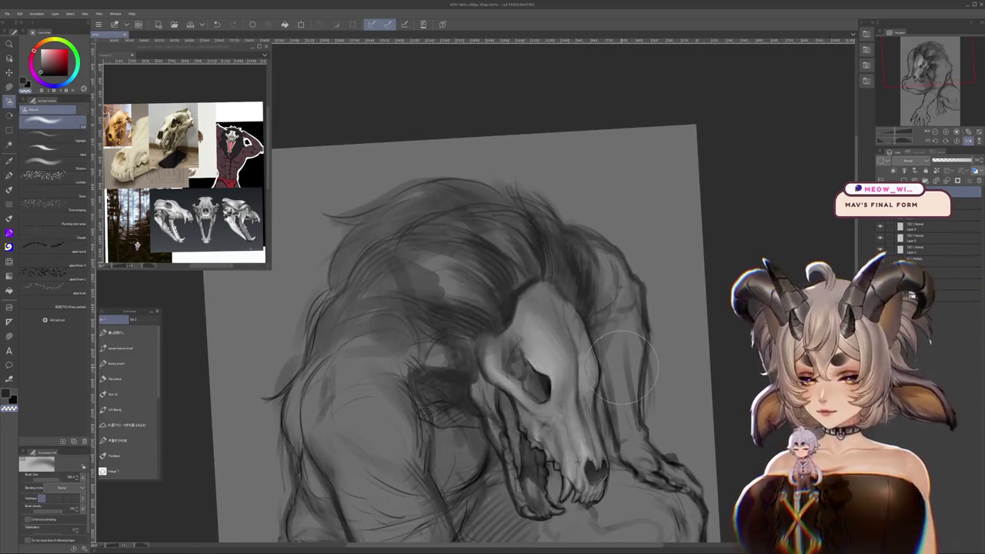
key(p)
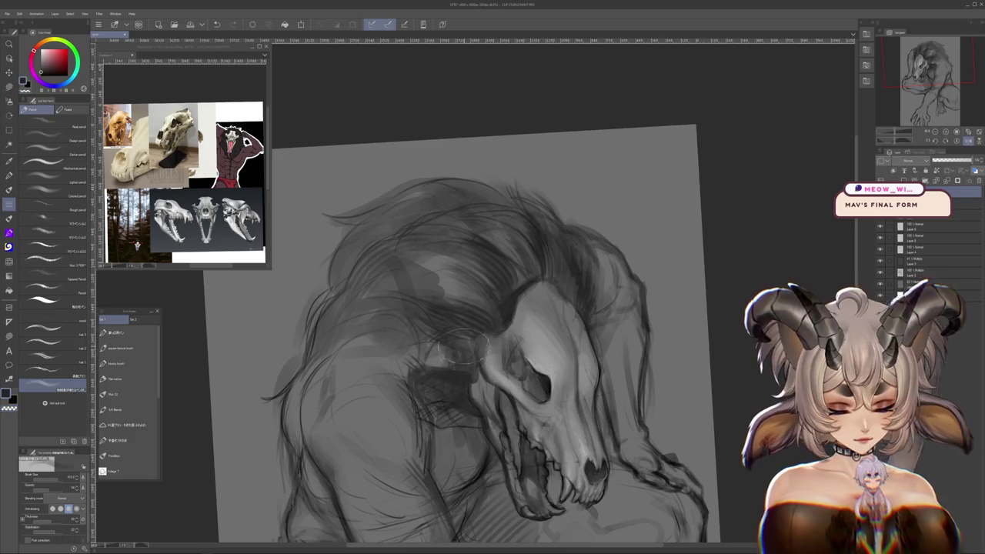
- Add a new top layer, rotate the skull to face right, and enlarge the pencil brush
key(ctrl+shift+n)
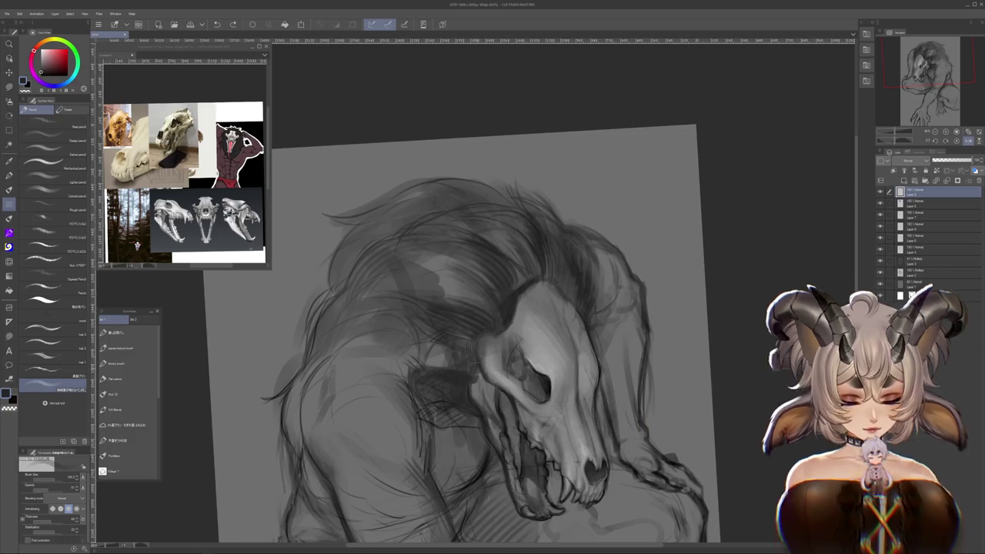
drag(472, 350, 549, 339)
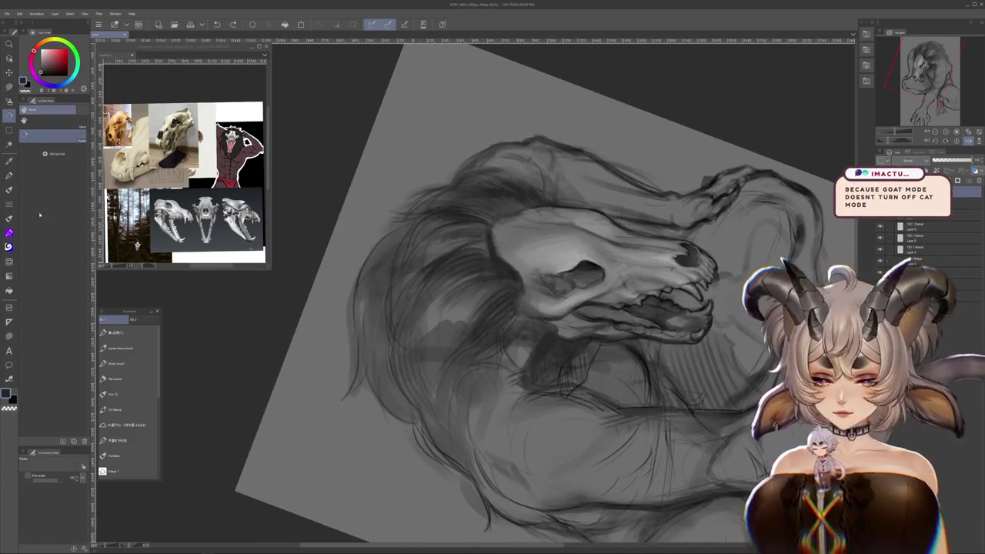
key(p)
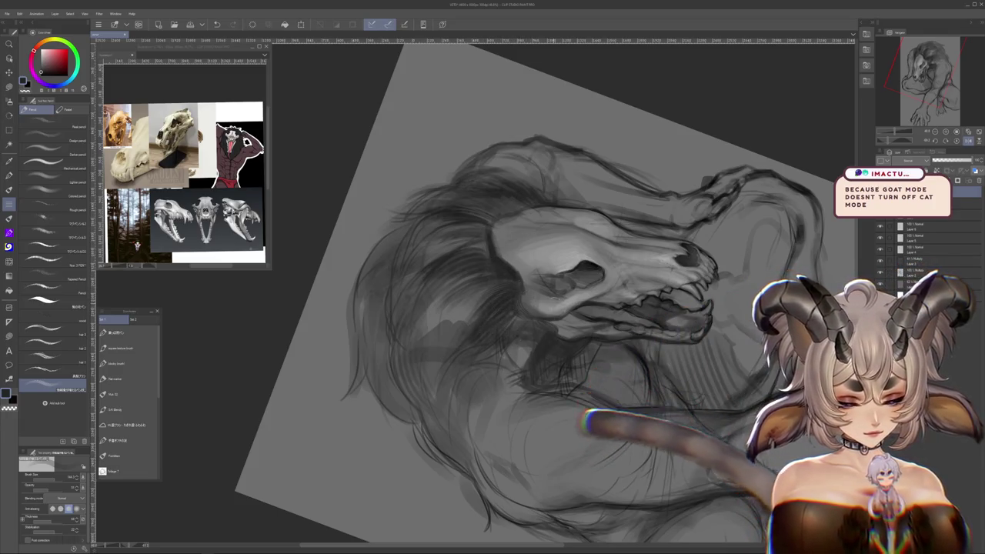
key(r)
key(p)
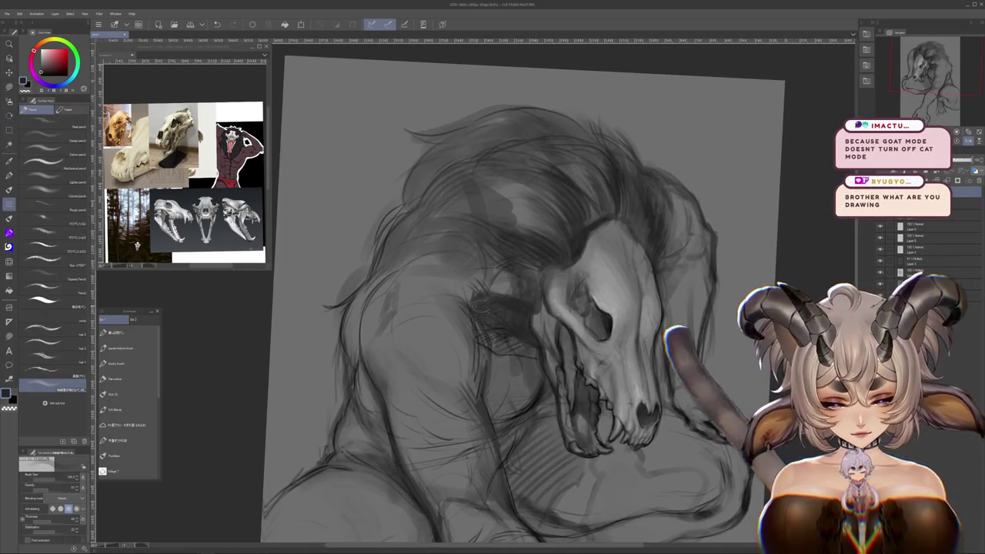
key(bracketright)
key(bracketright)
key(bracketright)
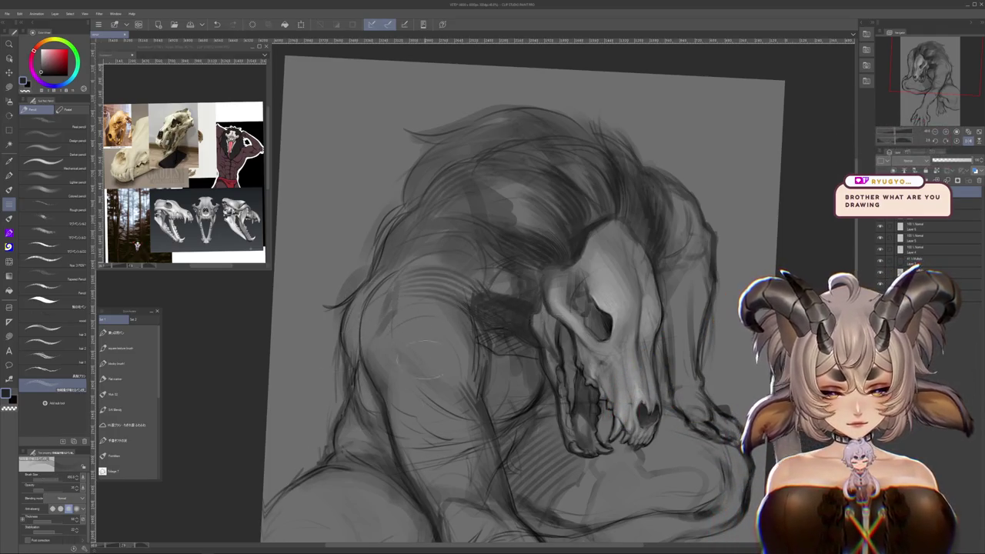
scroll(523, 295, up, 2)
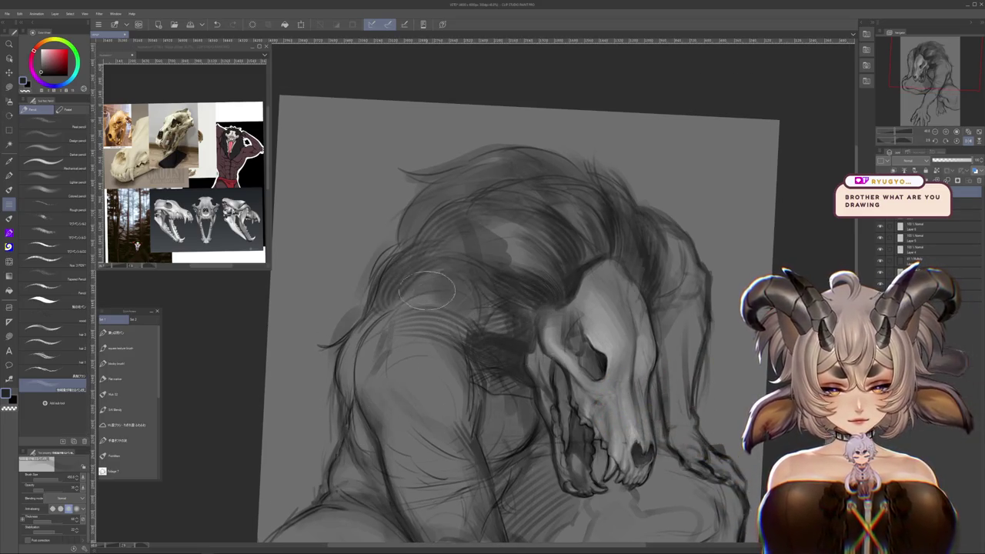
scroll(446, 293, up, 3)
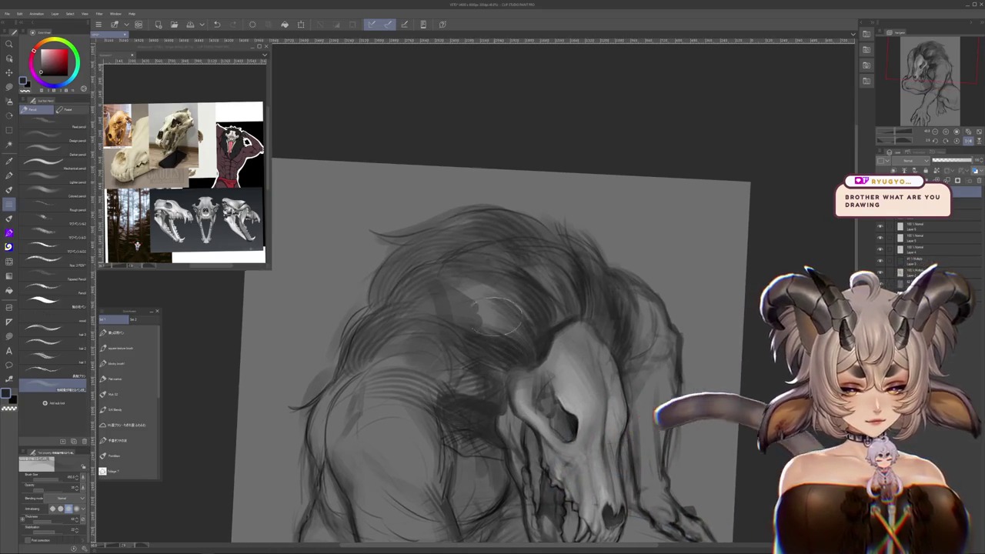
scroll(526, 389, down, 3)
scroll(577, 204, down, 3)
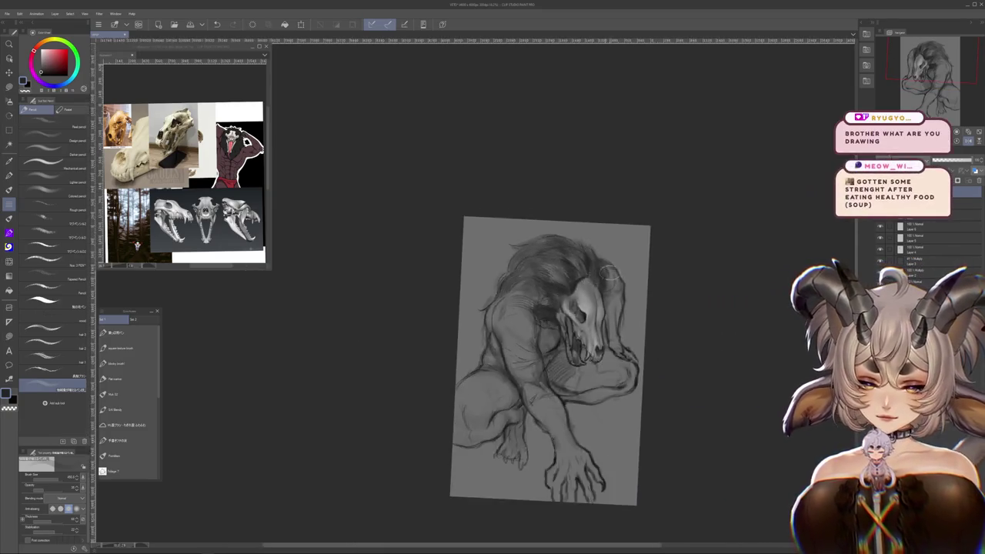
scroll(615, 272, up, 2)
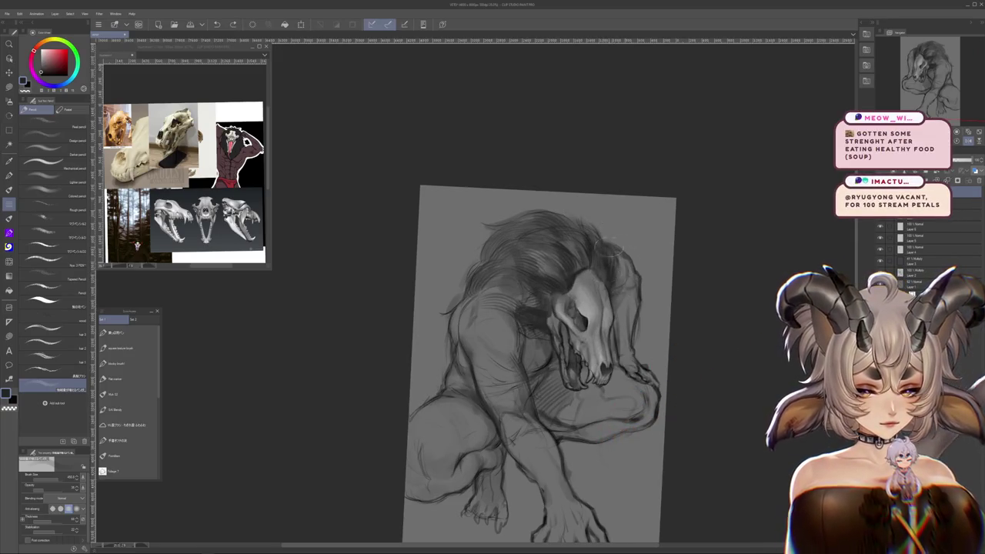
drag(633, 249, 559, 434)
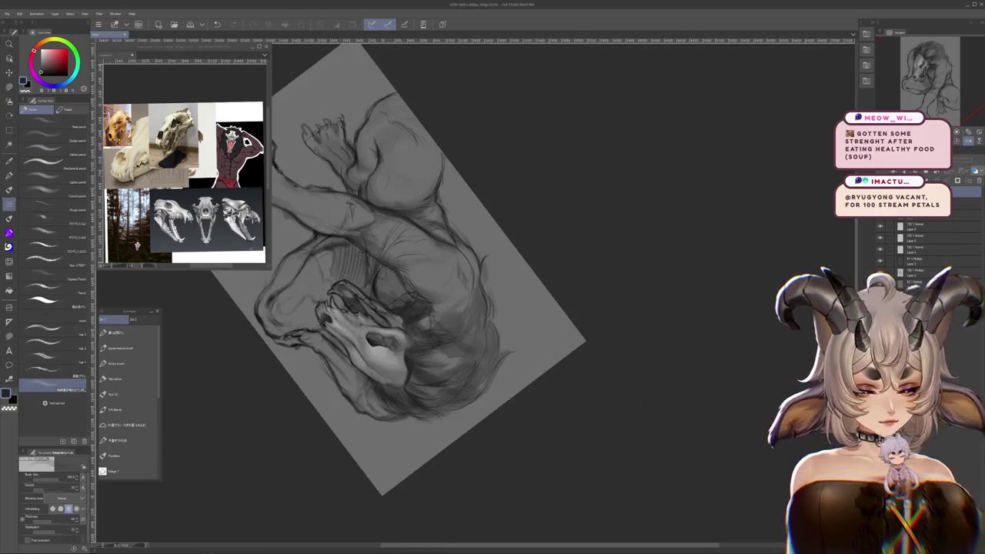
drag(550, 132, 634, 202)
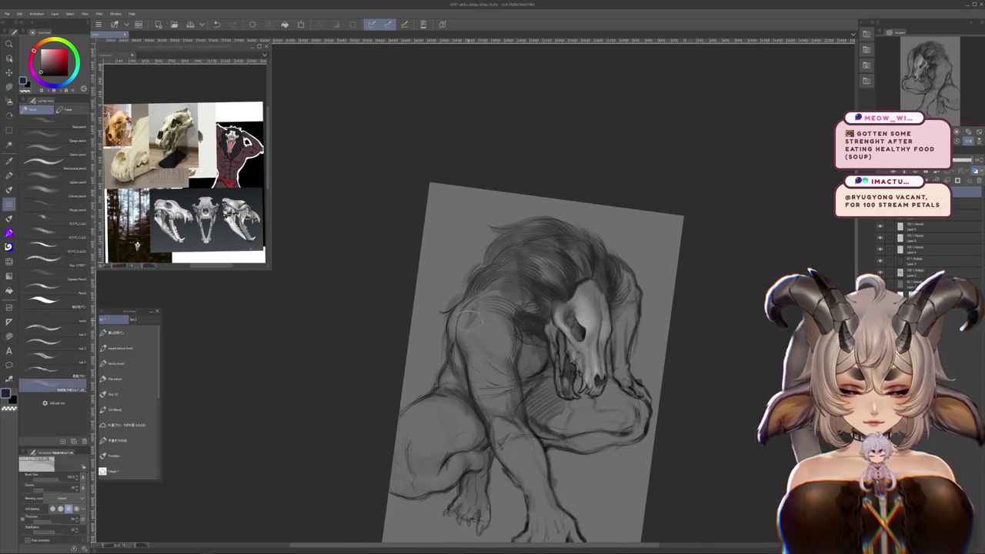
drag(470, 321, 462, 267)
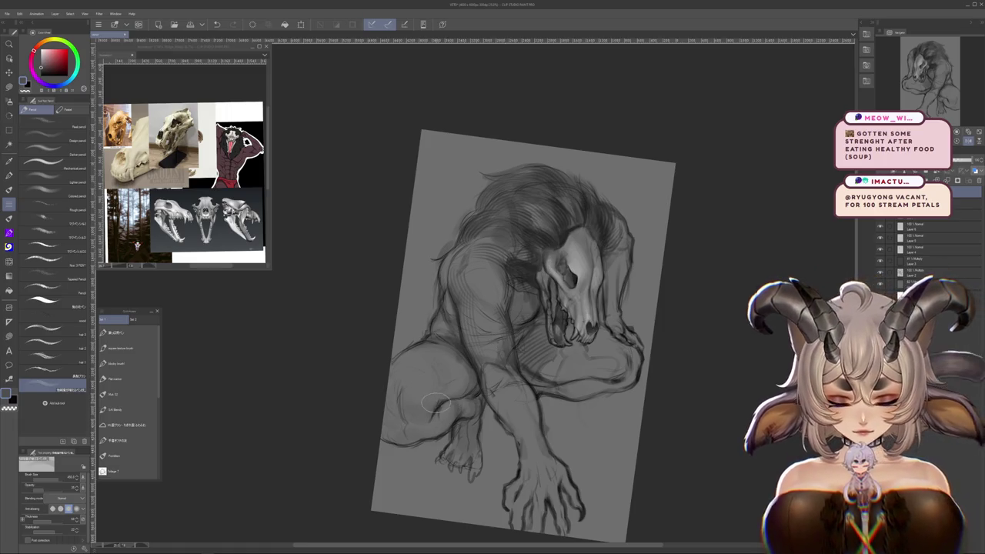
drag(434, 403, 444, 385)
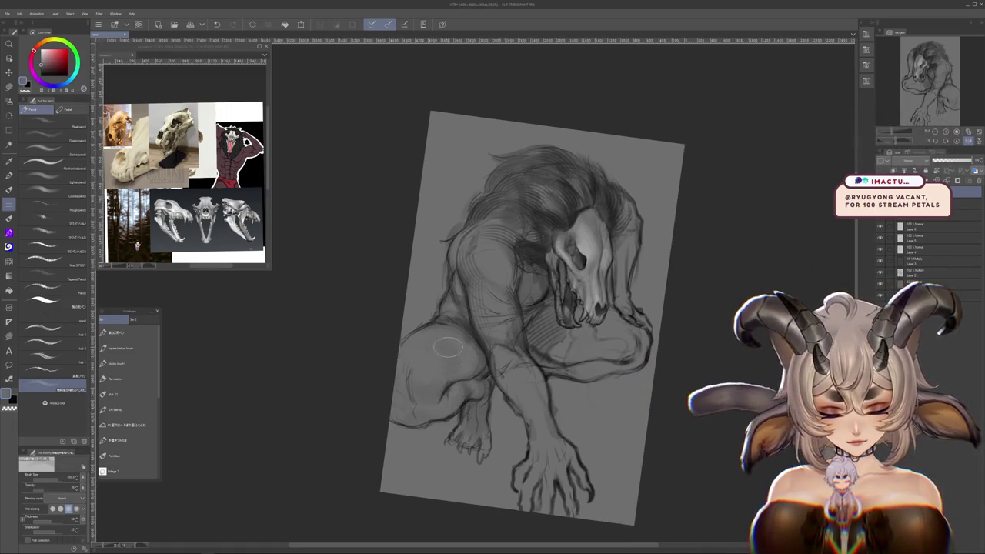
drag(458, 404, 461, 347)
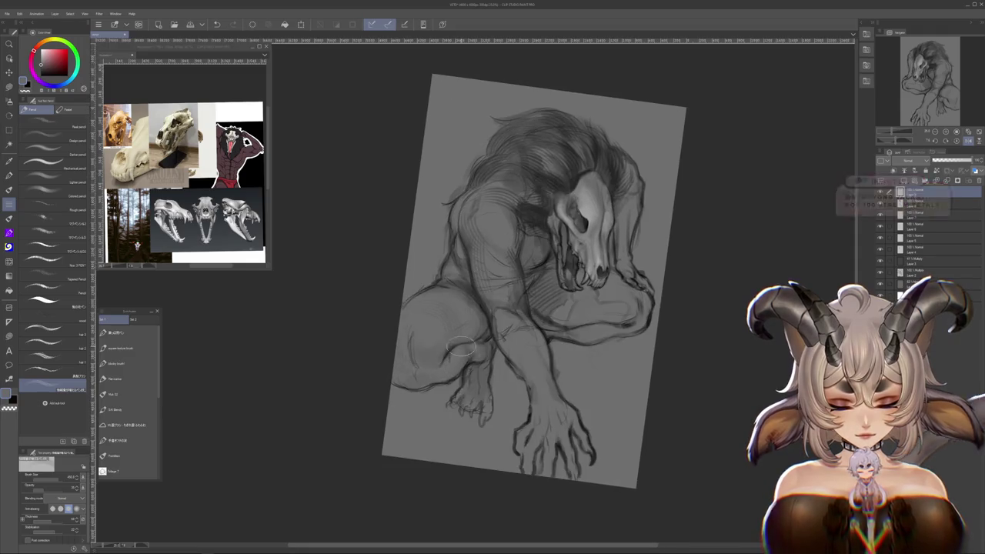
drag(558, 398, 556, 347)
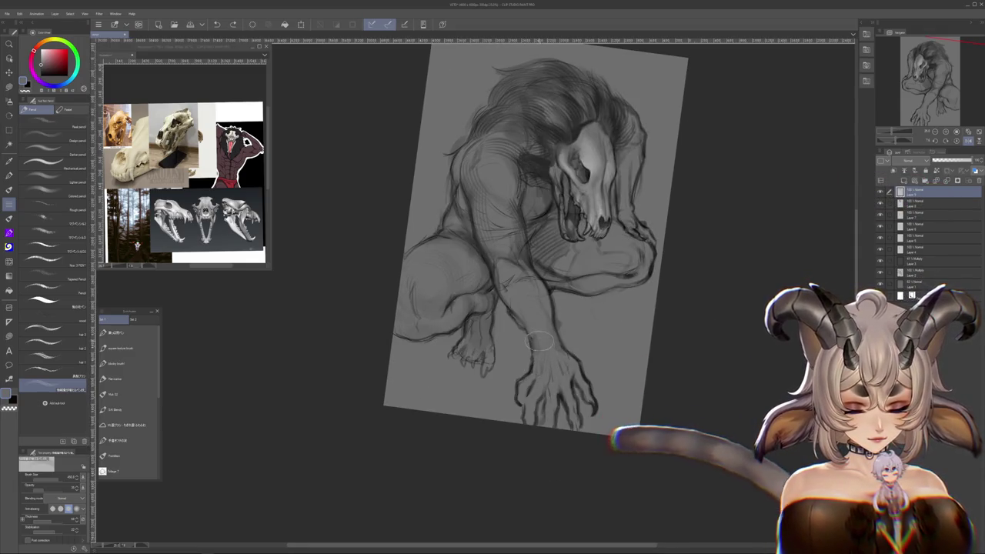
scroll(579, 296, up, 2)
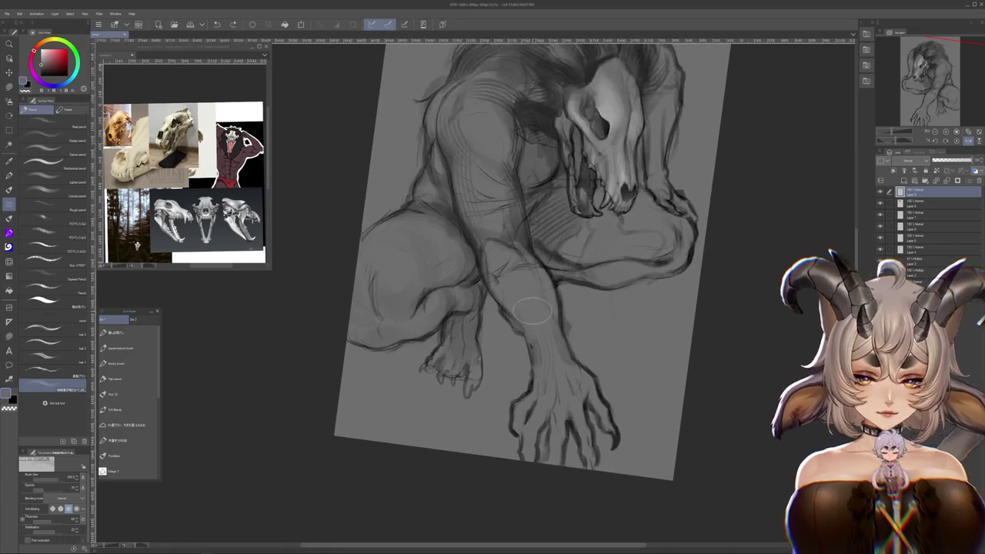
scroll(596, 337, up, 1)
scroll(596, 337, down, 3)
scroll(727, 308, down, 1)
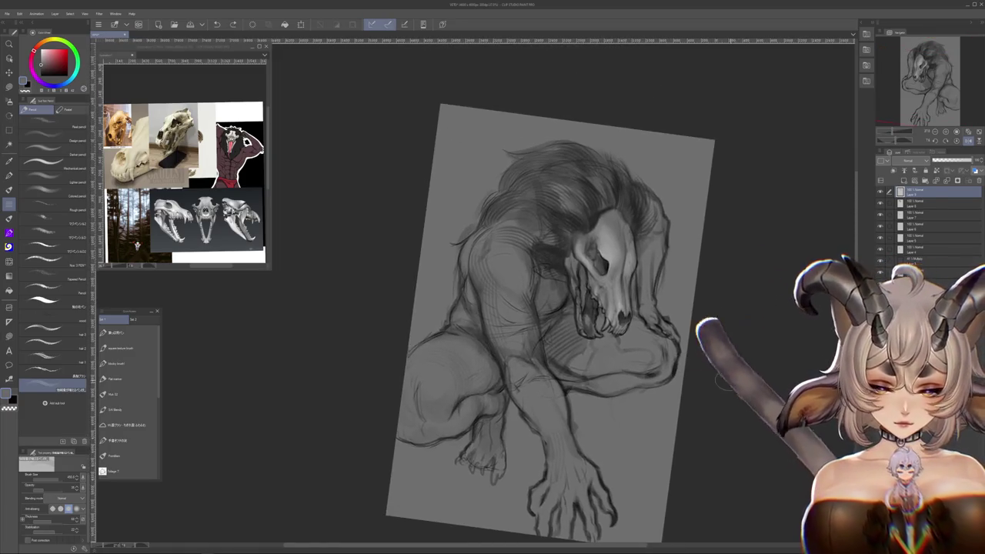
scroll(762, 325, up, 3)
scroll(739, 316, down, 1)
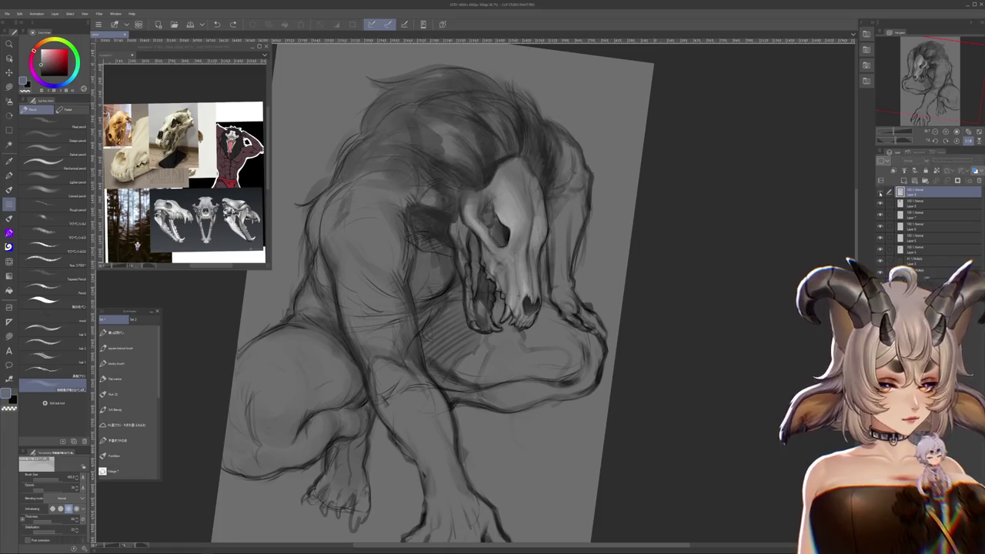
scroll(656, 282, down, 1)
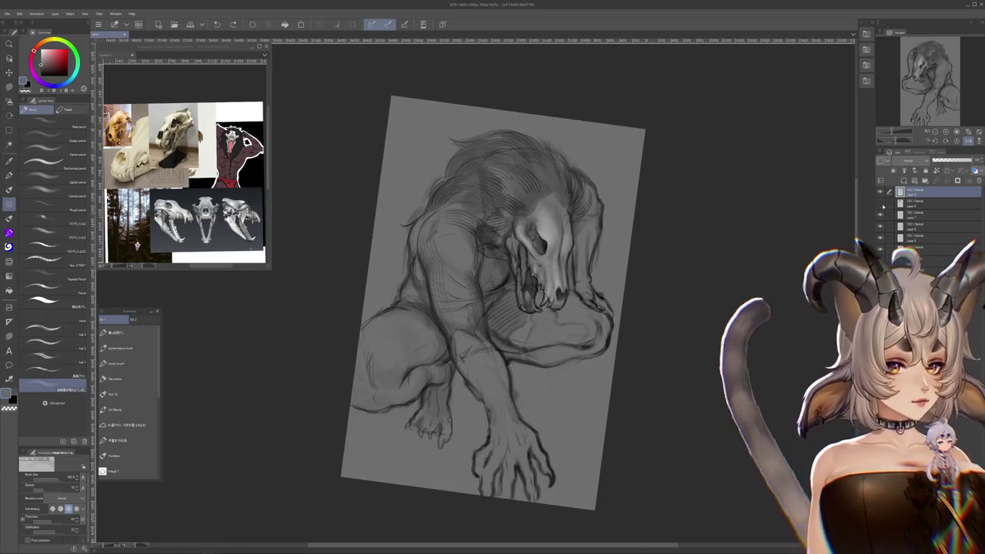
- Make Layer 8 active and frame the creature with the airbrush selected
click(884, 204)
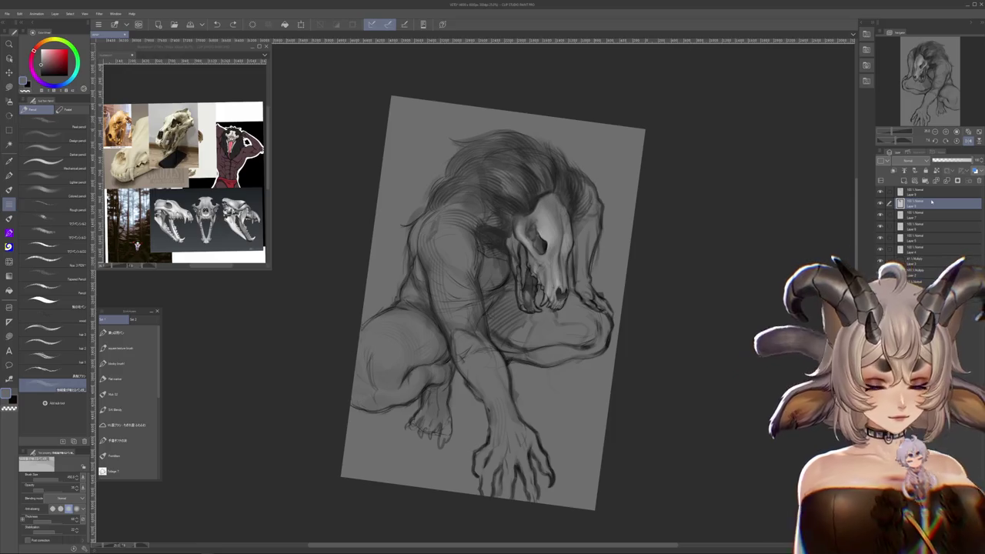
drag(473, 290, 440, 360)
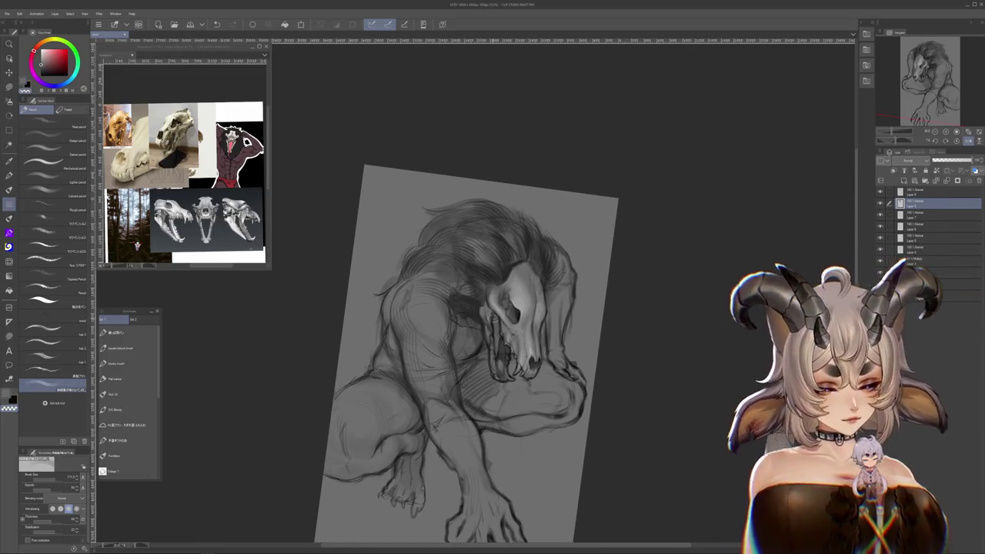
drag(542, 251, 476, 293)
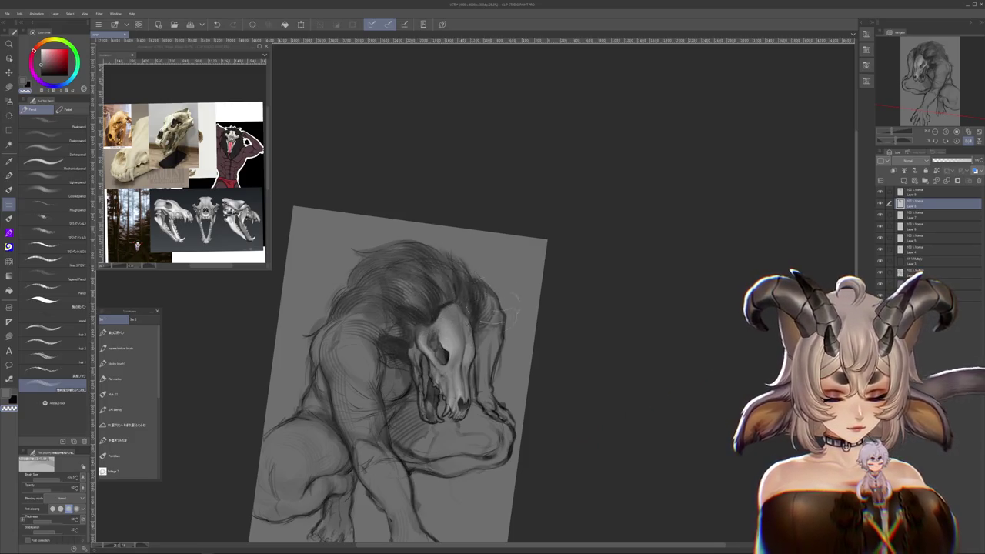
mouse_move(412, 297)
mouse_down()
mouse_move(420, 270)
mouse_move(451, 251)
mouse_up()
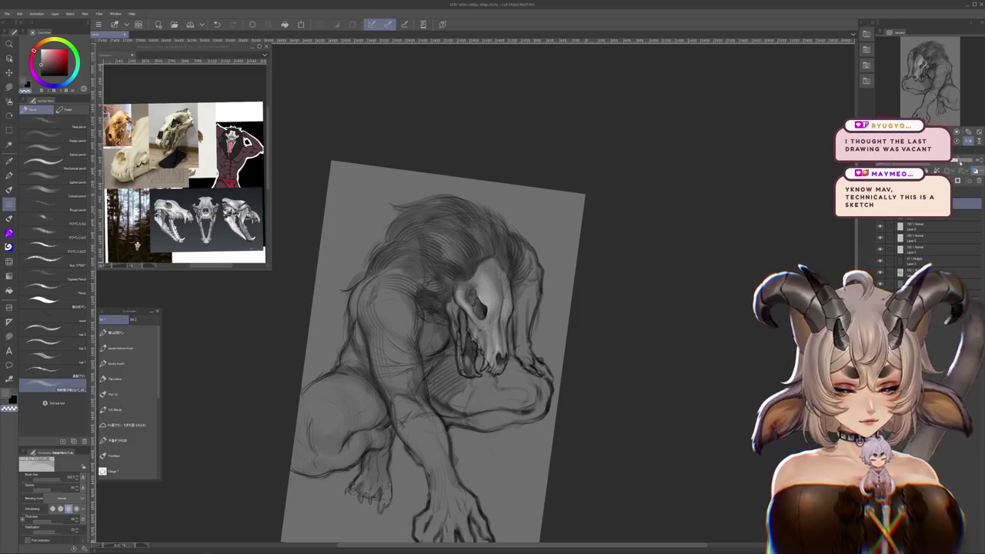
key(b)
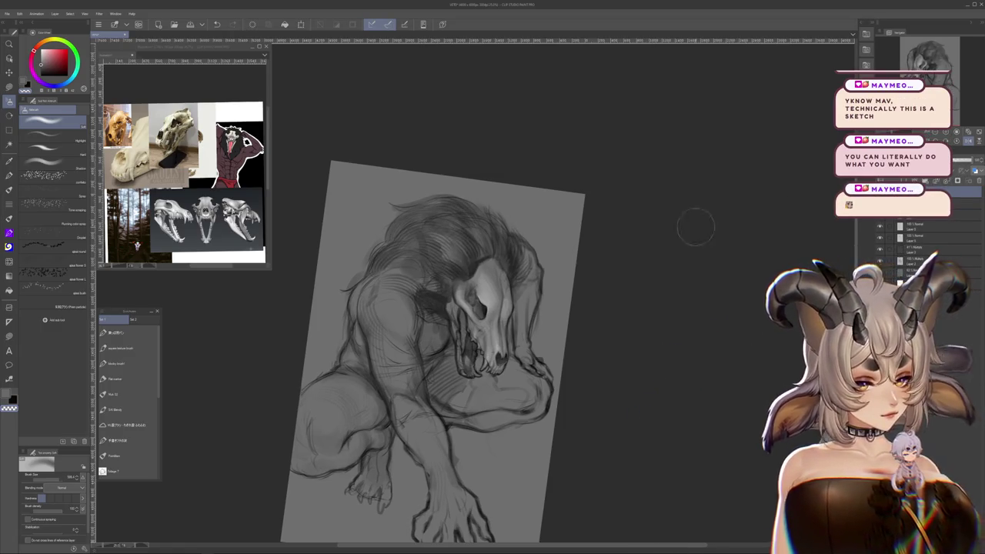
drag(446, 354, 455, 310)
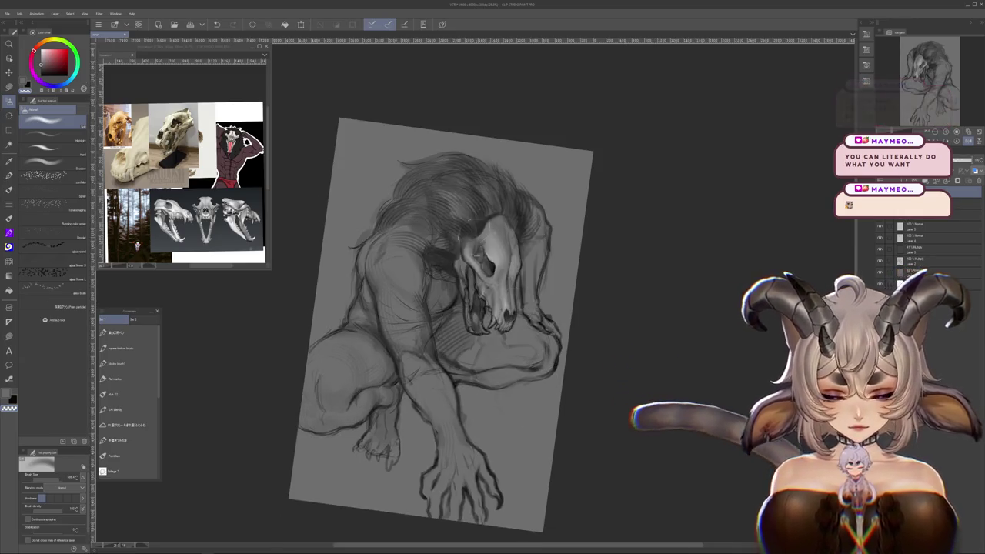
scroll(718, 224, up, 2)
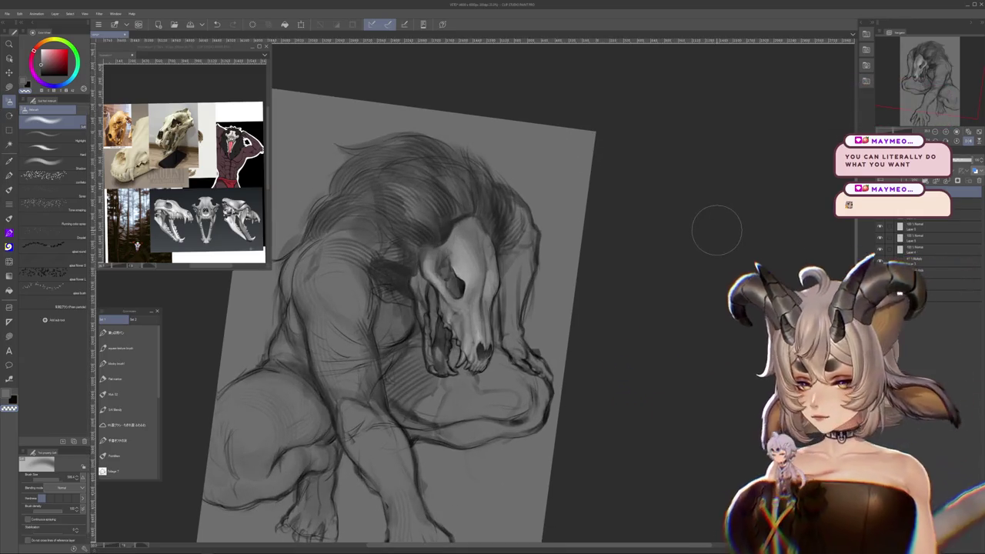
- Lasso a shadow area on the lower leg and fill it darker
key(m)
mouse_move(313, 356)
mouse_down()
mouse_move(312, 380)
mouse_move(364, 331)
mouse_up()
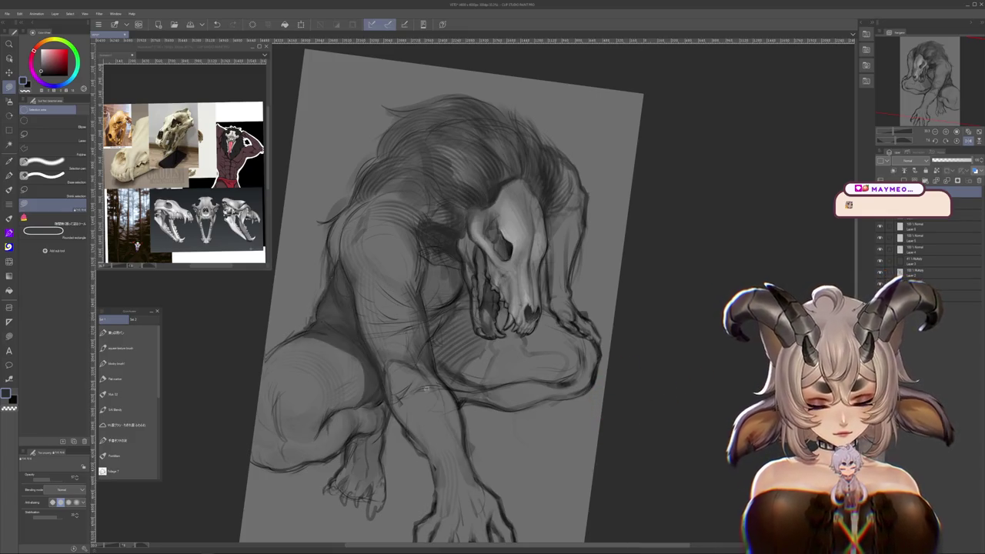
drag(465, 442, 378, 383)
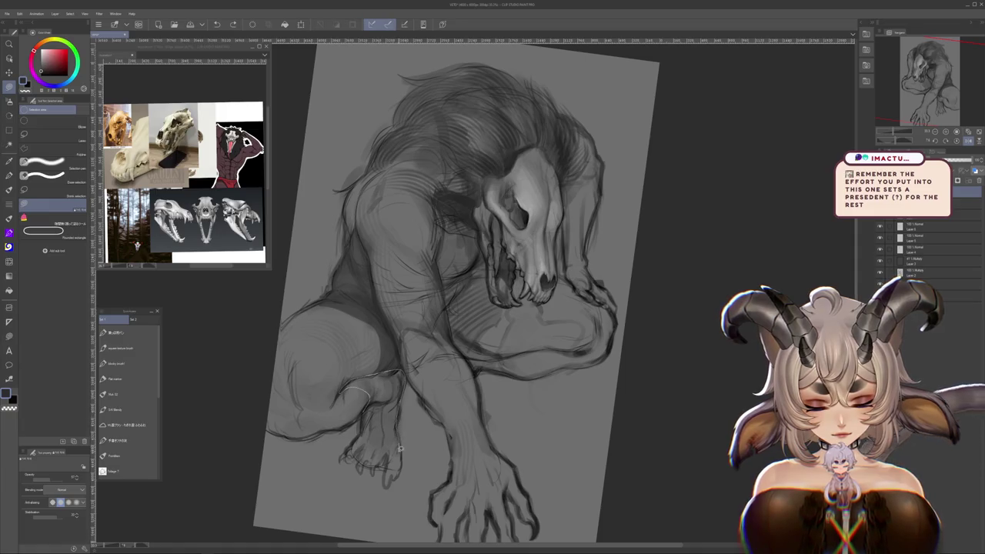
drag(358, 436, 359, 437)
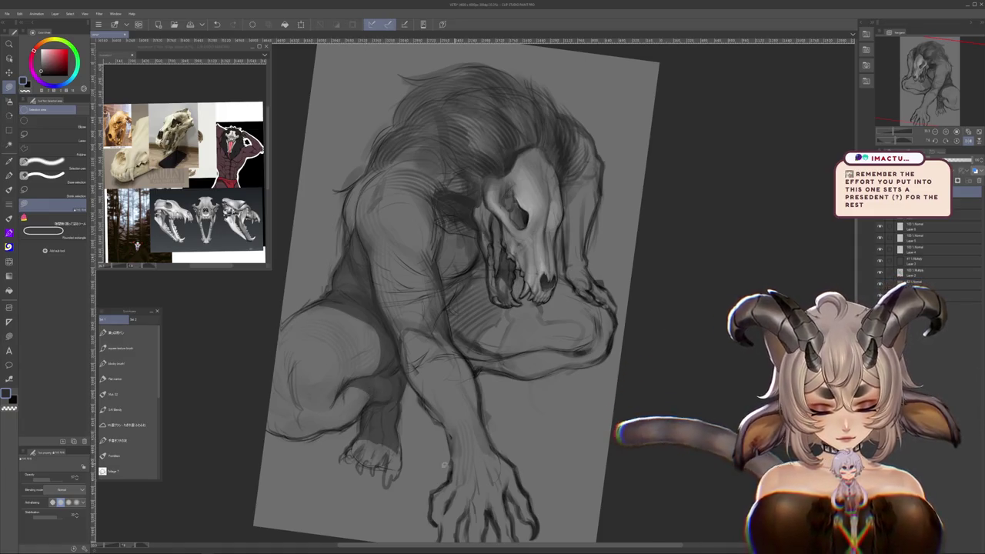
mouse_move(431, 462)
mouse_down()
mouse_move(476, 475)
mouse_move(501, 382)
mouse_up()
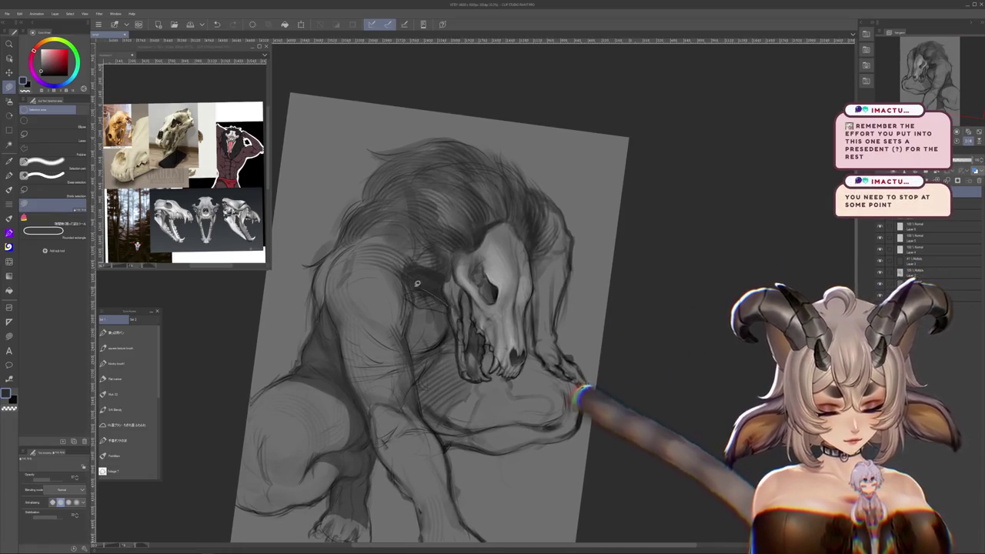
- Lasso a shadow area down the torso, fill it with darker grey, and return to brushes
mouse_move(405, 287)
mouse_down()
mouse_move(432, 422)
mouse_move(451, 447)
mouse_up()
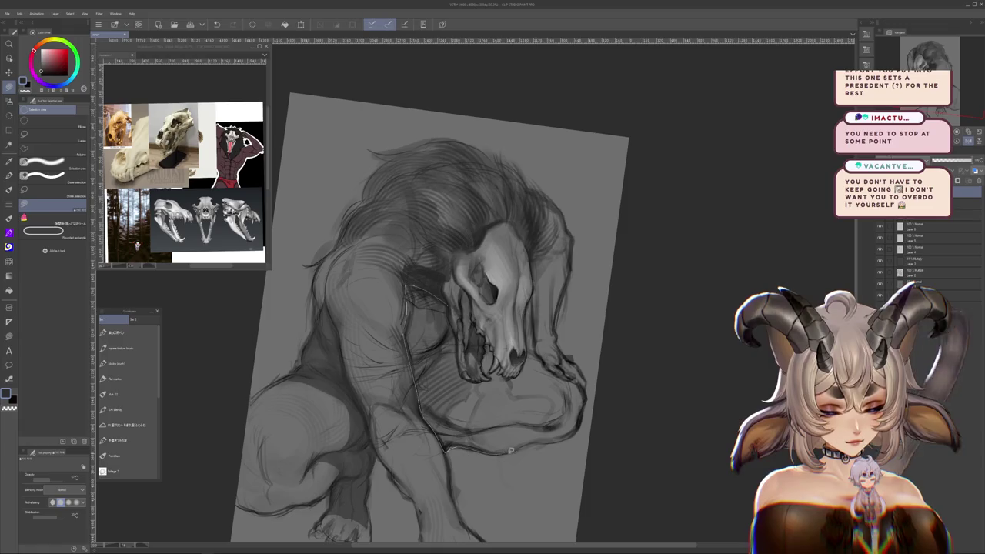
drag(580, 417, 563, 375)
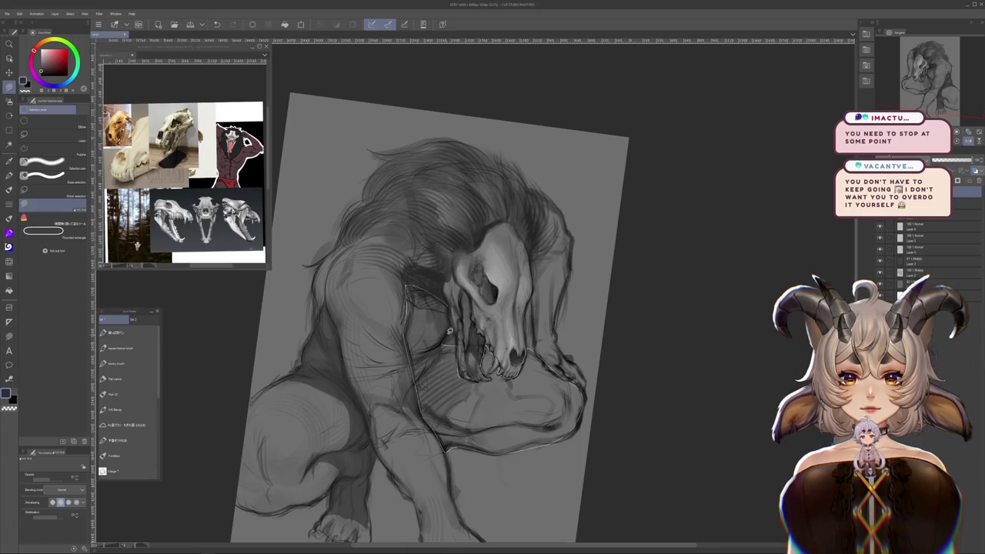
drag(450, 331, 448, 328)
drag(656, 462, 690, 358)
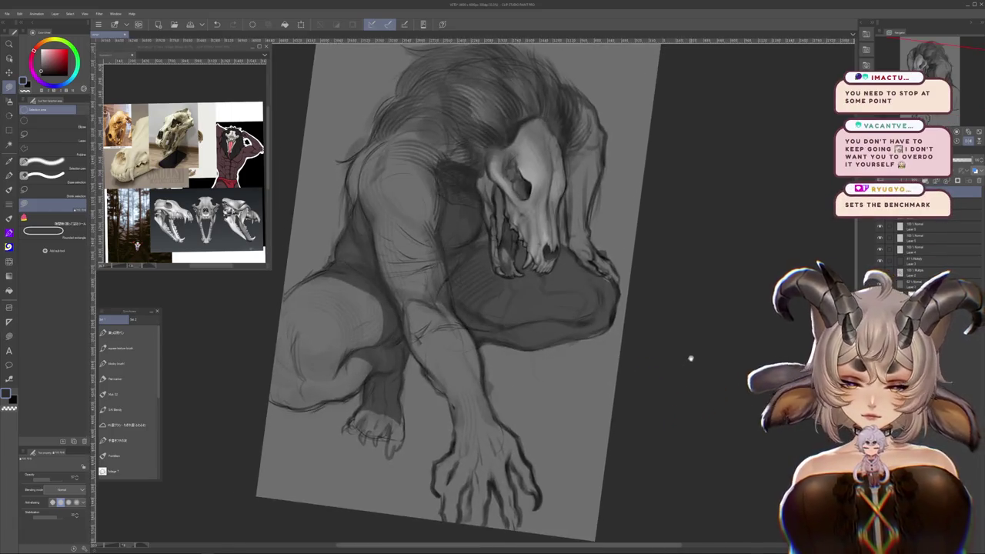
scroll(622, 385, down, 5)
scroll(660, 260, up, 2)
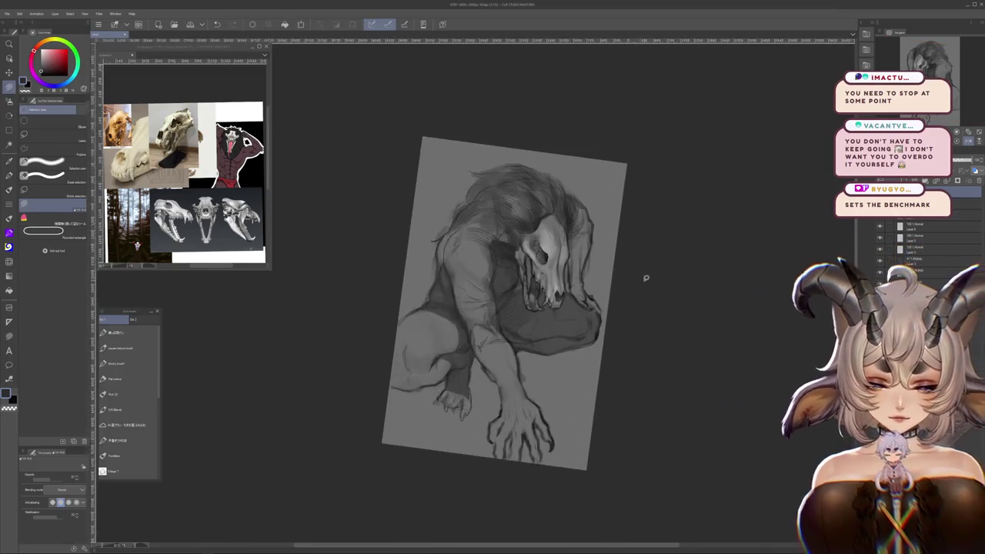
scroll(646, 278, up, 2)
scroll(605, 269, up, 2)
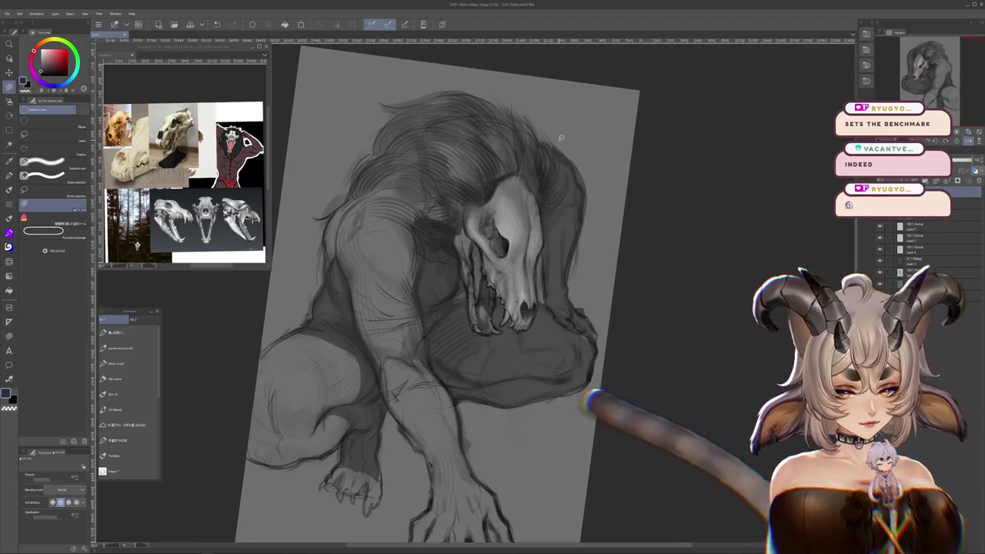
click(9, 101)
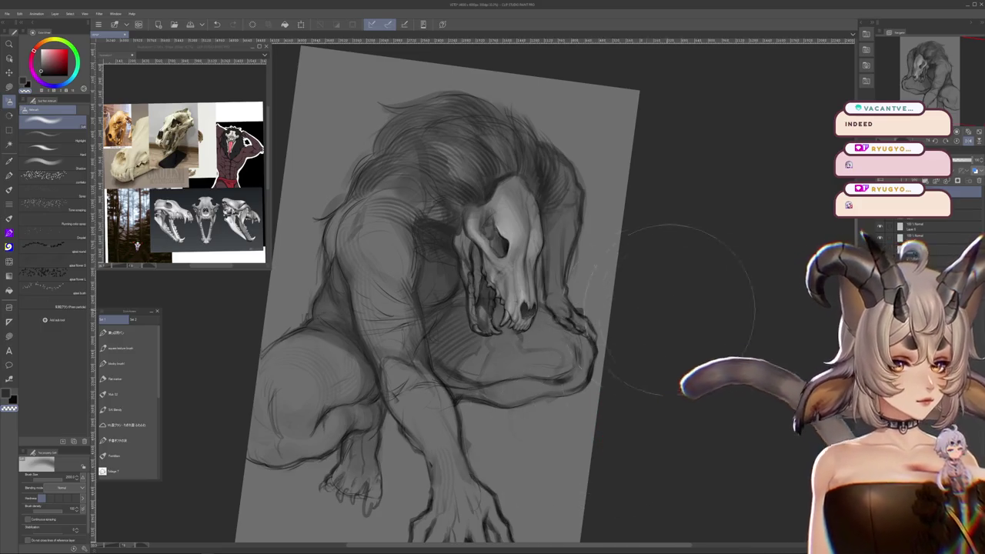
scroll(646, 301, down, 2)
scroll(616, 298, down, 2)
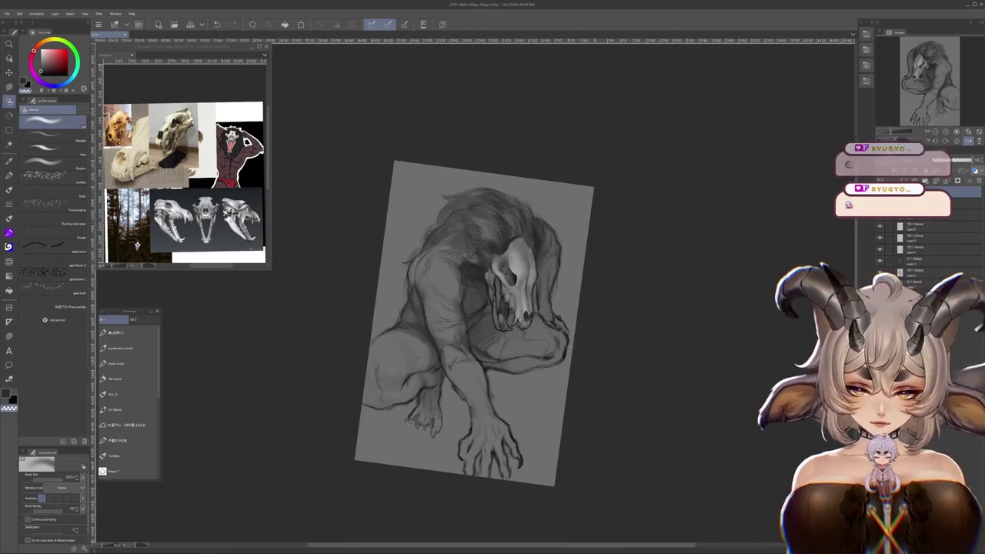
scroll(573, 254, down, 2)
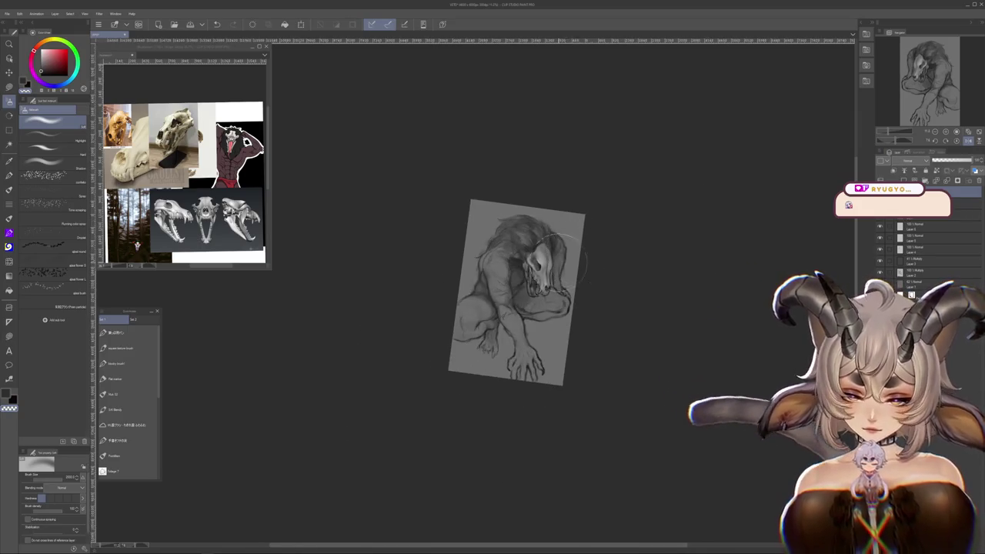
scroll(570, 258, up, 3)
click(967, 141)
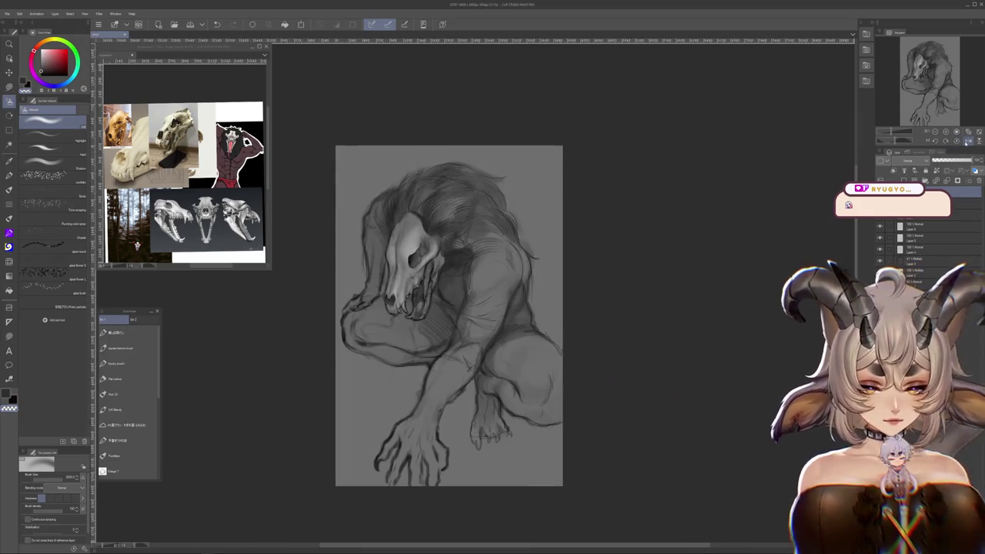
scroll(626, 213, up, 1)
drag(626, 213, 663, 182)
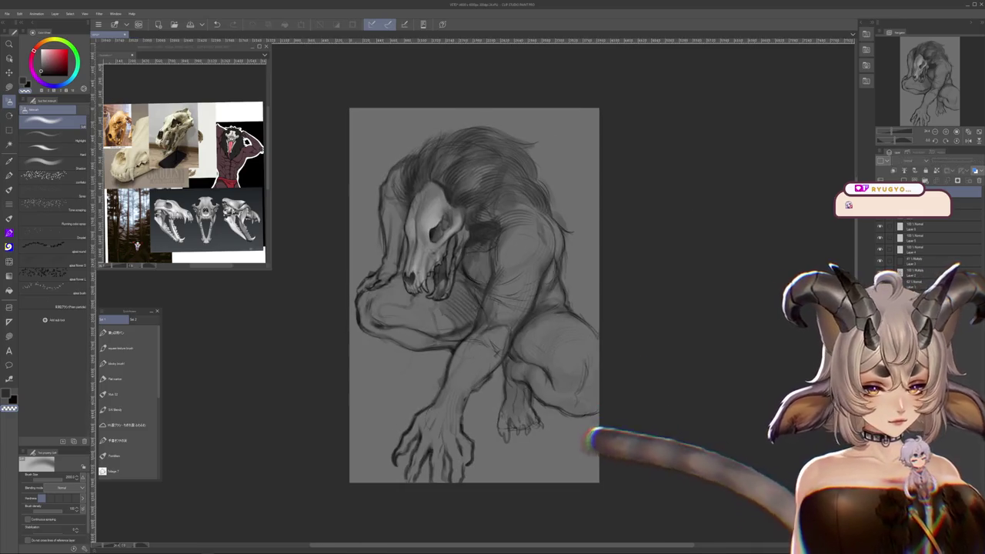
scroll(611, 254, down, 2)
scroll(610, 254, down, 2)
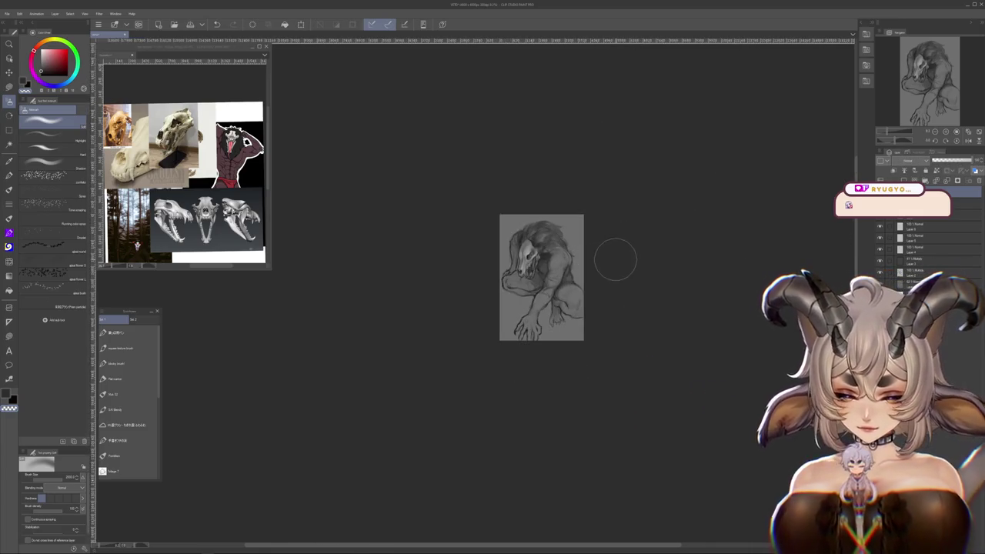
scroll(611, 254, down, 2)
scroll(611, 254, up, 3)
scroll(600, 258, up, 2)
scroll(589, 239, up, 1)
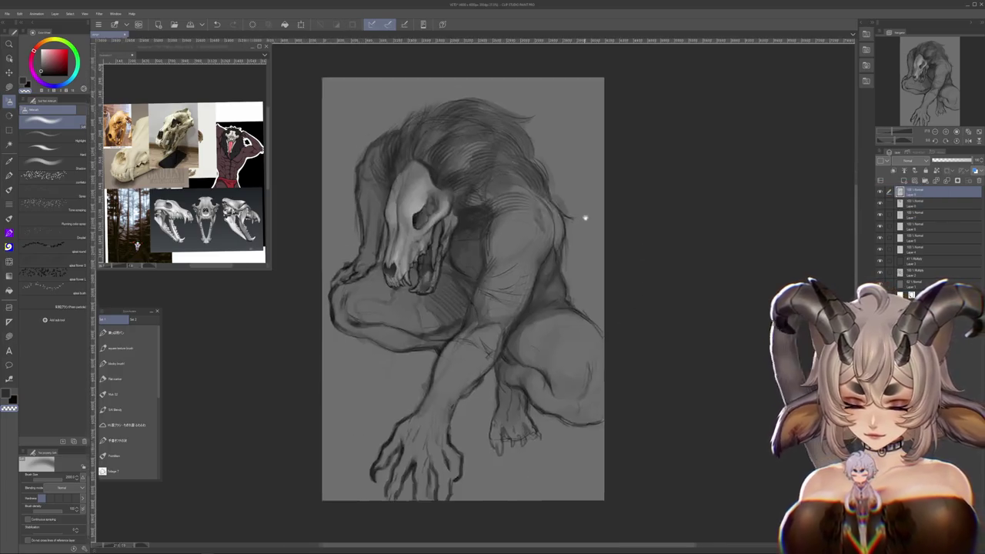
drag(699, 326, 684, 291)
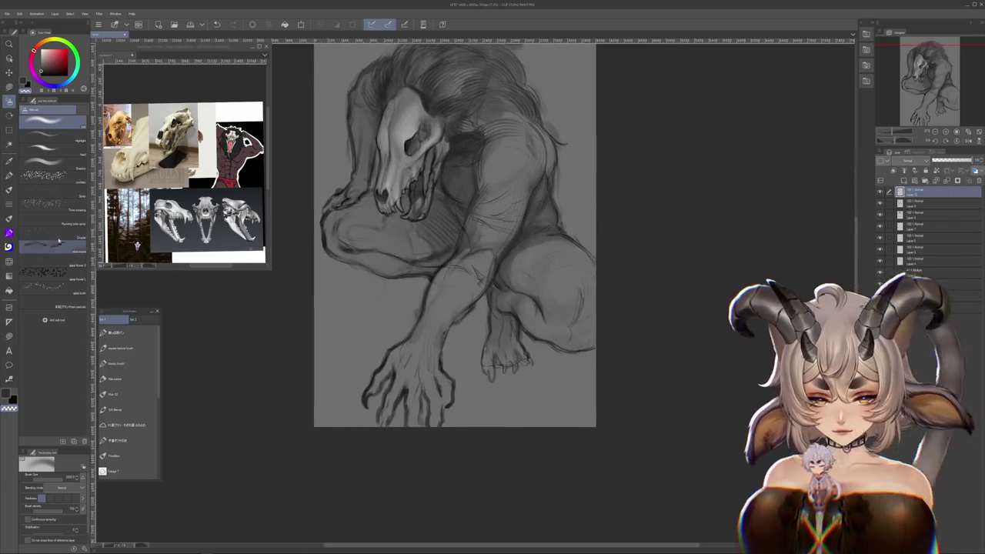
- Choose the Fudebake brush from the Gouache set and rotate the view onto the arm
click(9, 218)
click(128, 455)
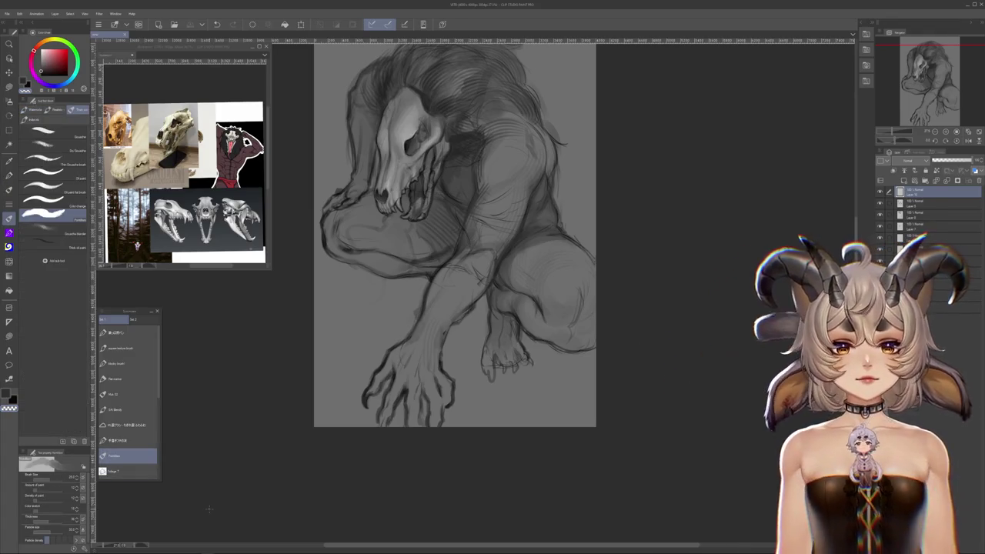
key(p)
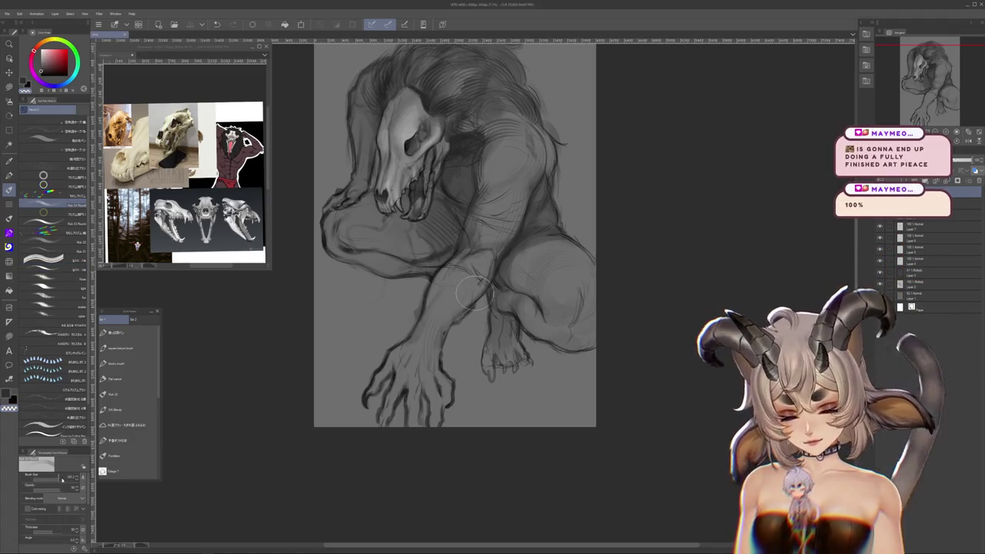
drag(473, 288, 399, 425)
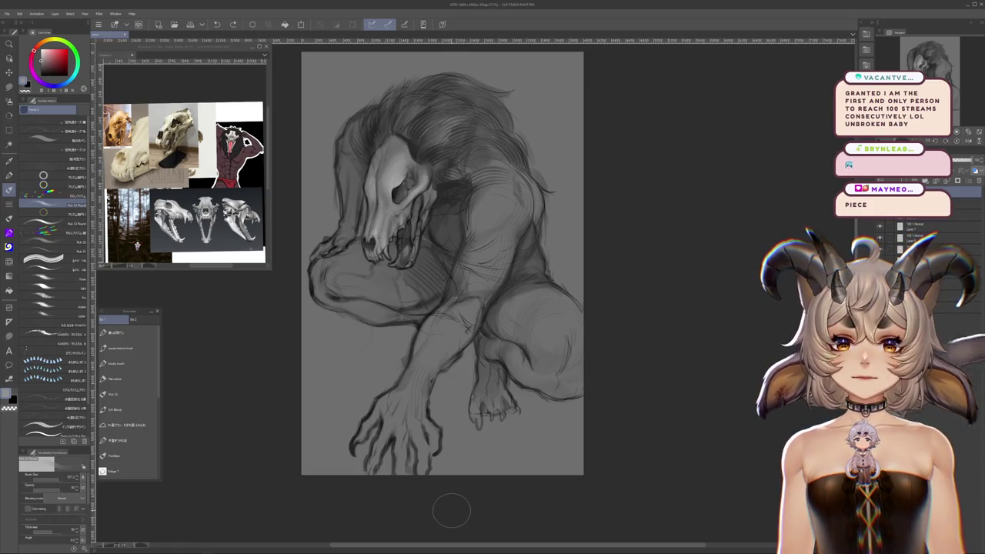
scroll(465, 389, up, 1)
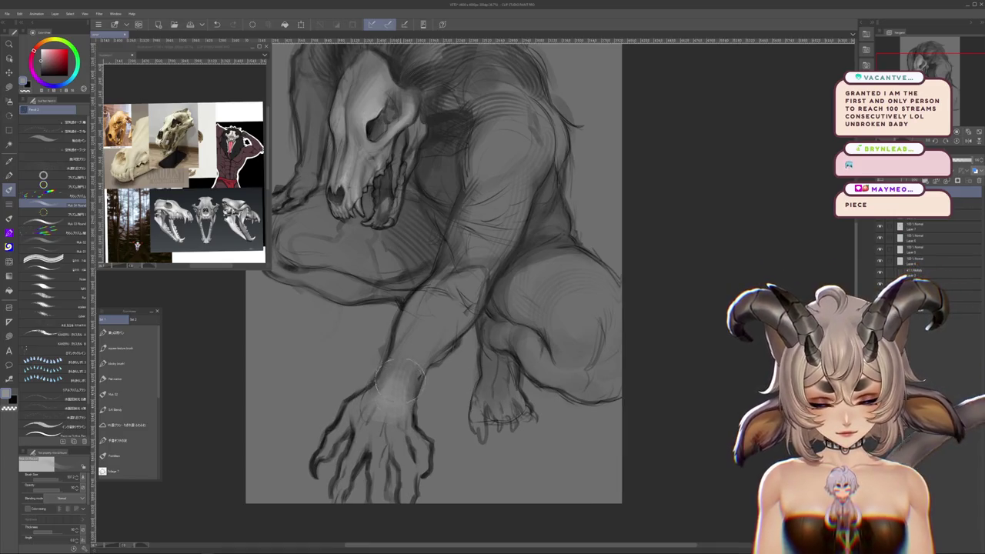
drag(418, 349, 414, 382)
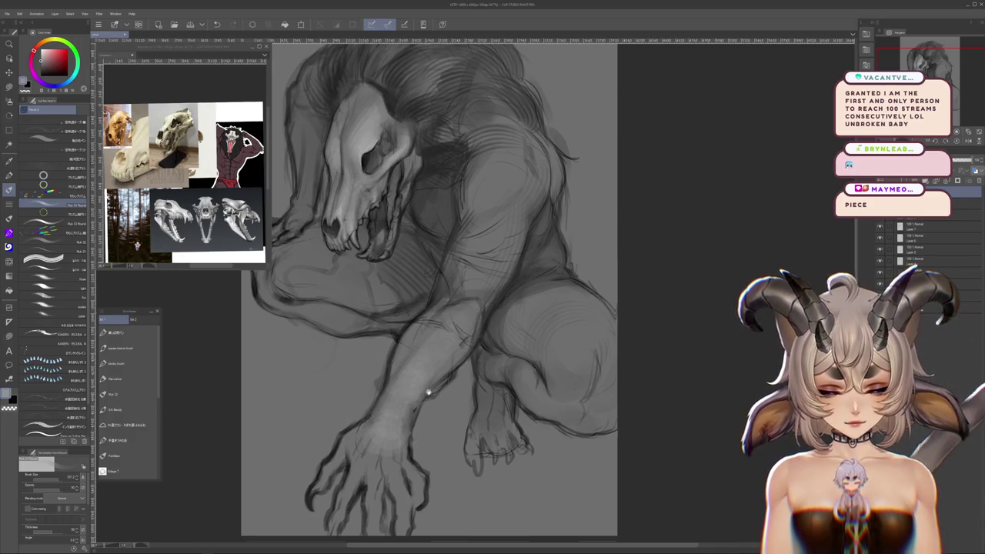
drag(428, 391, 433, 392)
drag(465, 350, 564, 286)
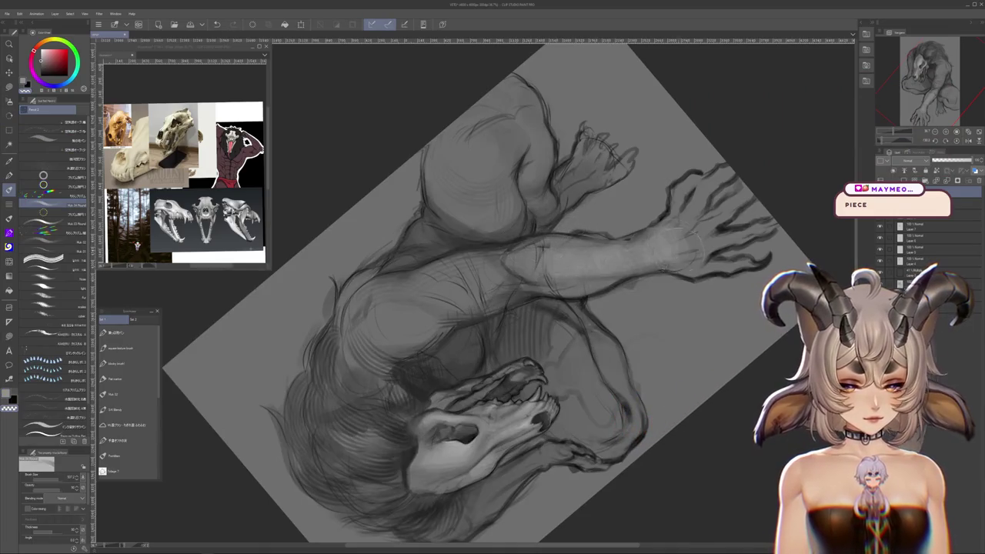
- Pan and rotate the view sideways around the outstretched hand and skull, then reselect the pencil
drag(670, 265, 639, 353)
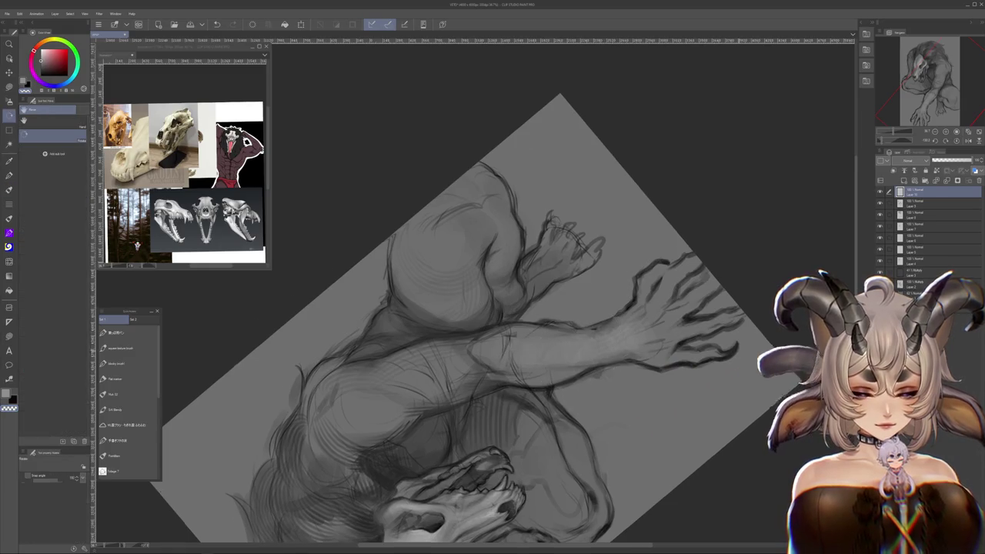
drag(566, 339, 508, 429)
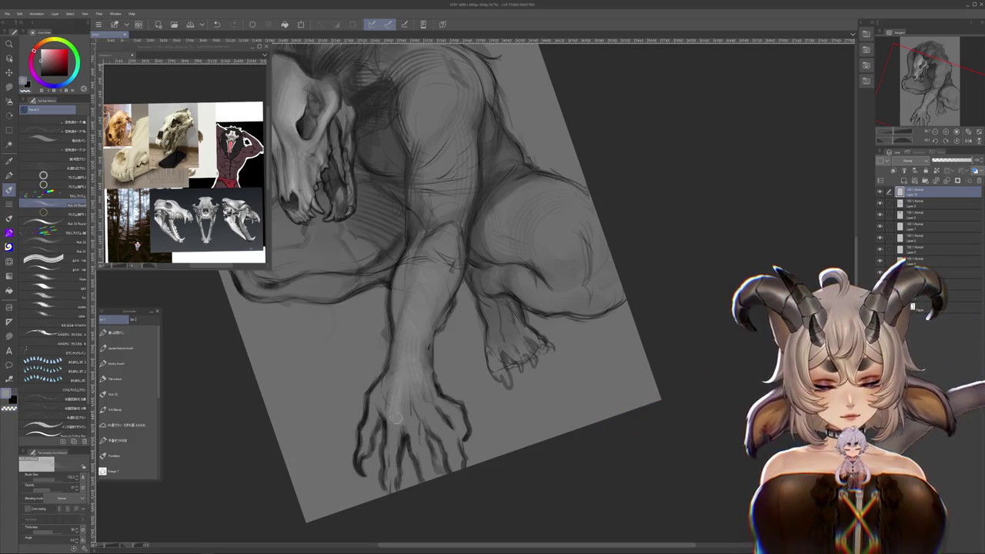
drag(446, 298, 457, 273)
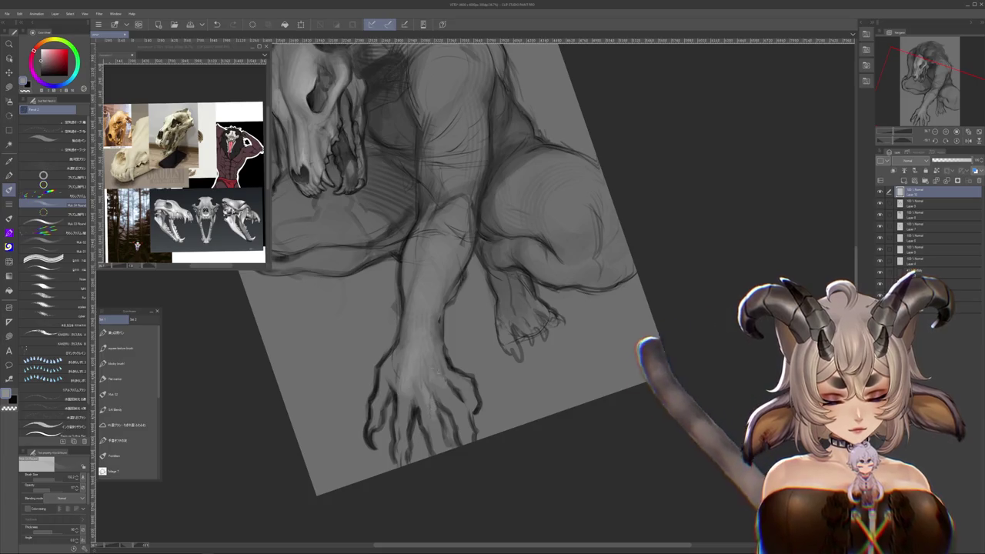
mouse_move(443, 385)
mouse_down()
mouse_move(492, 324)
mouse_move(642, 374)
mouse_up()
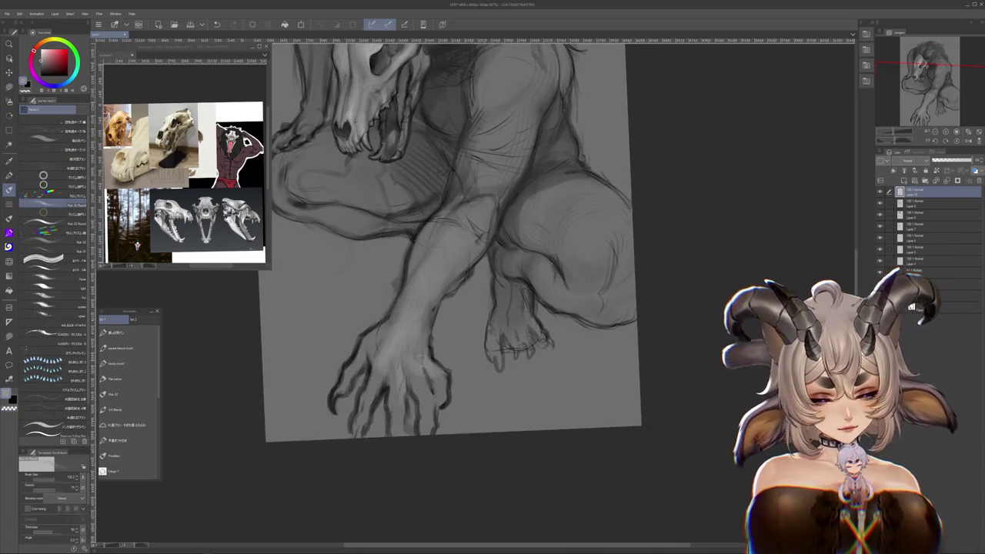
mouse_move(477, 397)
mouse_down()
mouse_move(505, 432)
mouse_move(439, 367)
mouse_up()
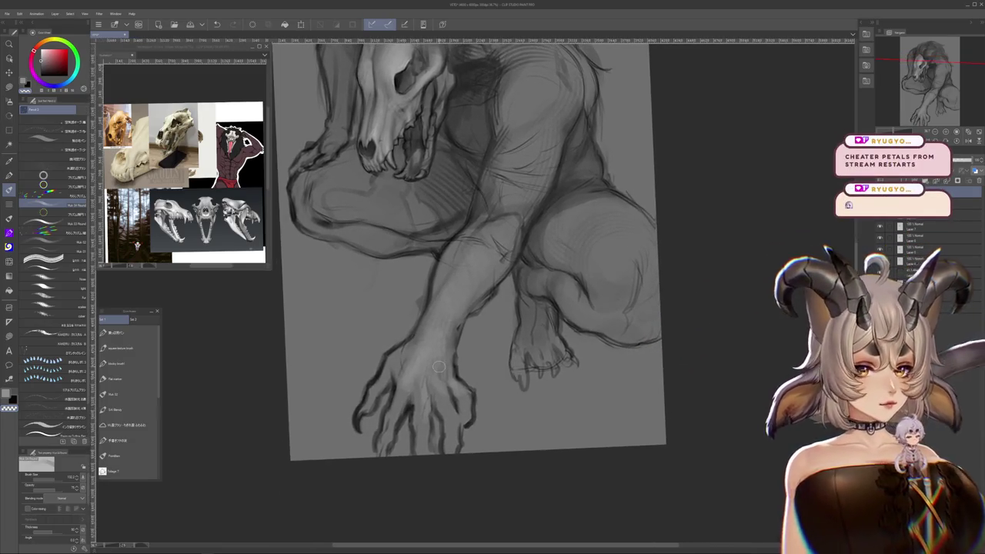
key(-)
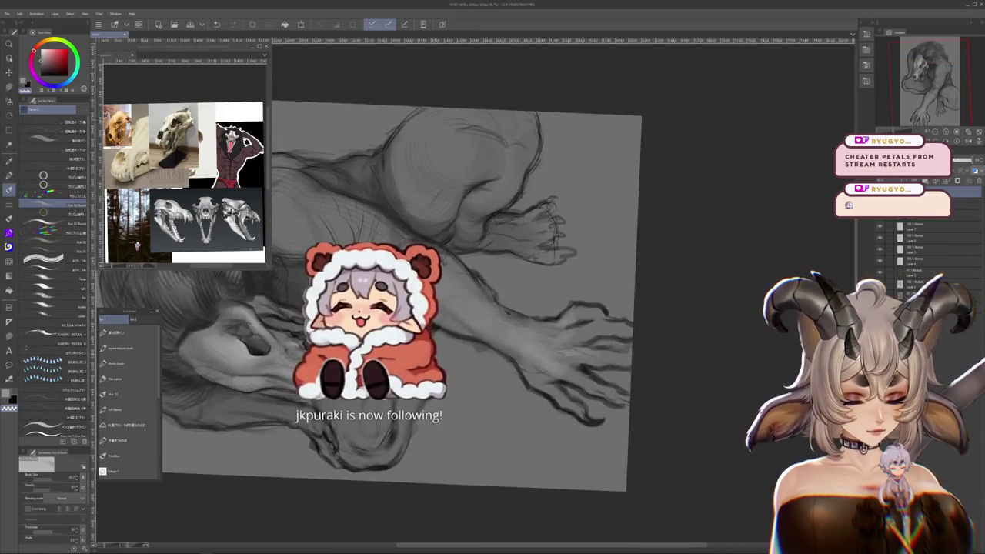
mouse_move(569, 382)
mouse_down()
mouse_move(572, 395)
mouse_move(575, 378)
mouse_up()
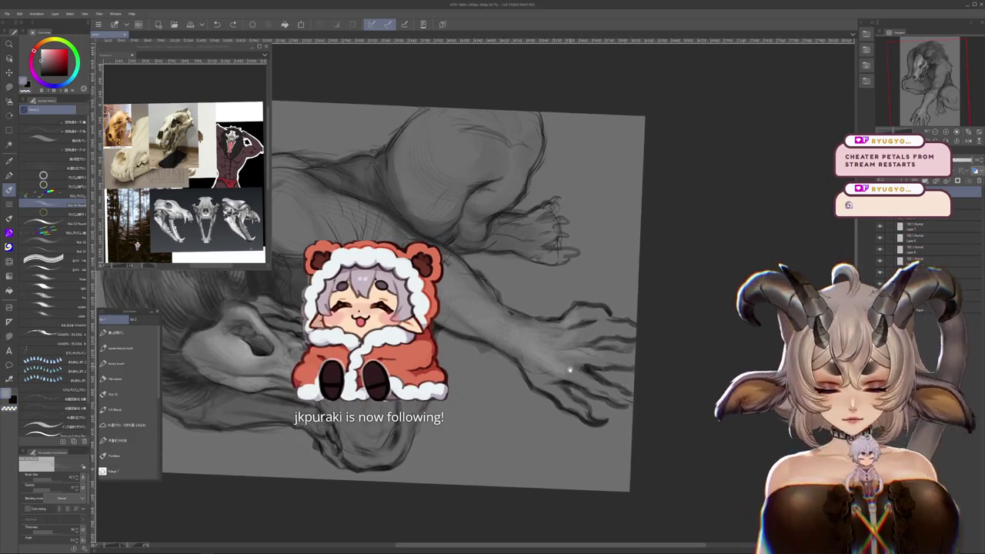
drag(556, 352, 545, 417)
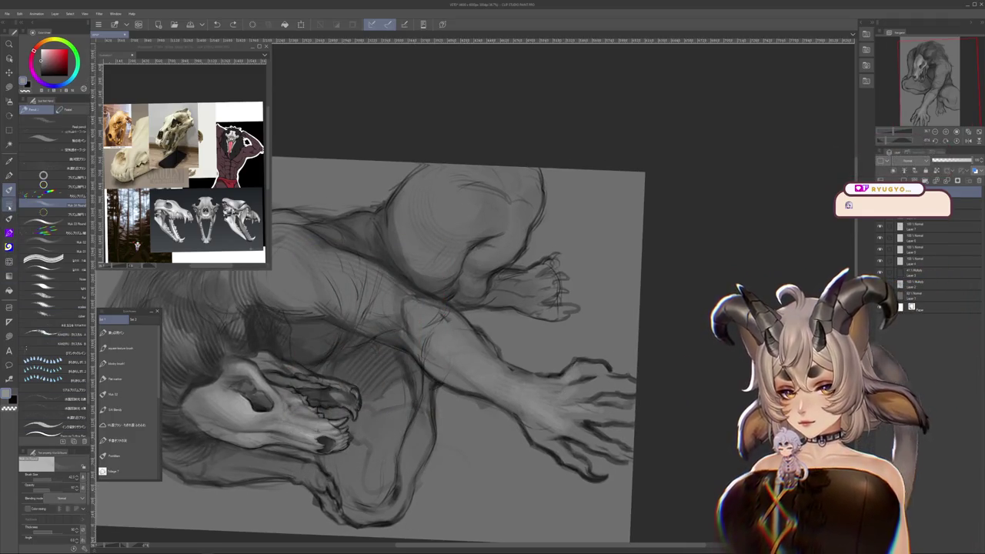
key(p)
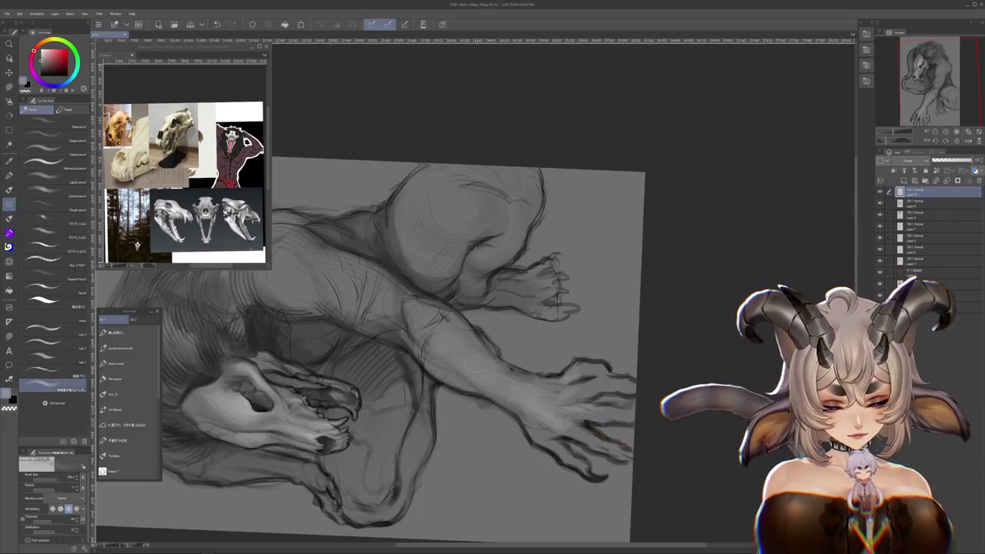
- Rotate and zoom the canvas onto the arm, then add faint light hatching along it
drag(455, 329, 553, 429)
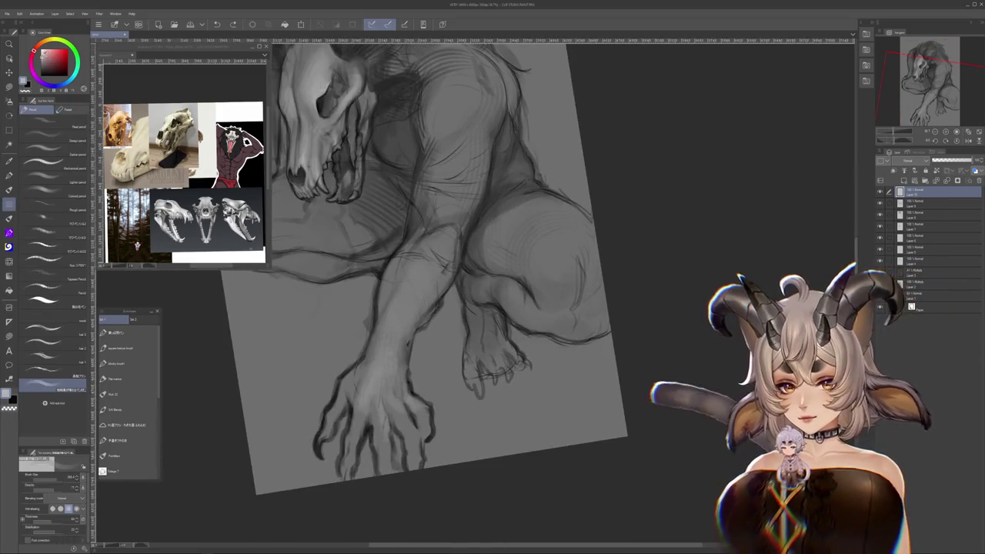
key(r)
mouse_move(465, 361)
mouse_down()
mouse_move(421, 132)
mouse_move(549, 331)
mouse_up()
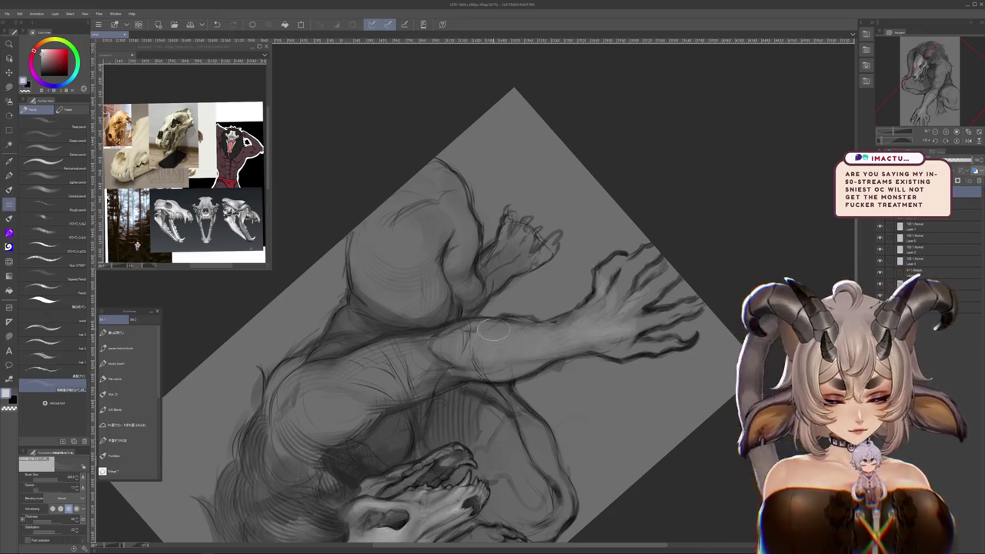
key(r)
mouse_move(493, 330)
mouse_down()
mouse_move(500, 285)
mouse_move(462, 323)
mouse_up()
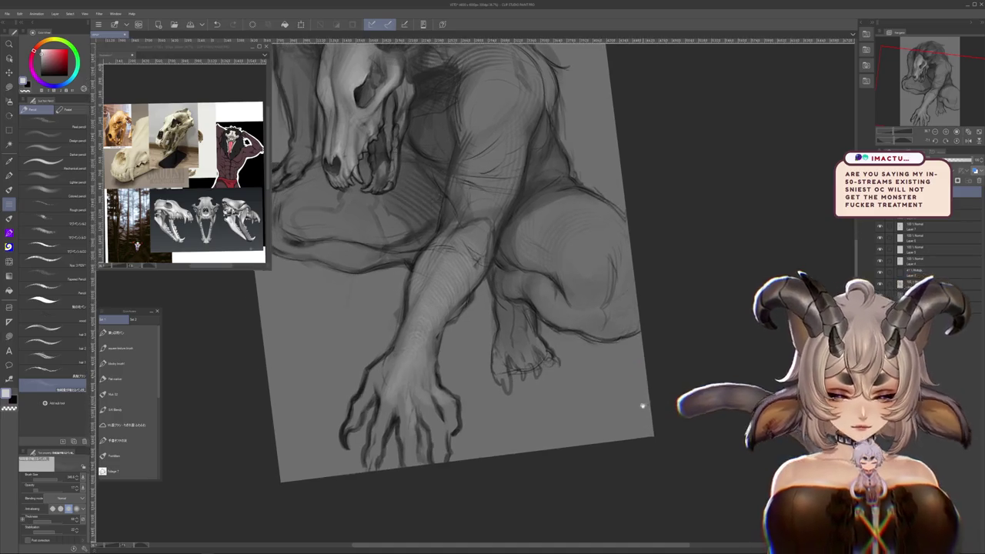
drag(451, 276, 454, 225)
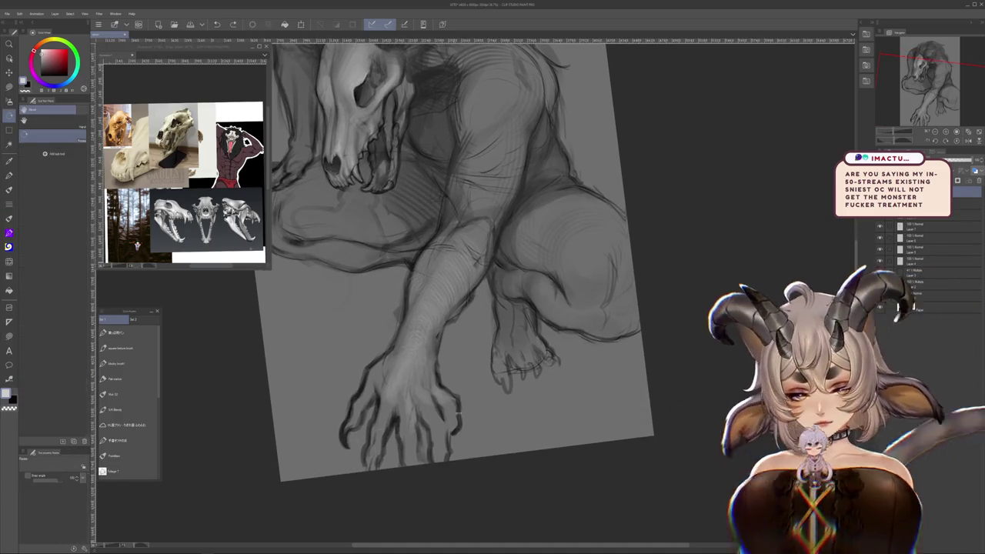
drag(454, 262, 508, 231)
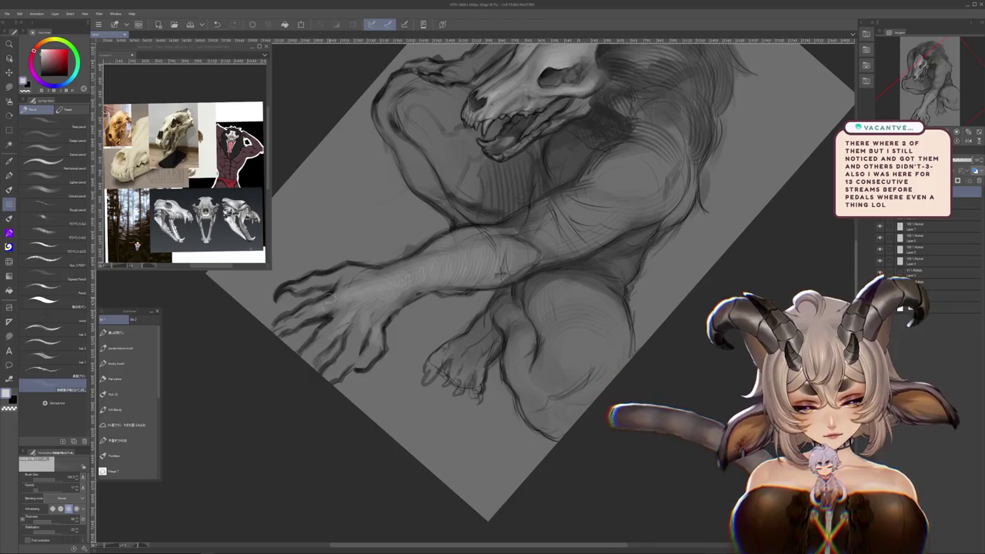
drag(493, 278, 431, 200)
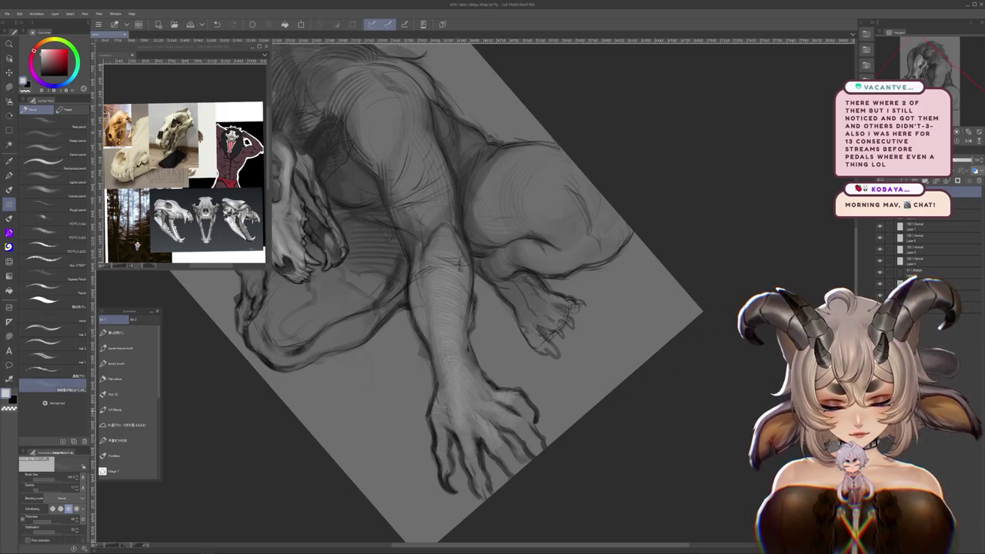
drag(539, 347, 554, 323)
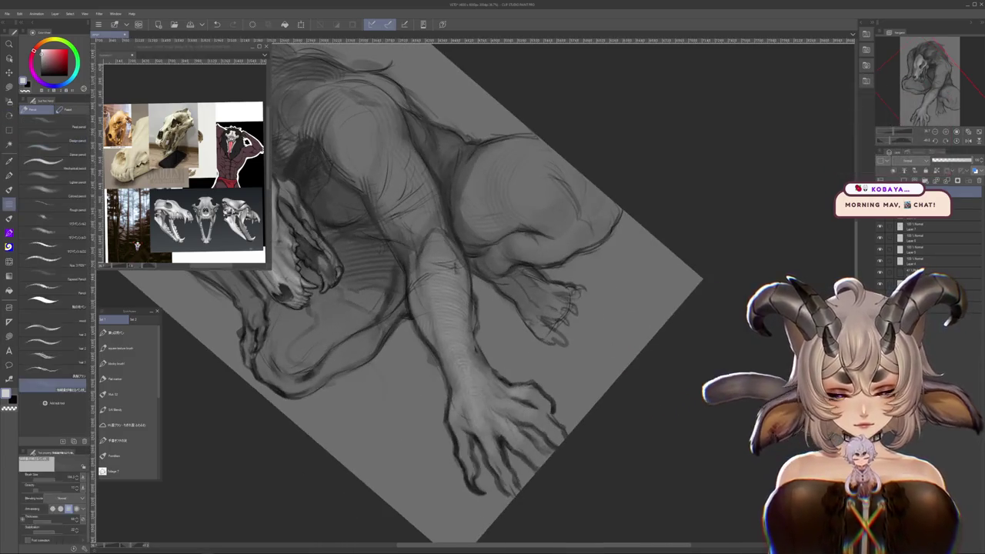
drag(478, 292, 462, 269)
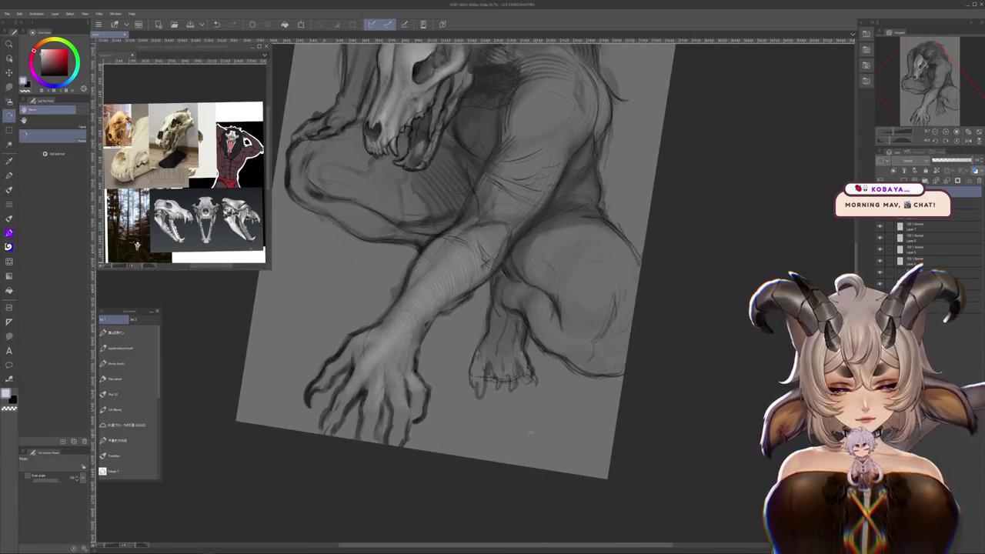
drag(531, 393, 607, 393)
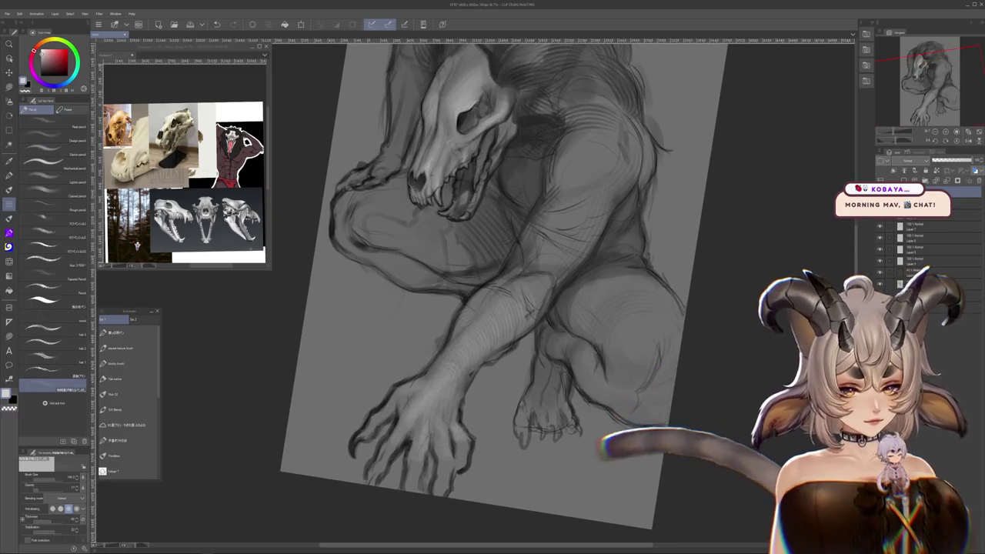
scroll(680, 386, up, 2)
drag(680, 386, 585, 462)
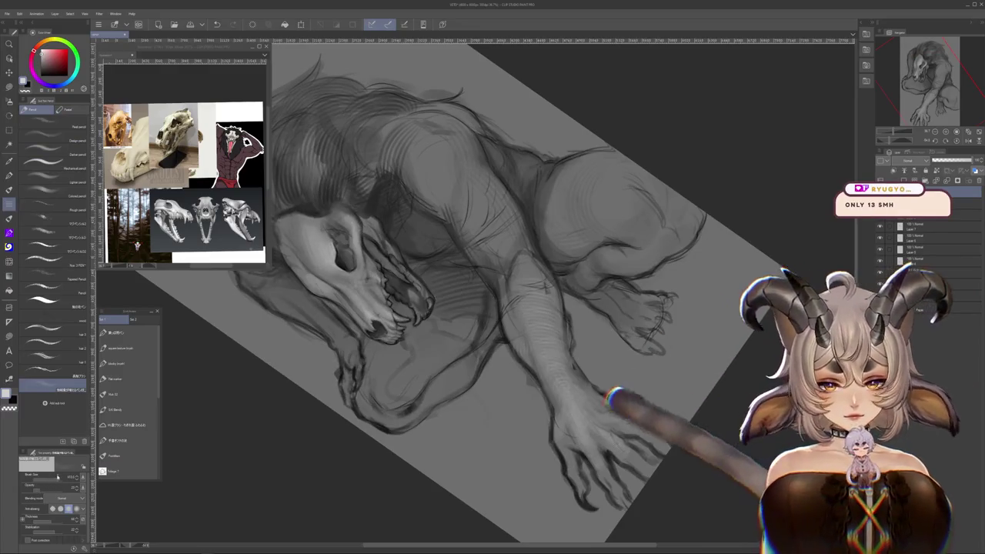
scroll(474, 293, up, 3)
drag(446, 279, 450, 305)
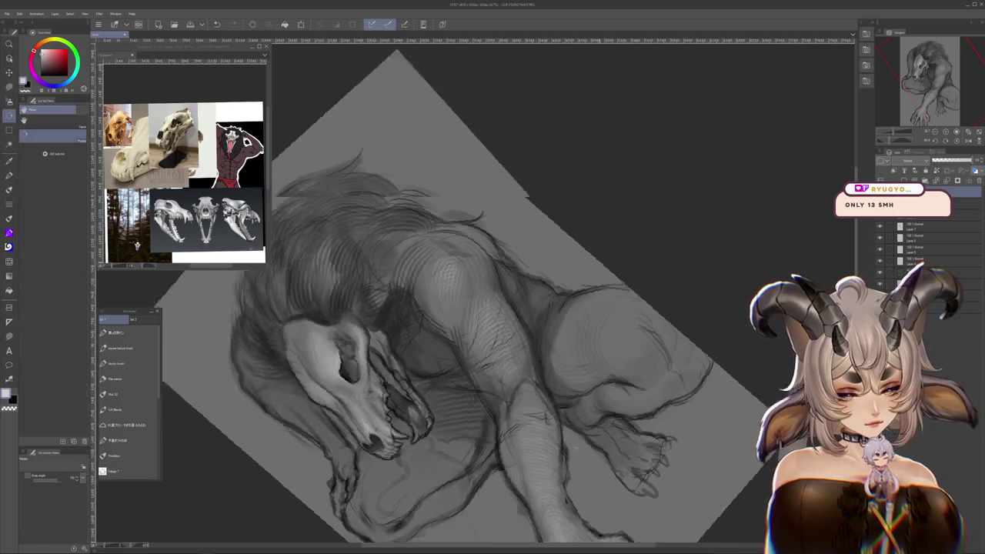
- Choose a soft brush and lighten the forearm with soft strokes
drag(515, 401, 477, 327)
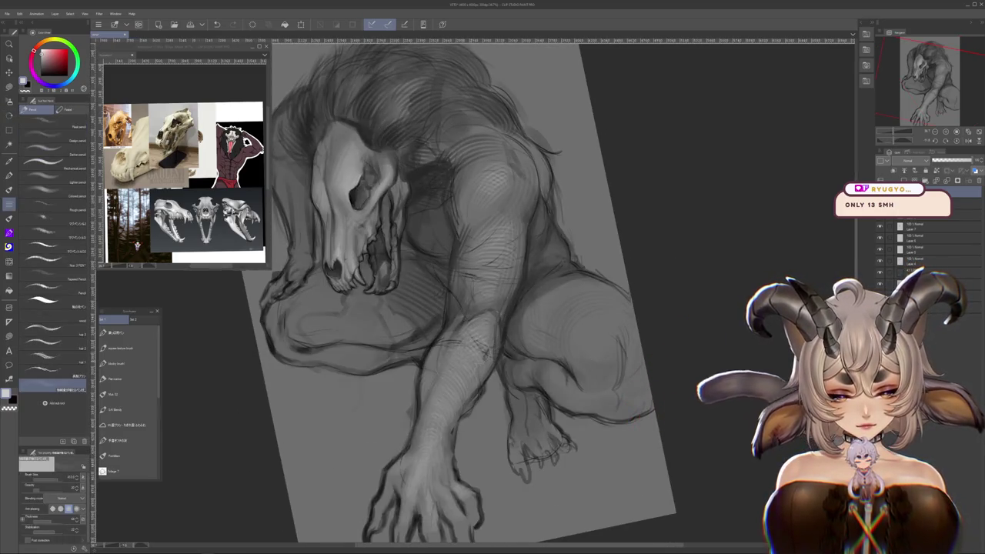
drag(499, 499, 676, 369)
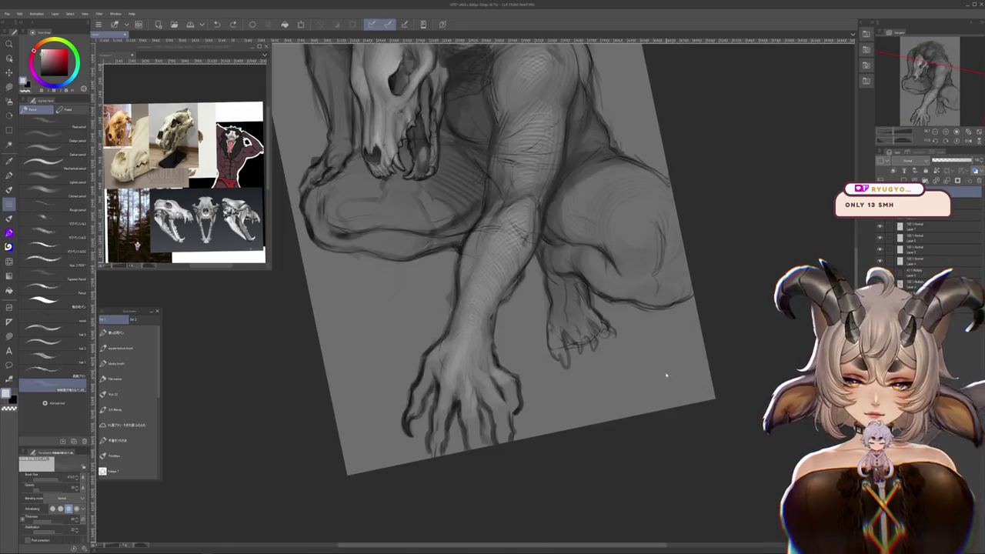
drag(463, 345, 513, 294)
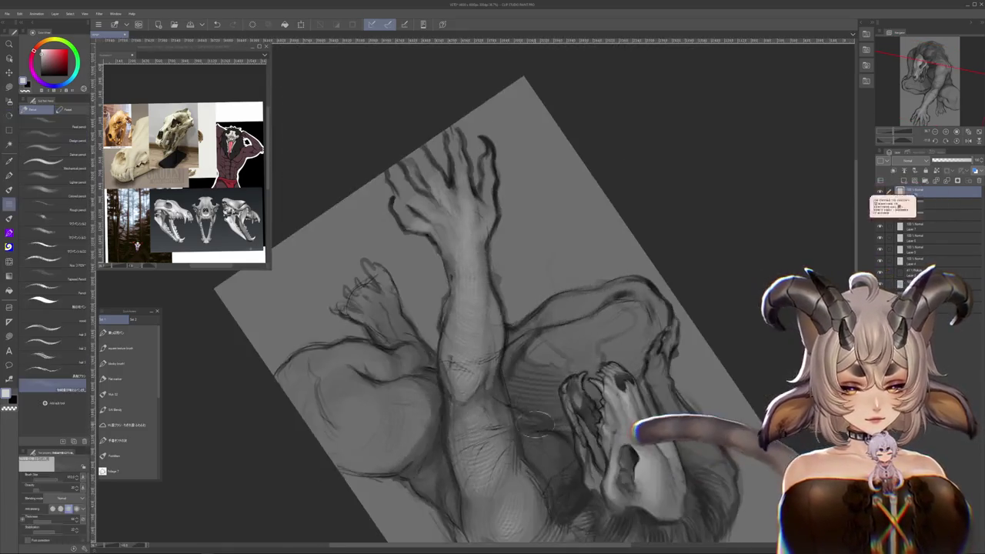
key(b)
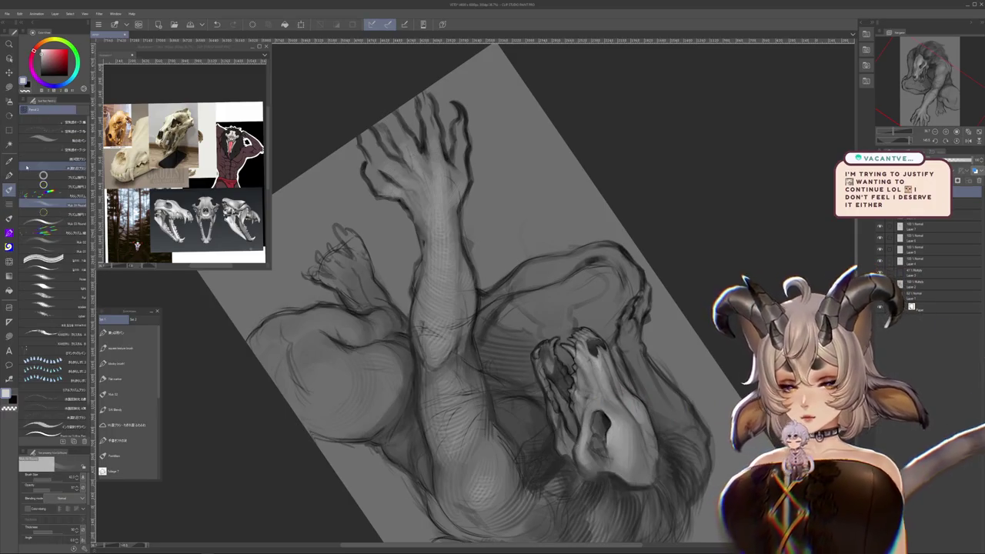
click(135, 363)
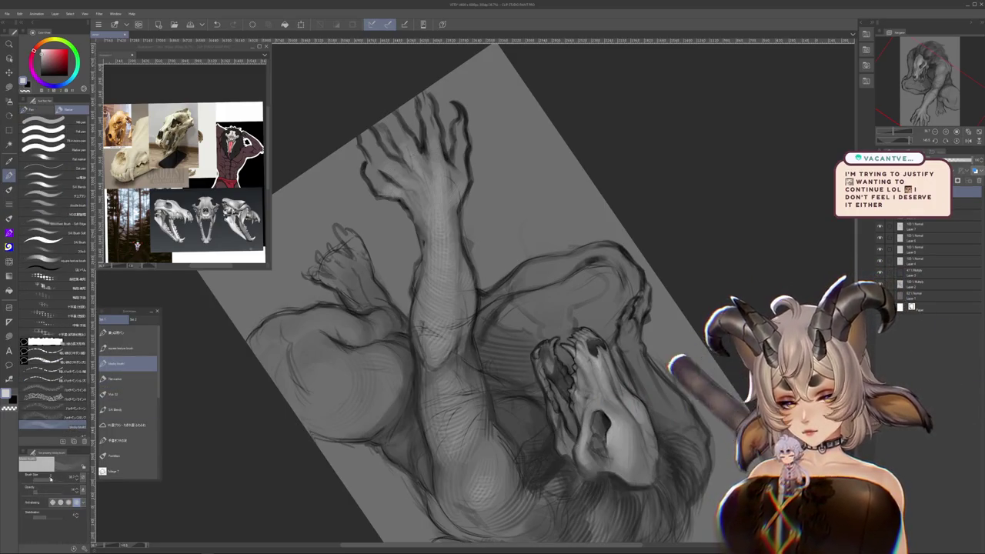
drag(460, 360, 475, 388)
drag(539, 382, 542, 393)
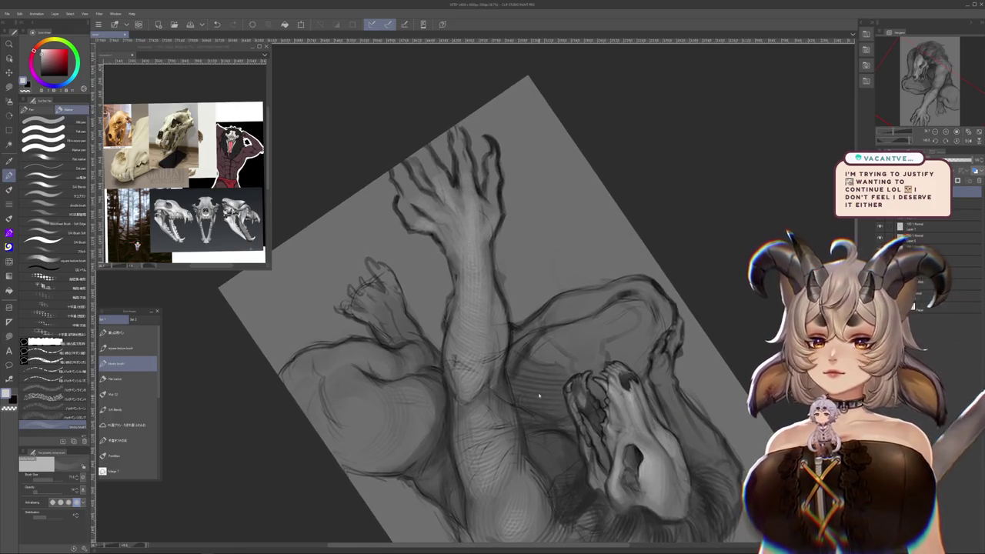
drag(443, 408, 411, 425)
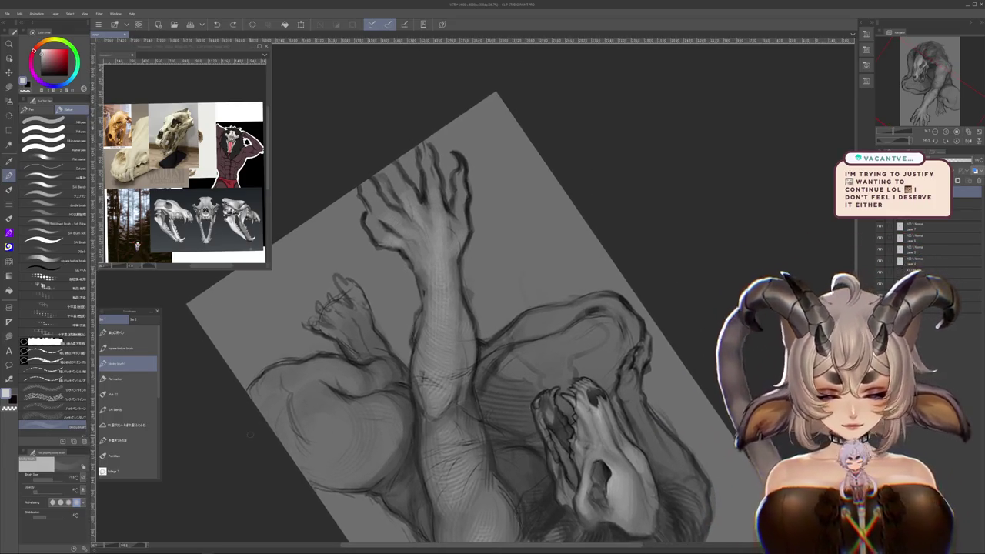
drag(475, 292, 471, 346)
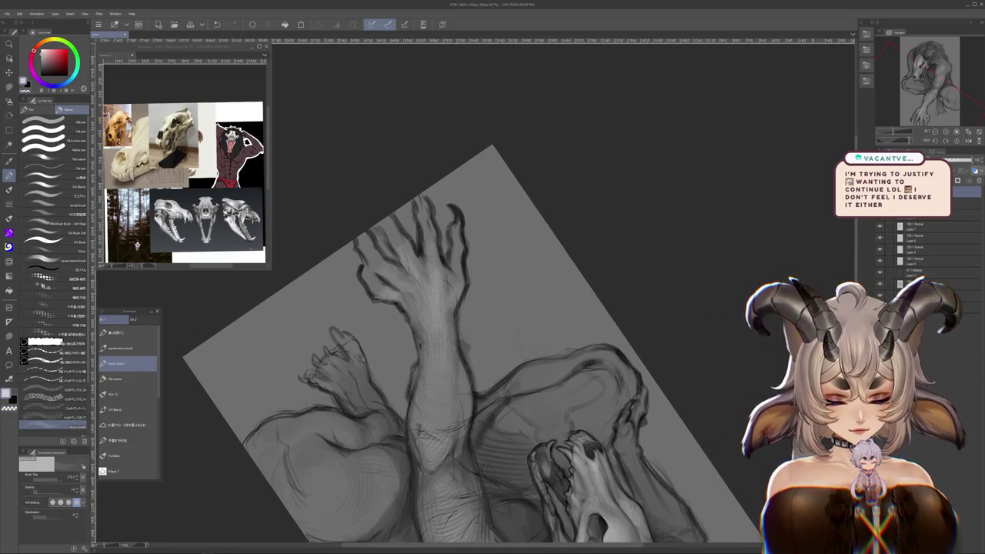
mouse_move(454, 327)
mouse_down()
mouse_move(423, 316)
mouse_move(447, 315)
mouse_move(420, 323)
mouse_up()
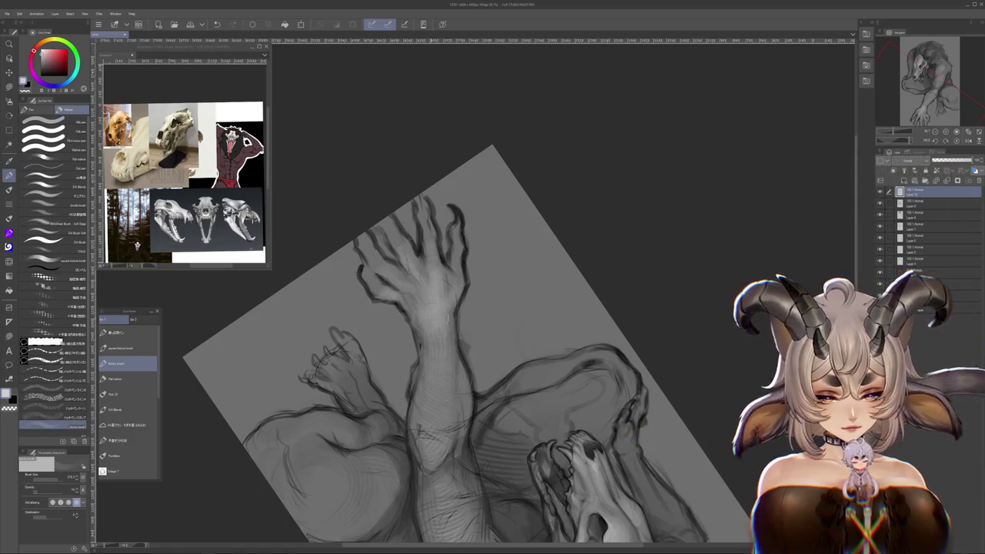
- Rotate the view so the skull sits on top, and zoom out
drag(454, 400, 539, 219)
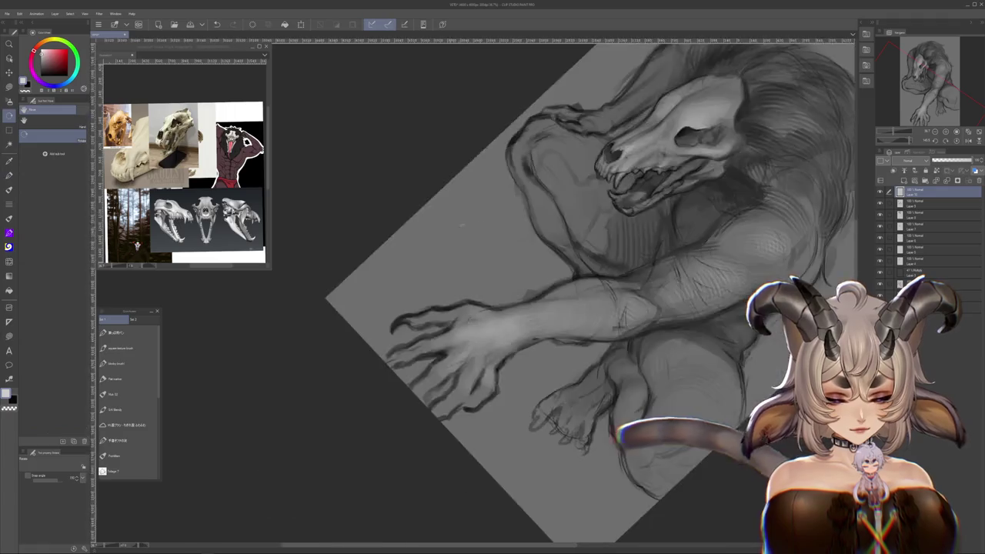
drag(540, 359, 524, 385)
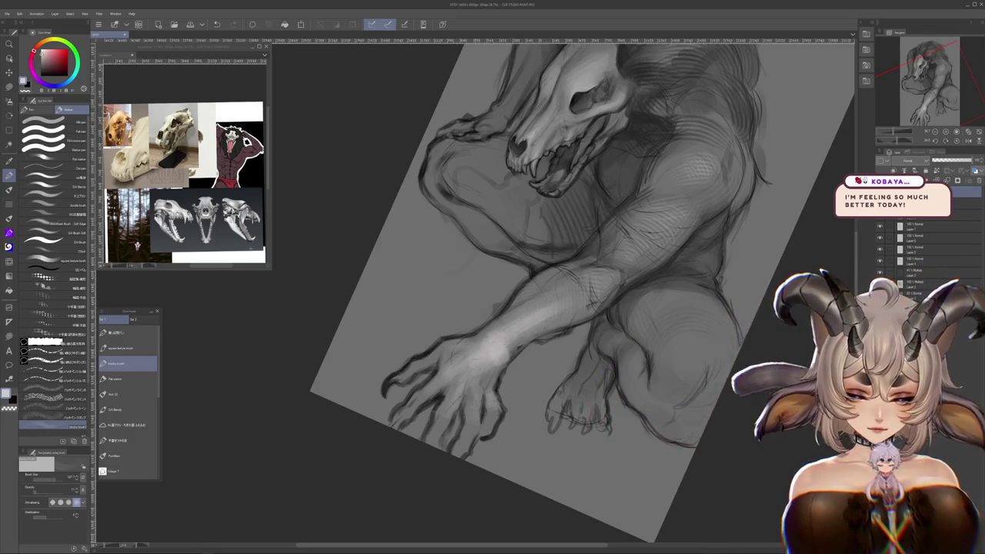
scroll(573, 343, down, 4)
scroll(572, 344, down, 3)
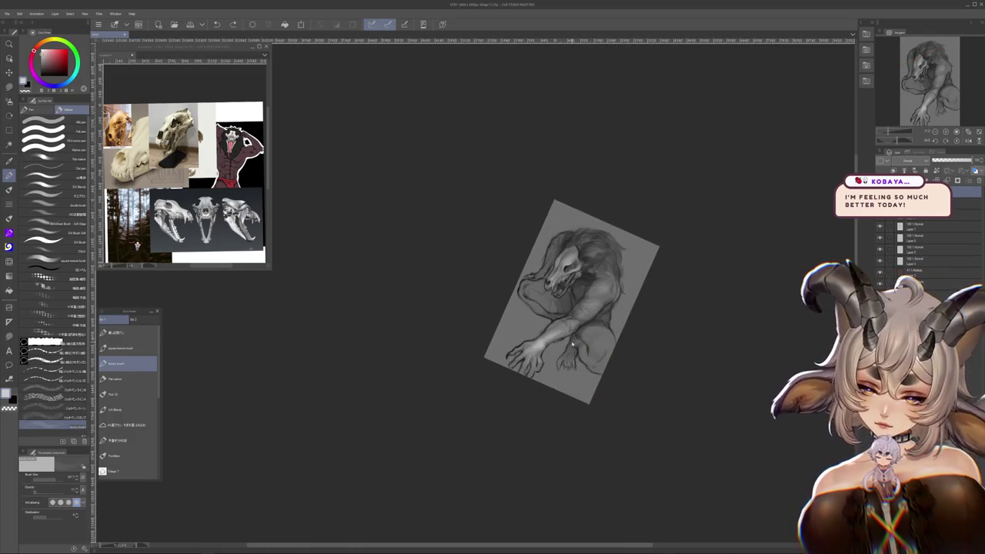
- Lower the current top layer's opacity to about 44%
scroll(576, 335, up, 3)
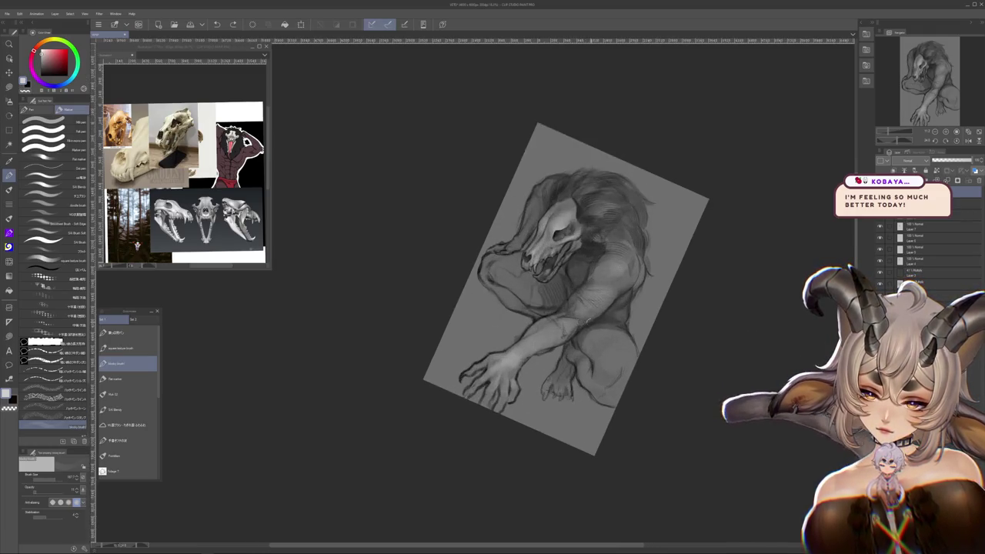
scroll(691, 280, up, 3)
click(951, 161)
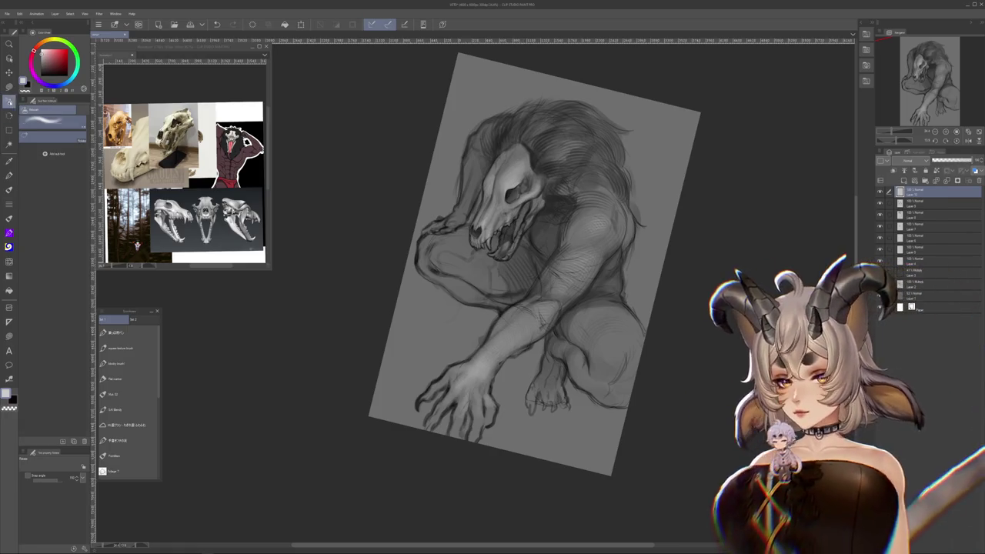
- Switch to the brush tool and zoom in on the skull and shoulders
key(b)
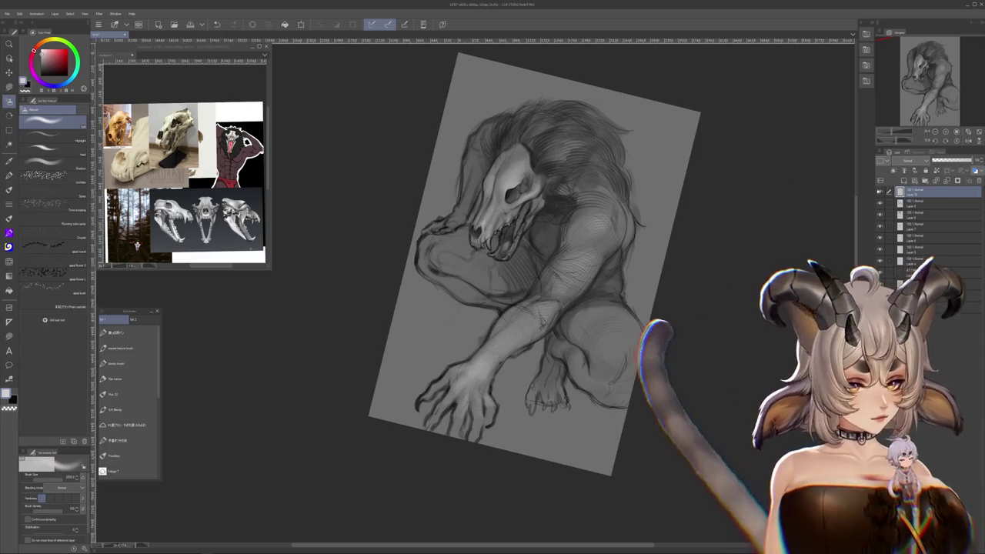
mouse_move(609, 235)
mouse_down()
mouse_move(574, 305)
mouse_move(582, 279)
mouse_up()
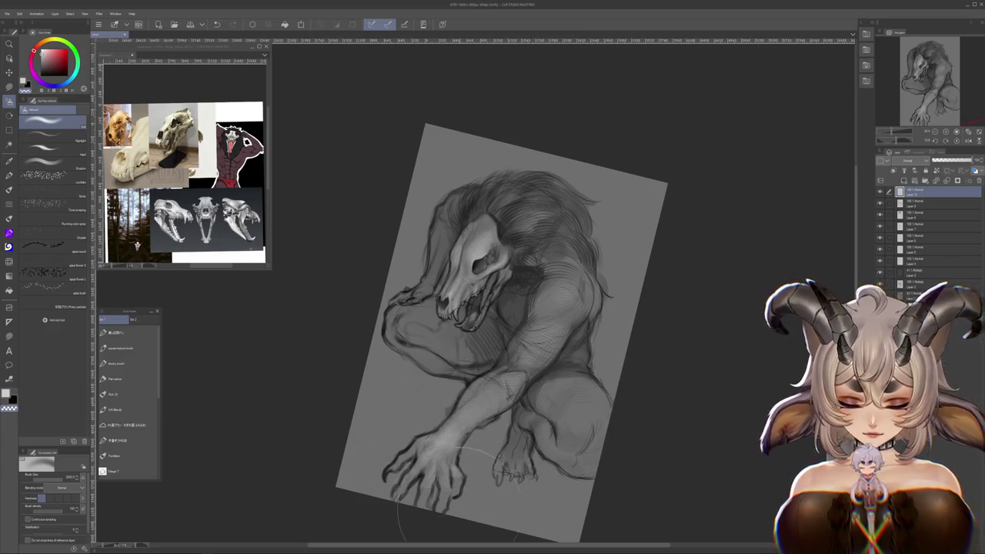
drag(462, 512, 490, 433)
scroll(506, 440, up, 3)
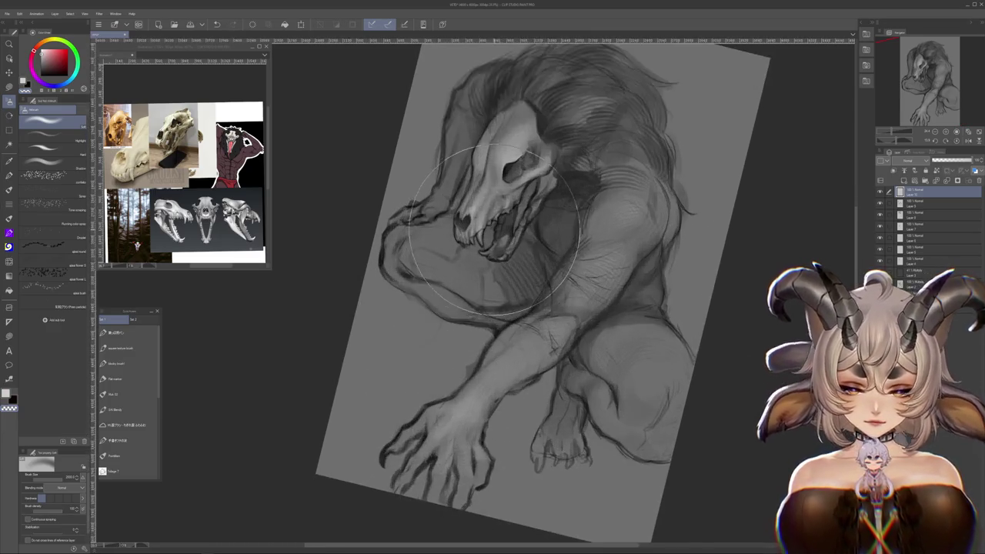
scroll(539, 370, up, 2)
scroll(645, 254, up, 2)
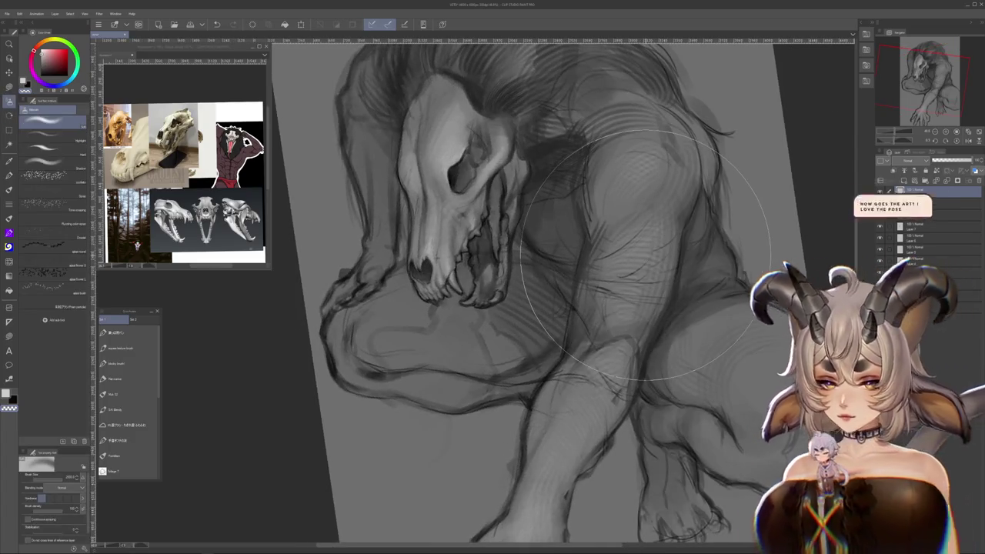
- Try two other brush presets and bring the lower arm, hand and foot into view
click(123, 380)
click(129, 393)
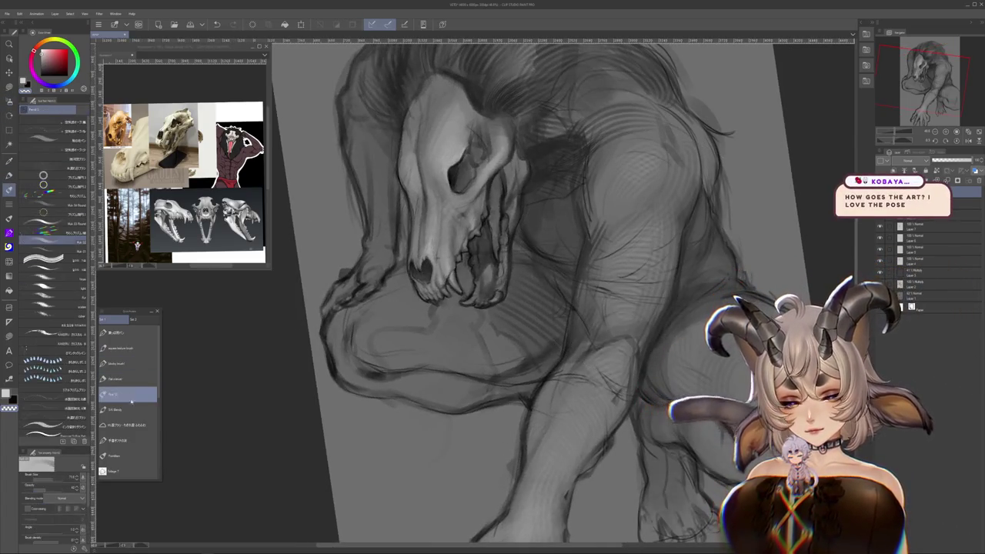
scroll(732, 264, up, 1)
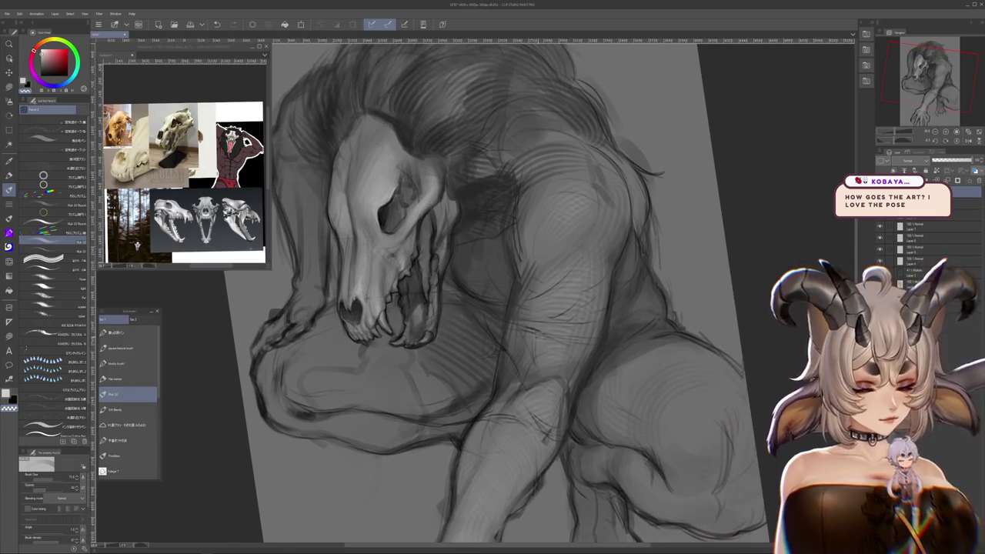
scroll(472, 391, up, 1)
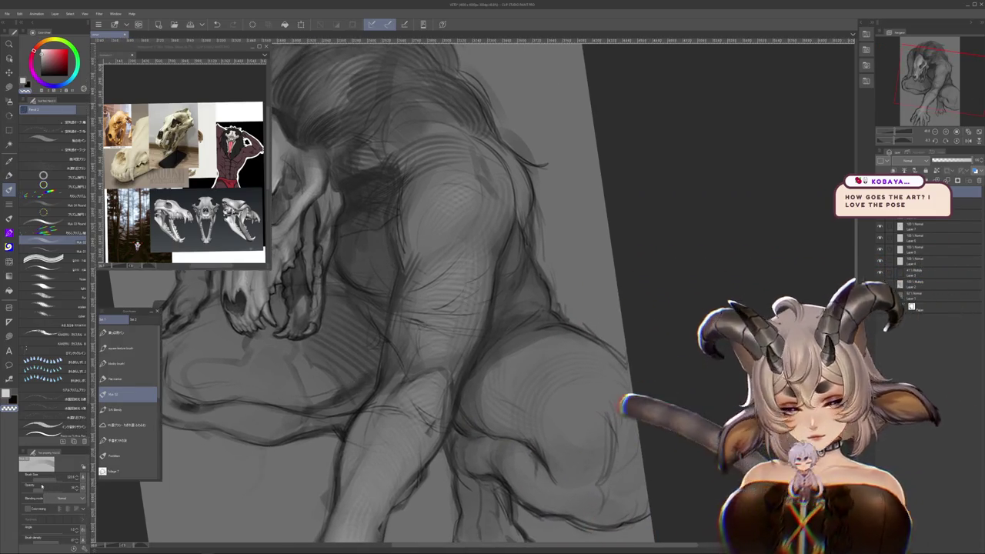
drag(475, 293, 509, 223)
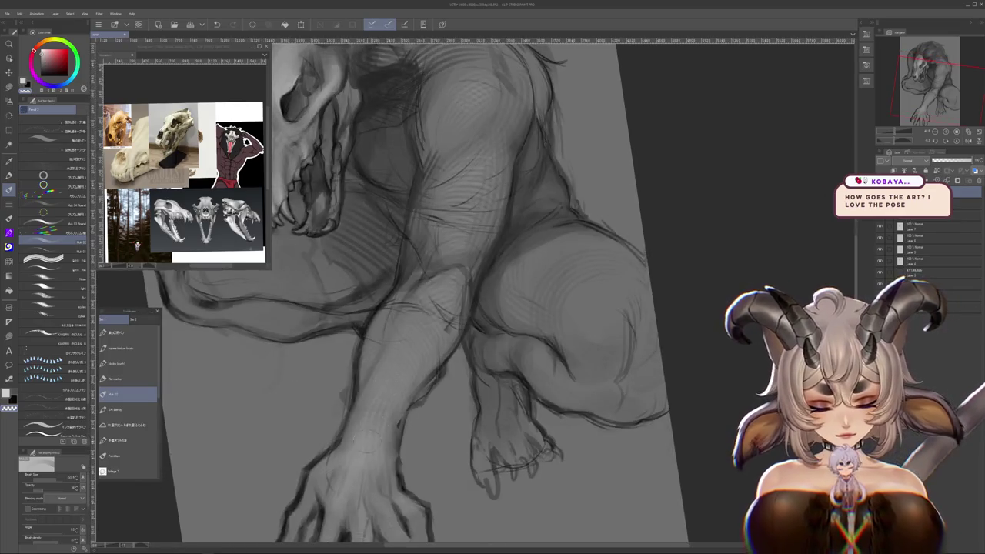
mouse_move(405, 454)
mouse_down()
mouse_move(401, 393)
mouse_move(358, 508)
mouse_up()
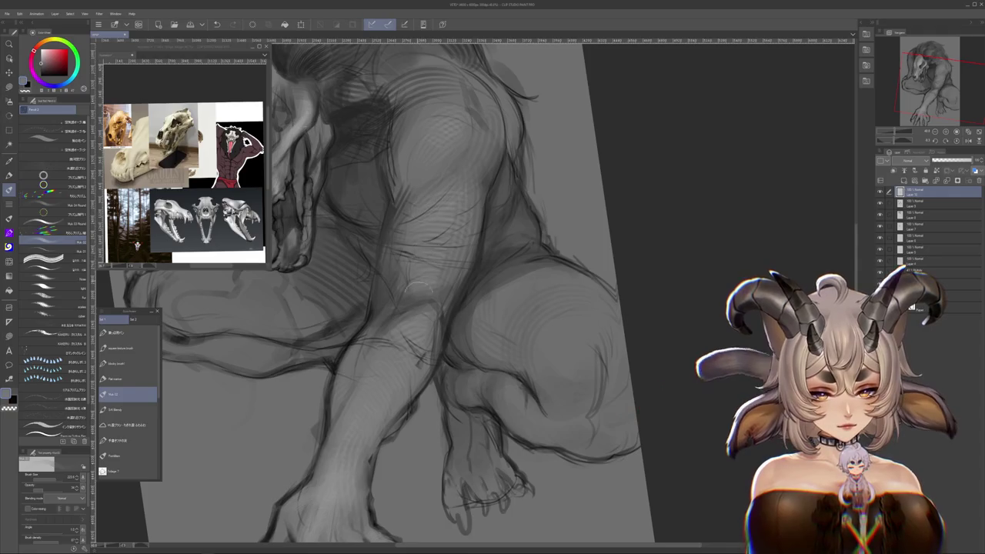
- Rotate to inspect the back and arm, reset rotation upright, and select the pencil tool
drag(399, 337, 454, 329)
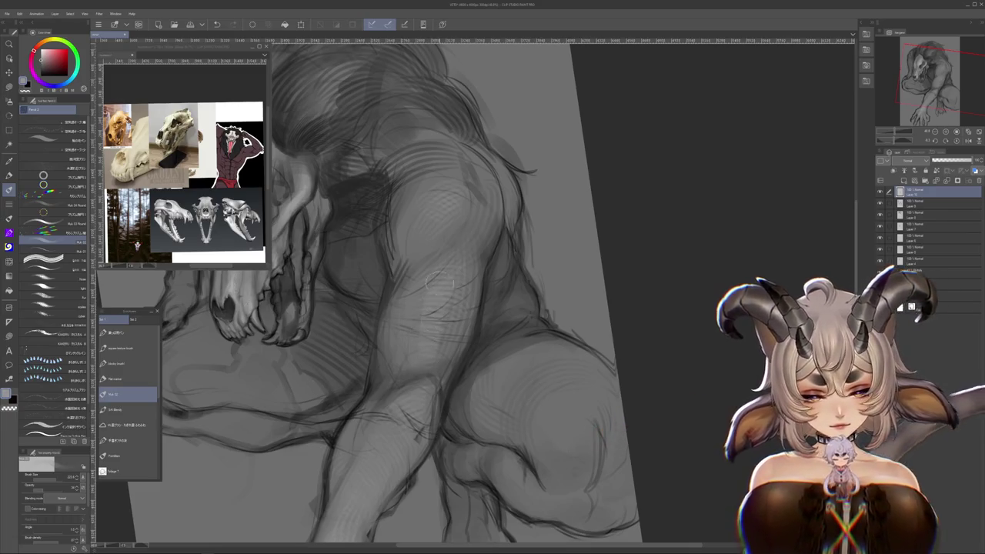
drag(420, 407, 582, 169)
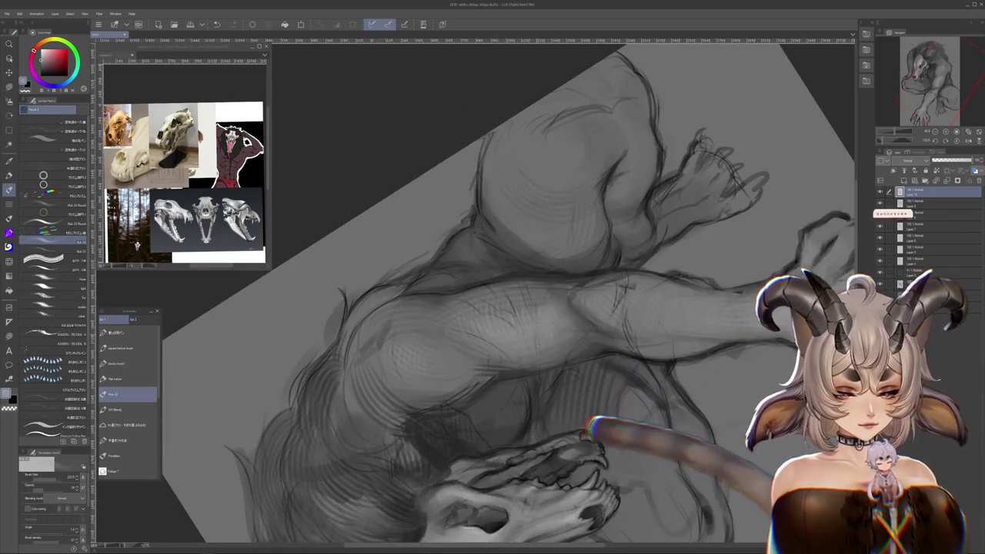
drag(498, 297, 455, 327)
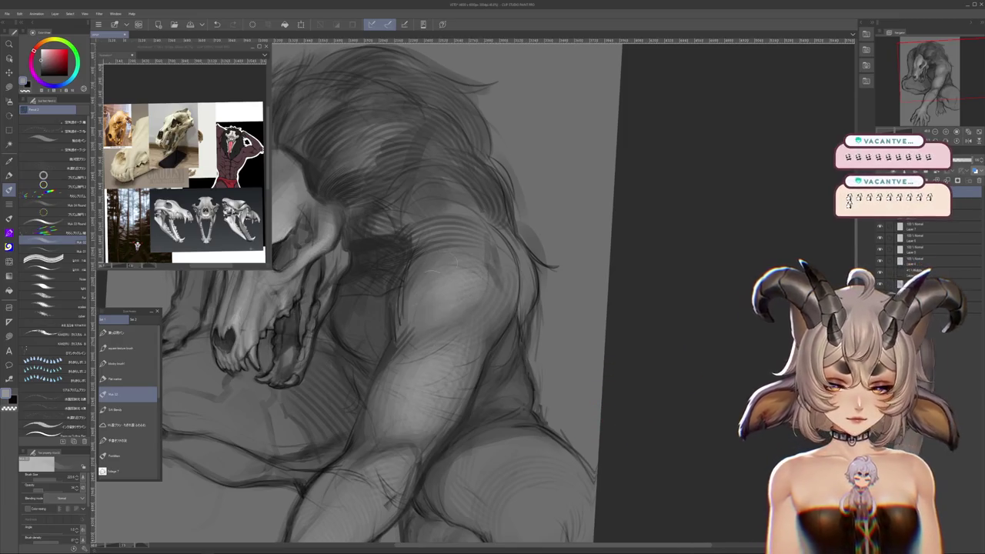
mouse_move(402, 308)
mouse_down()
mouse_move(466, 334)
mouse_move(422, 267)
mouse_up()
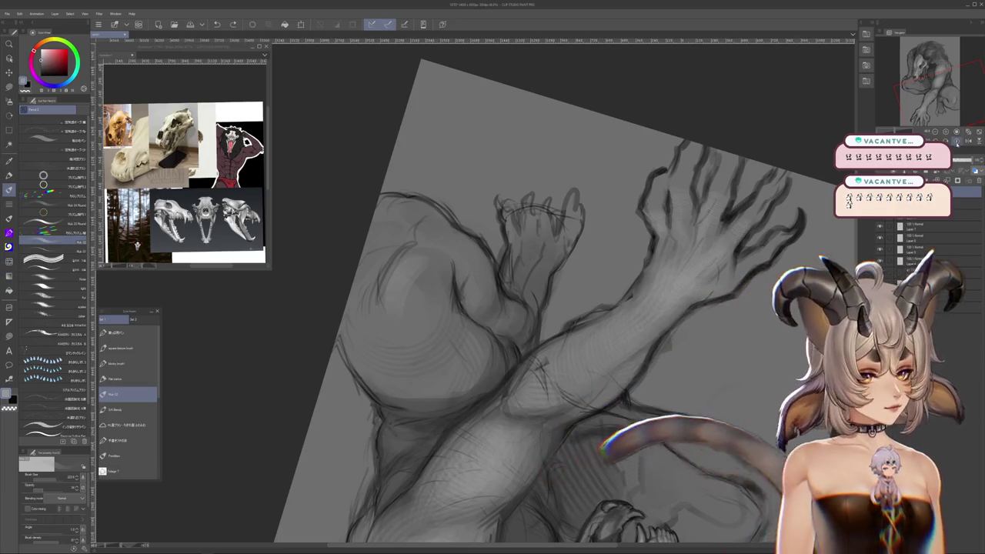
key(ctrl+0)
drag(690, 432, 662, 411)
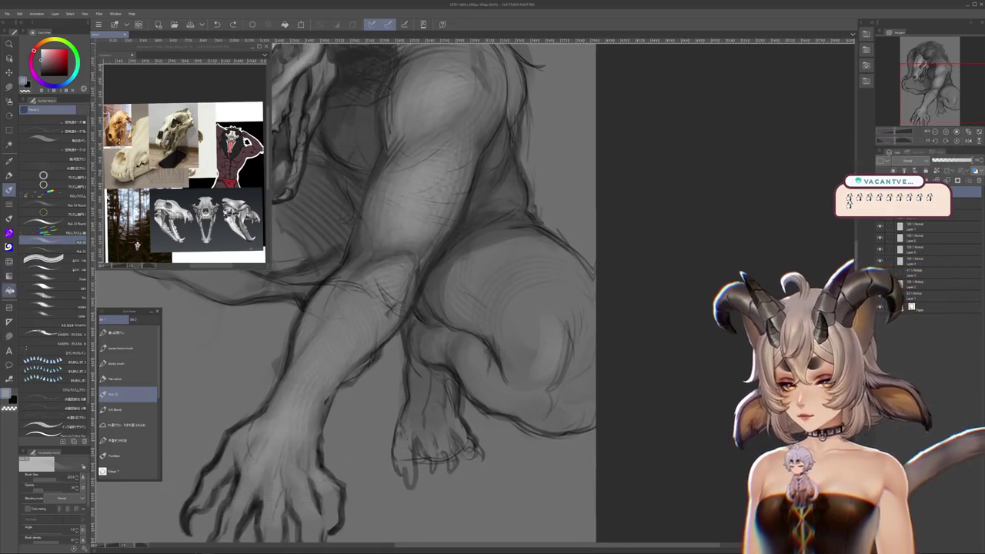
key(p)
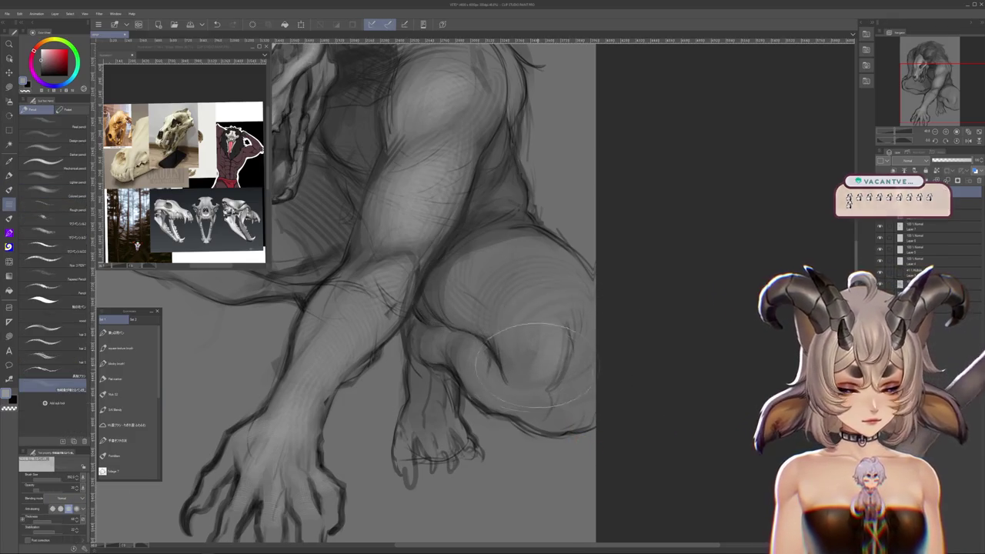
- Make the pencil much smaller and zoom out, then back in
key(bracketleft)
key(bracketleft)
key(bracketleft)
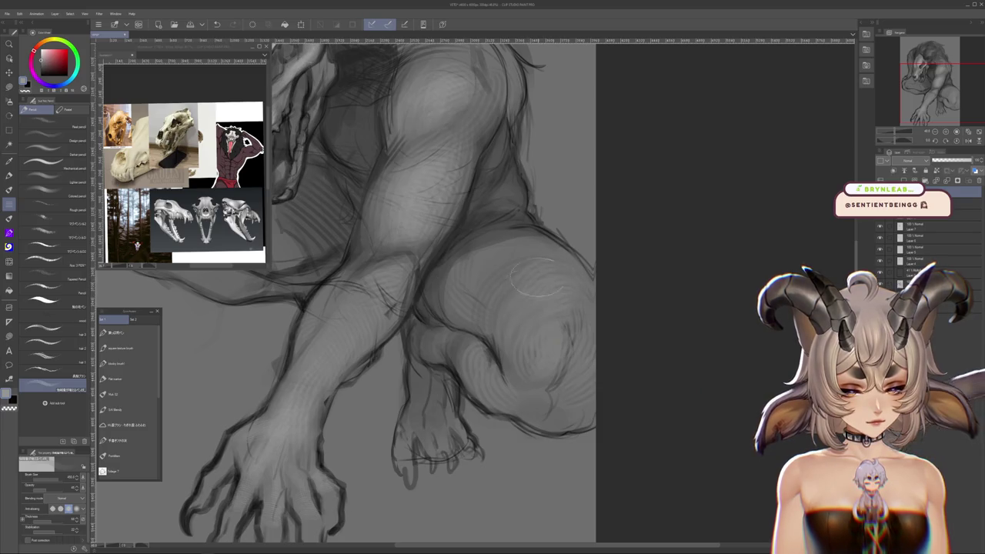
scroll(462, 325, down, 2)
scroll(570, 246, down, 3)
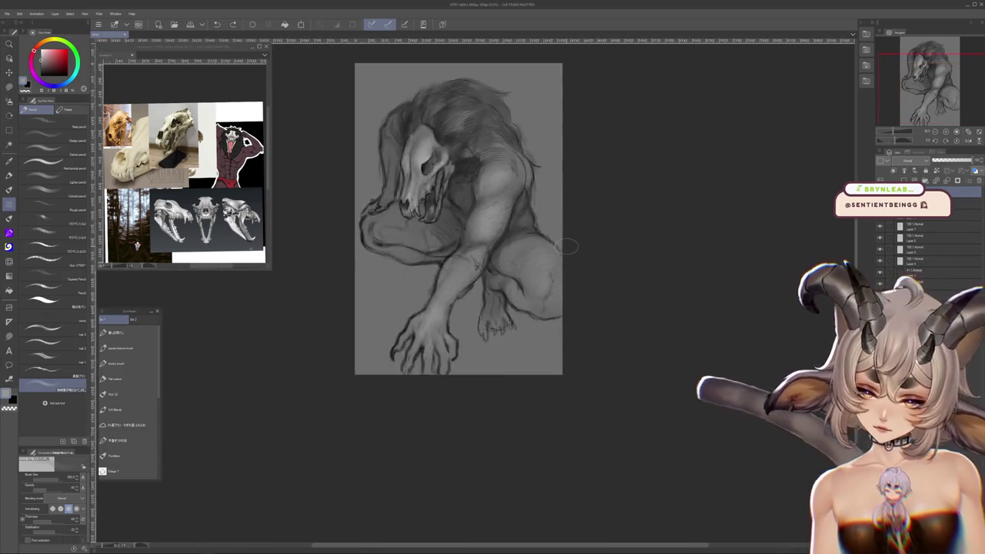
scroll(593, 249, down, 2)
scroll(593, 249, up, 4)
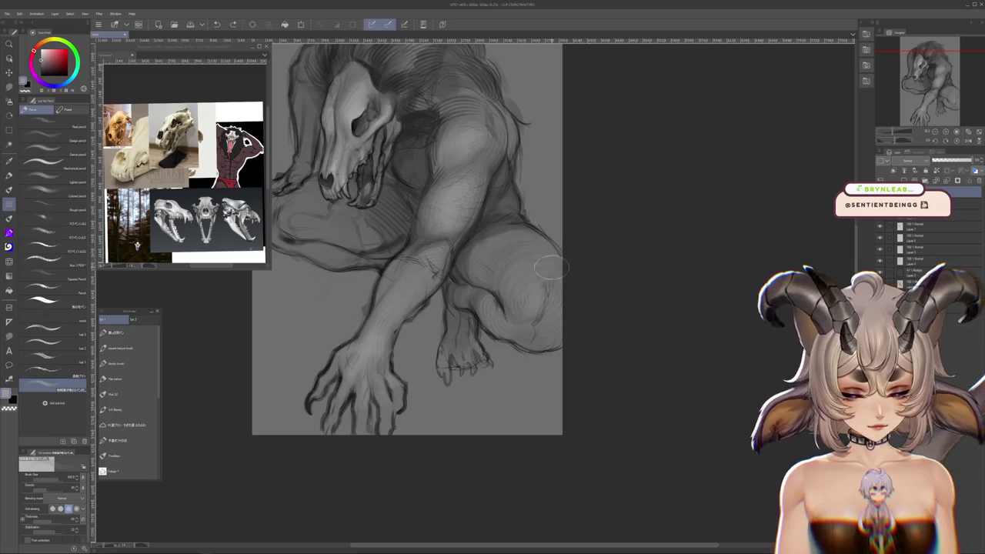
scroll(423, 261, up, 1)
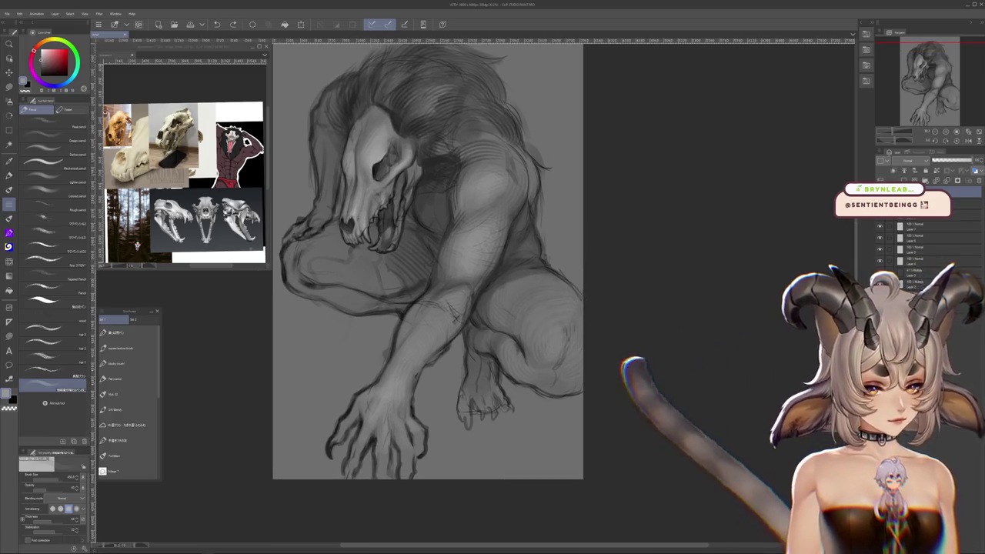
scroll(439, 262, up, 1)
- Flip the canvas horizontally so the skull faces right, then select the selection tool
key(h)
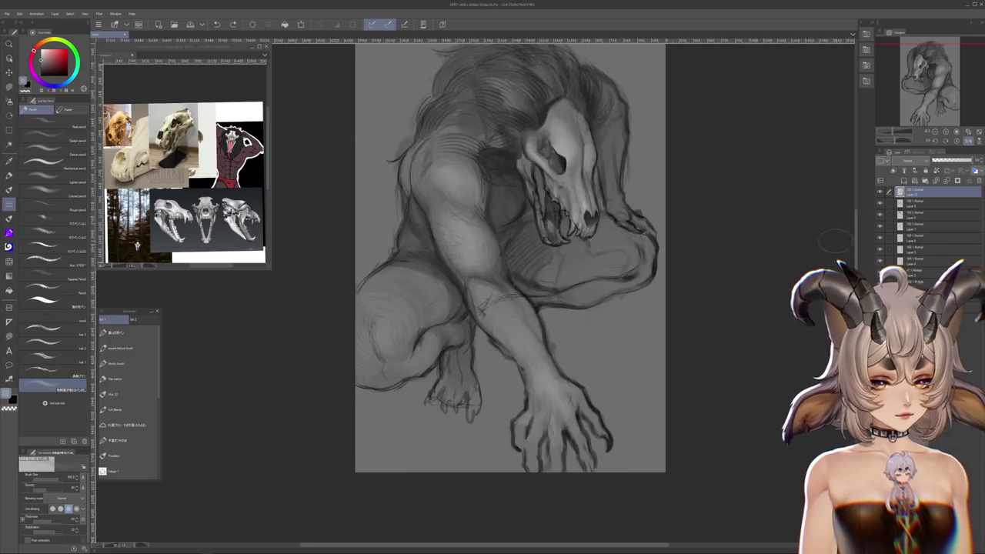
scroll(646, 444, up, 2)
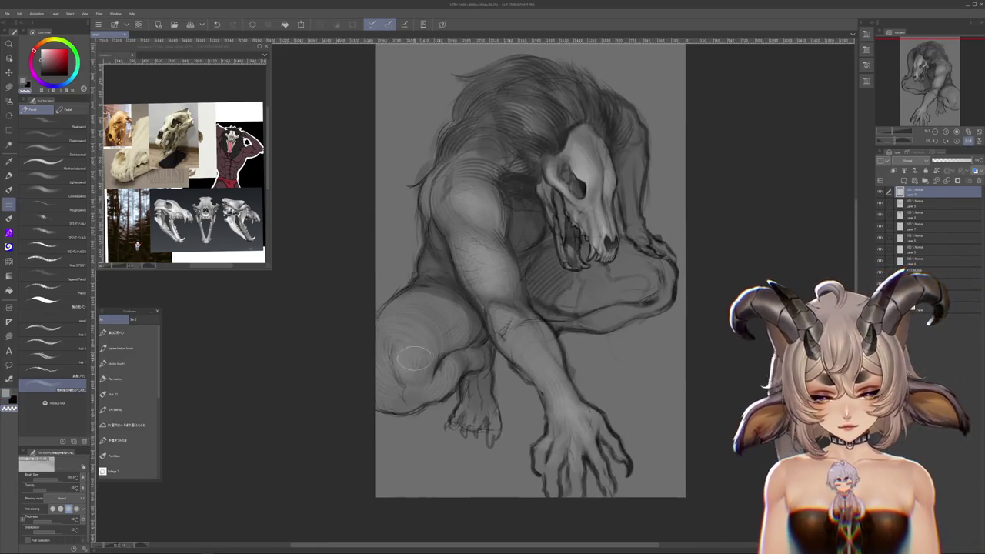
key(m)
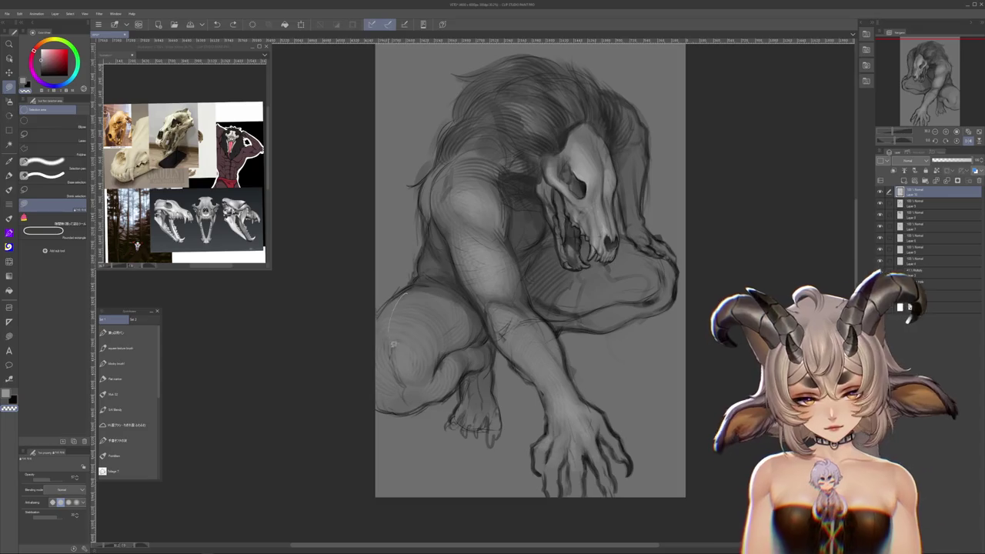
- Pan the mirrored canvas to show the hands and pick a brush from the floating sub-tool palette
drag(632, 439, 598, 492)
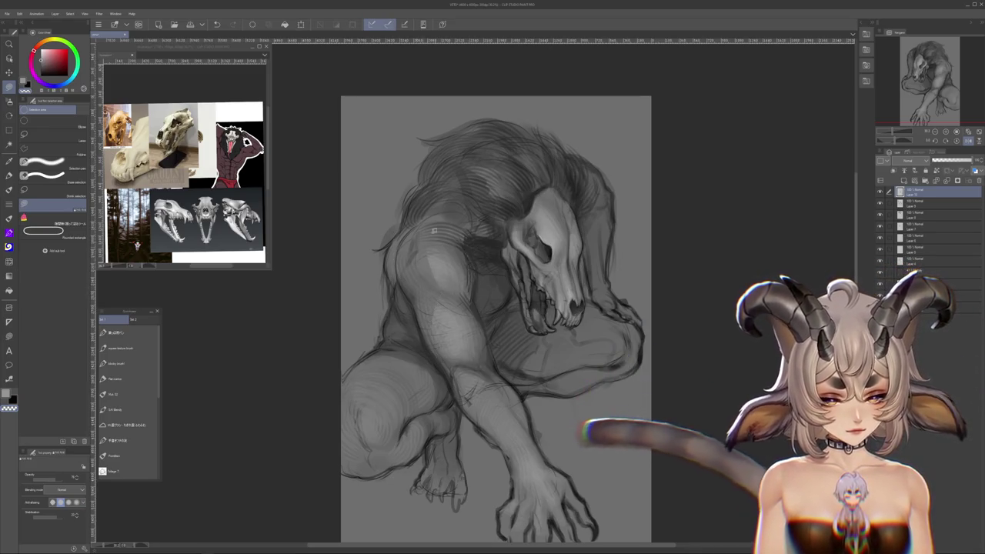
drag(488, 359, 482, 318)
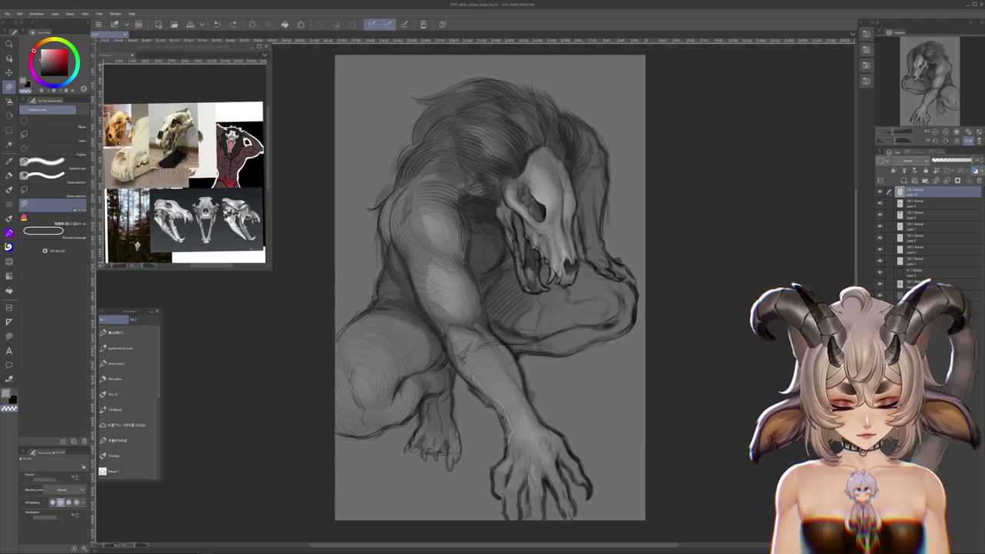
drag(612, 443, 534, 378)
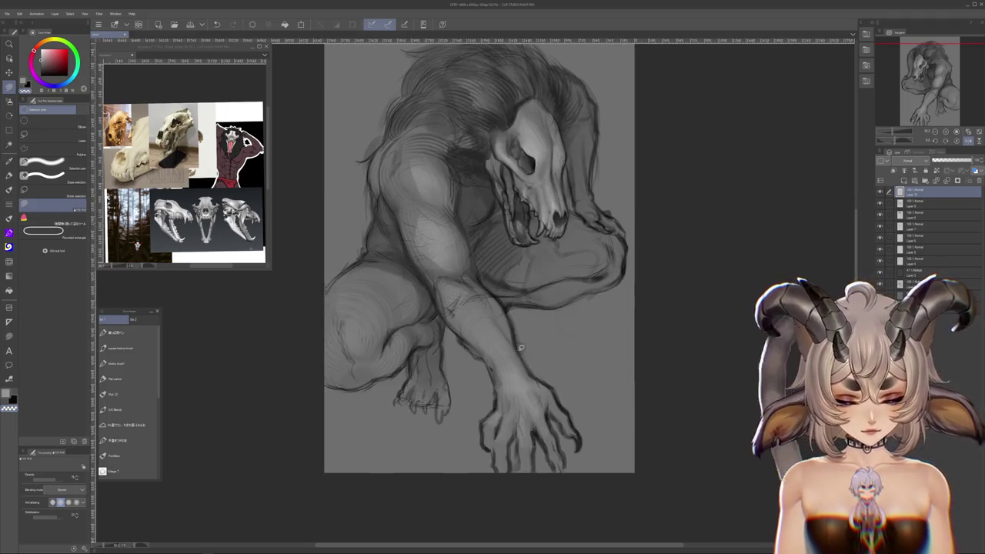
drag(621, 378, 606, 324)
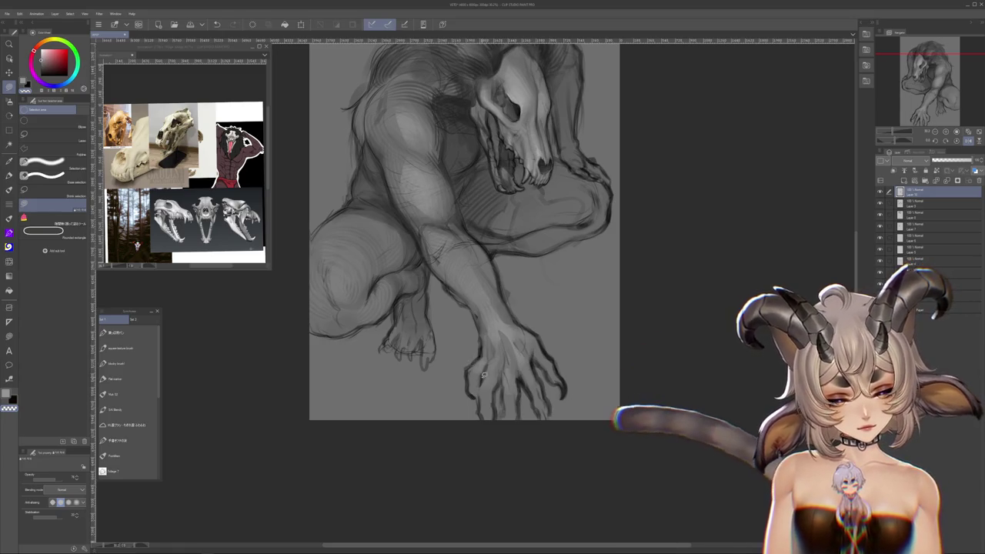
mouse_move(503, 339)
mouse_down()
mouse_move(516, 367)
mouse_move(375, 281)
mouse_up()
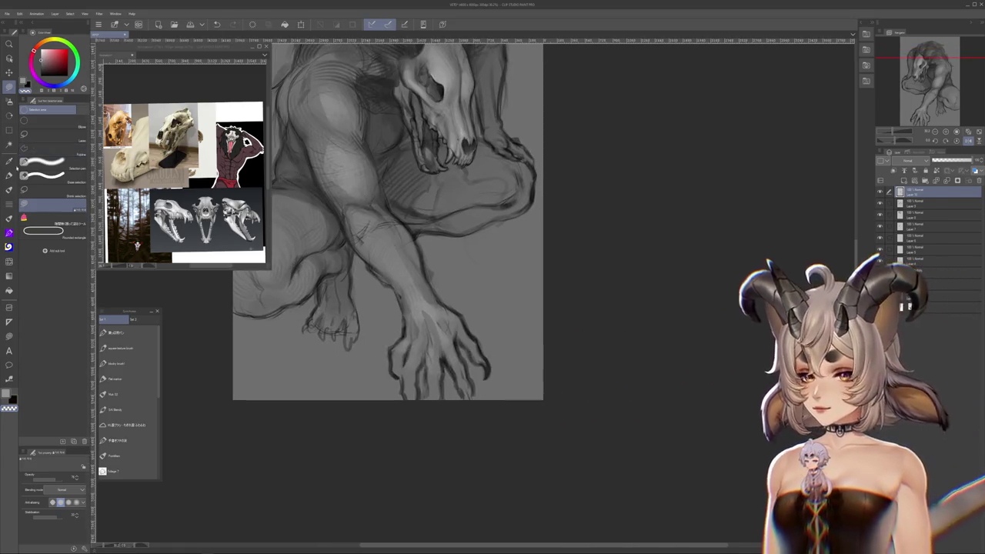
click(129, 394)
drag(478, 192, 550, 308)
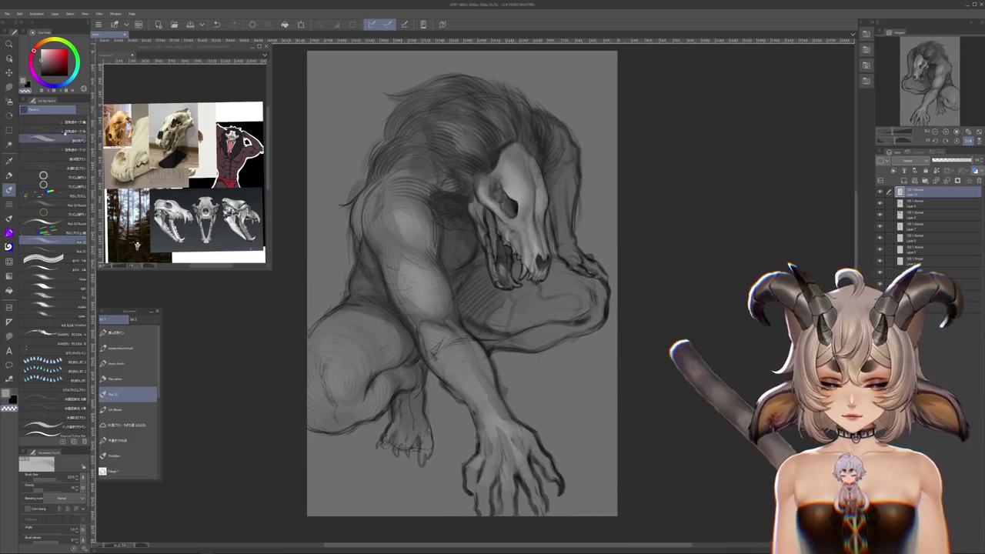
- Pick the textured blocky brush and frame the creature on the canvas
key(b)
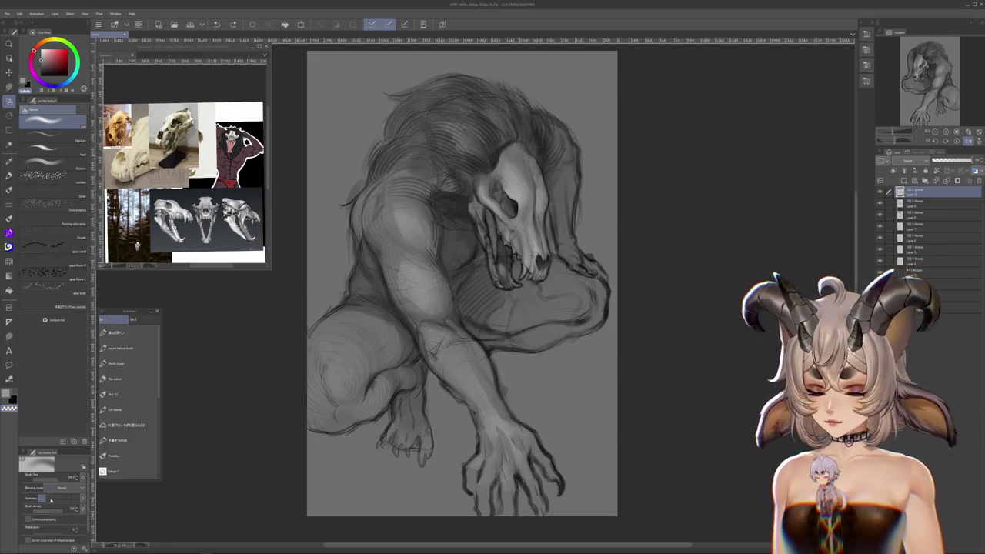
click(127, 363)
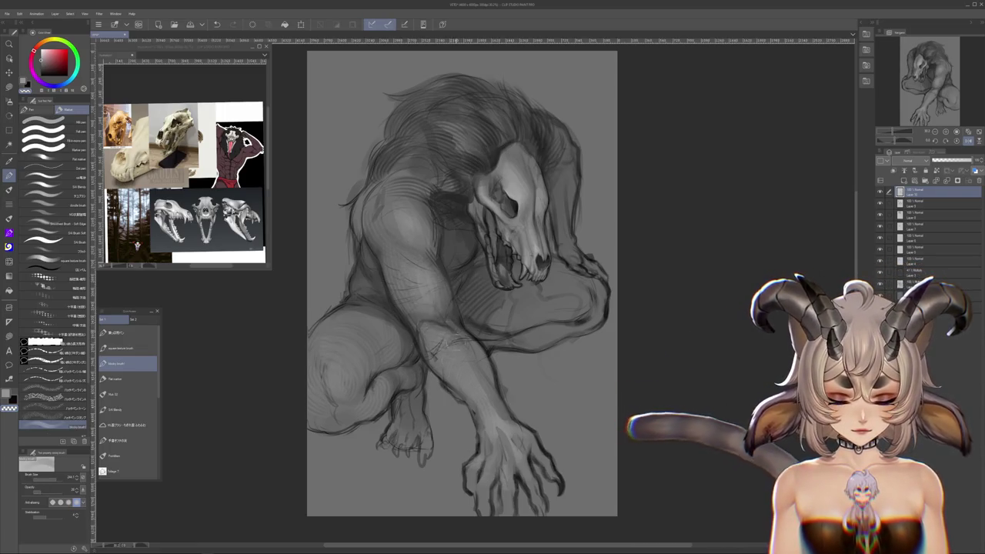
mouse_move(638, 388)
mouse_down()
mouse_move(650, 459)
mouse_move(651, 405)
mouse_up()
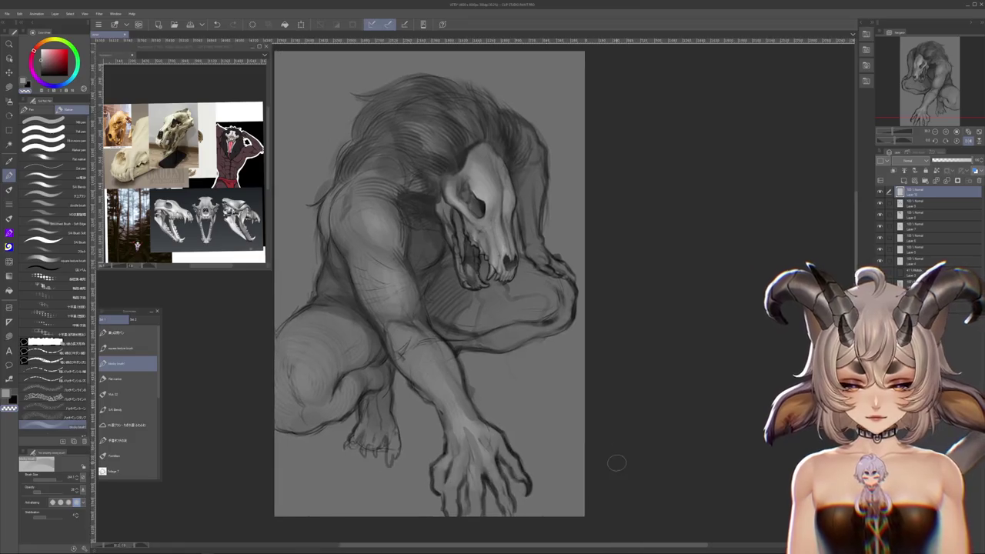
scroll(537, 334, down, 4)
scroll(542, 330, down, 3)
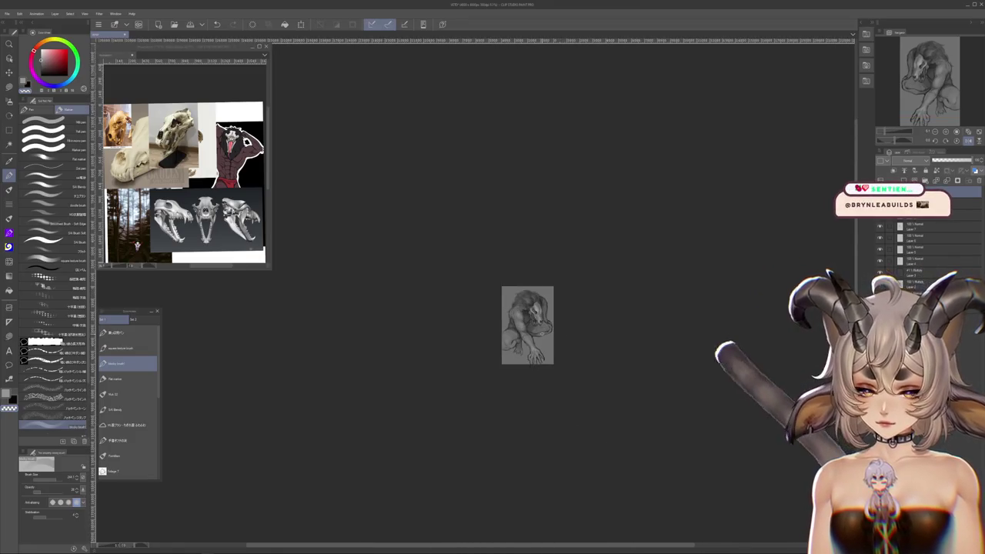
scroll(540, 333, up, 2)
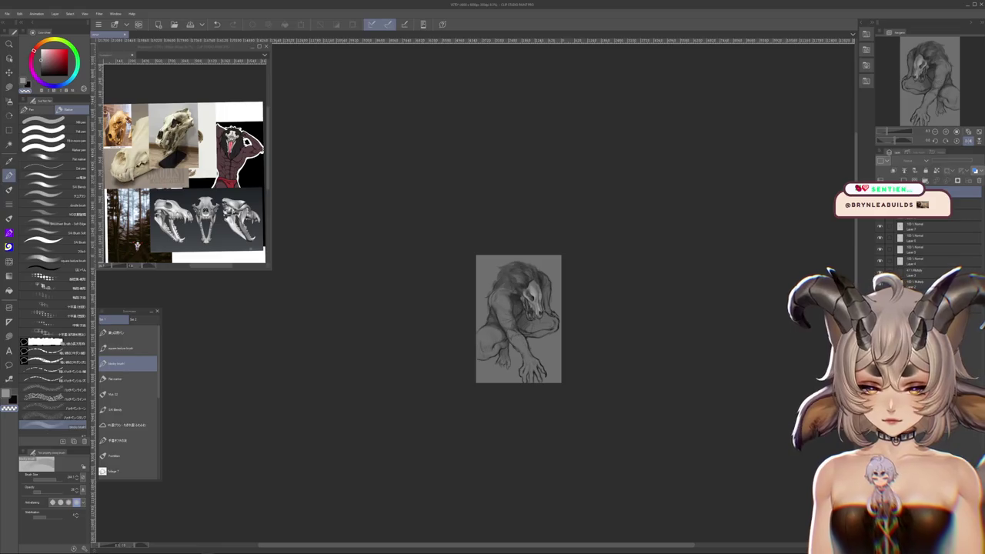
scroll(531, 332, up, 5)
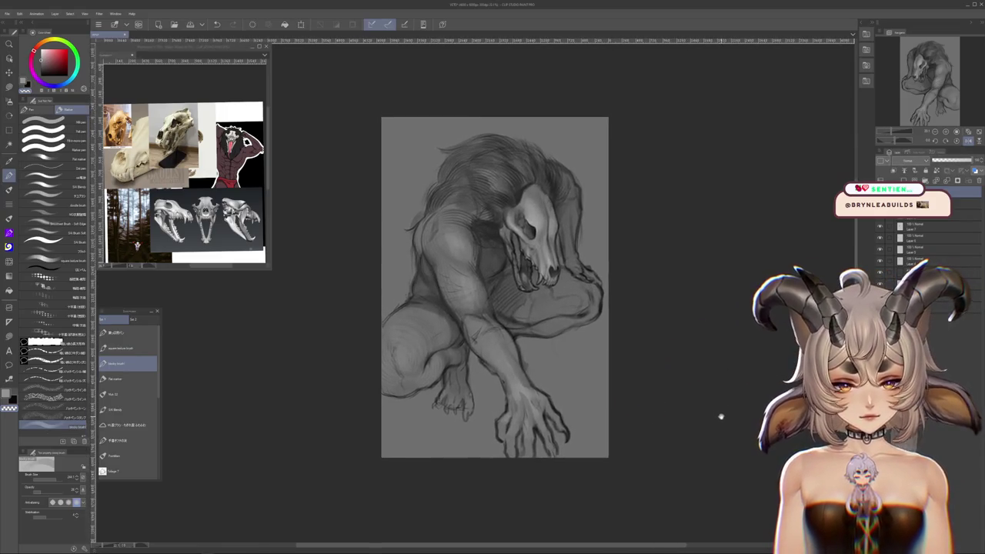
drag(718, 424, 709, 439)
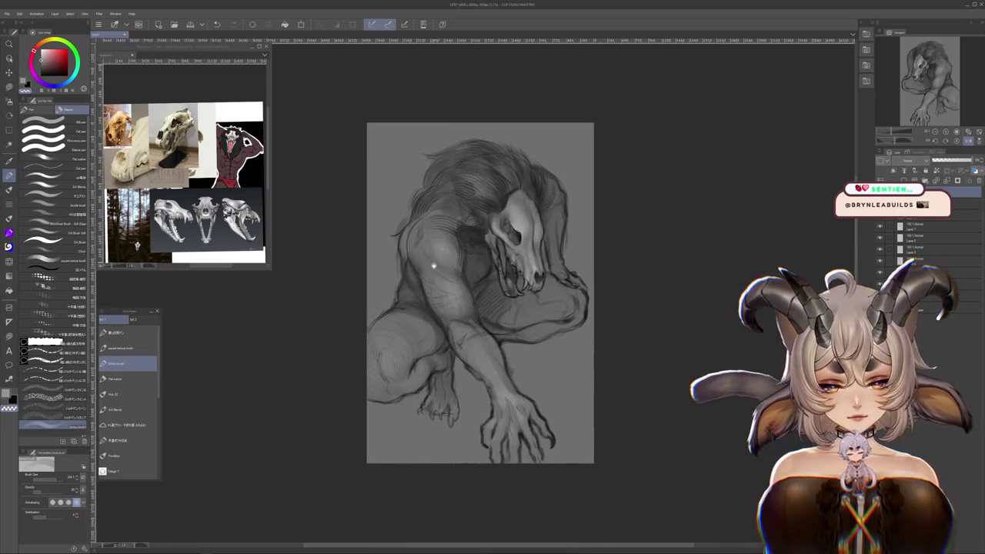
drag(417, 281, 429, 334)
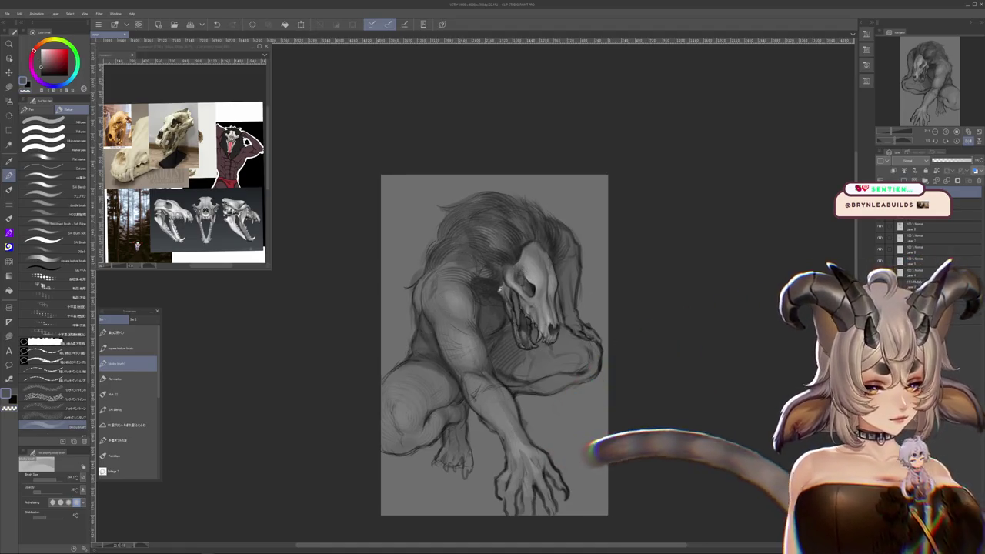
drag(639, 443, 626, 398)
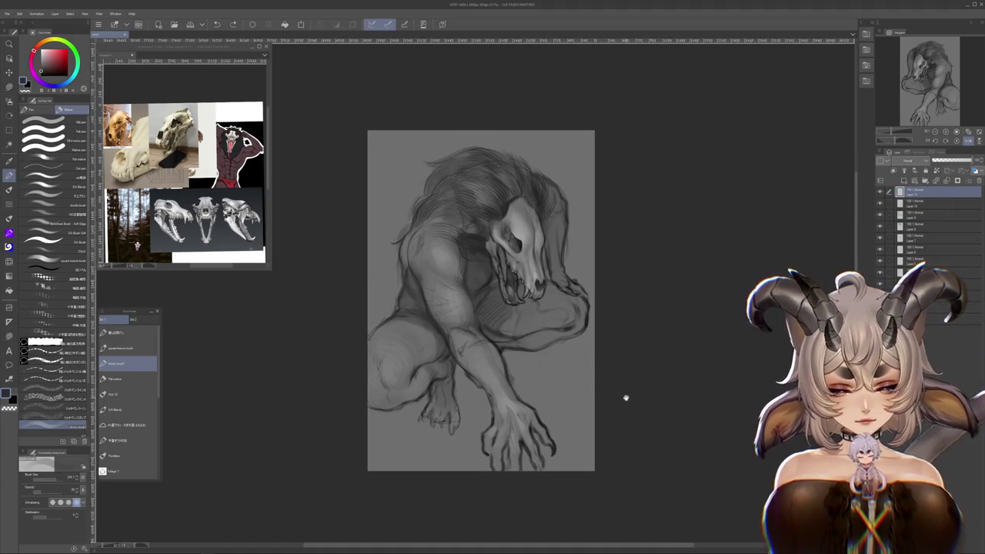
scroll(593, 265, down, 3)
scroll(595, 270, down, 3)
scroll(577, 278, up, 3)
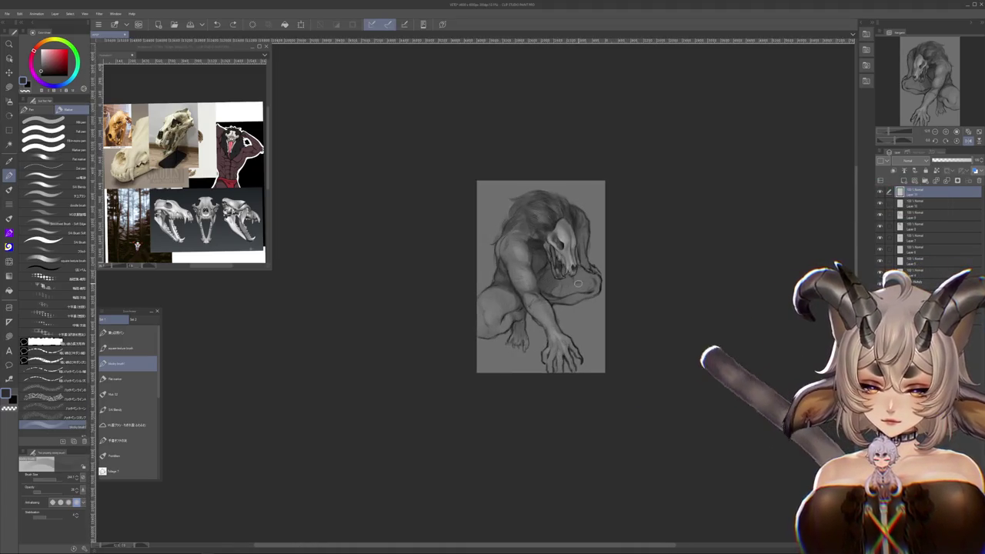
scroll(579, 282, up, 2)
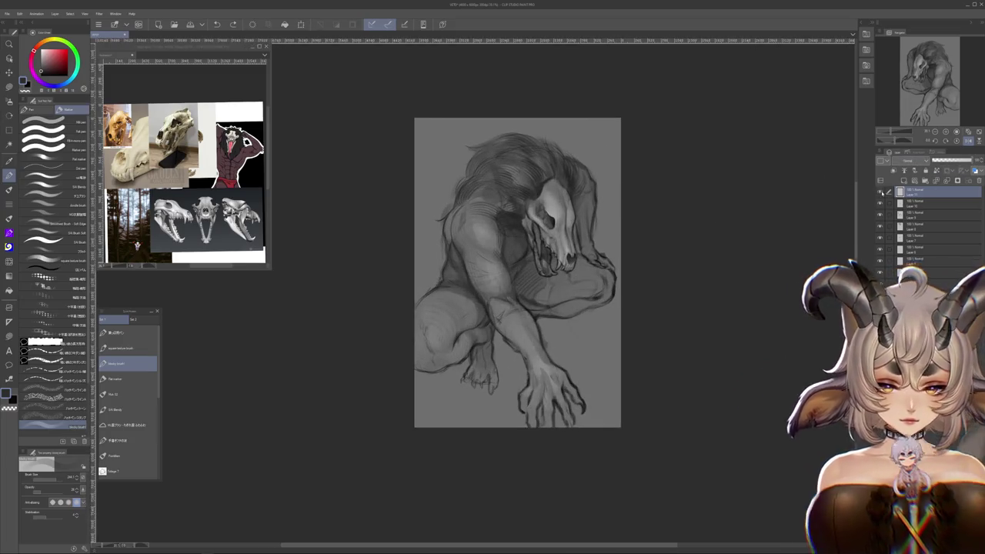
drag(524, 270, 513, 284)
- Set the top layer's blending mode to Overlay and pick a pale warm grey airbrush
click(912, 160)
click(900, 263)
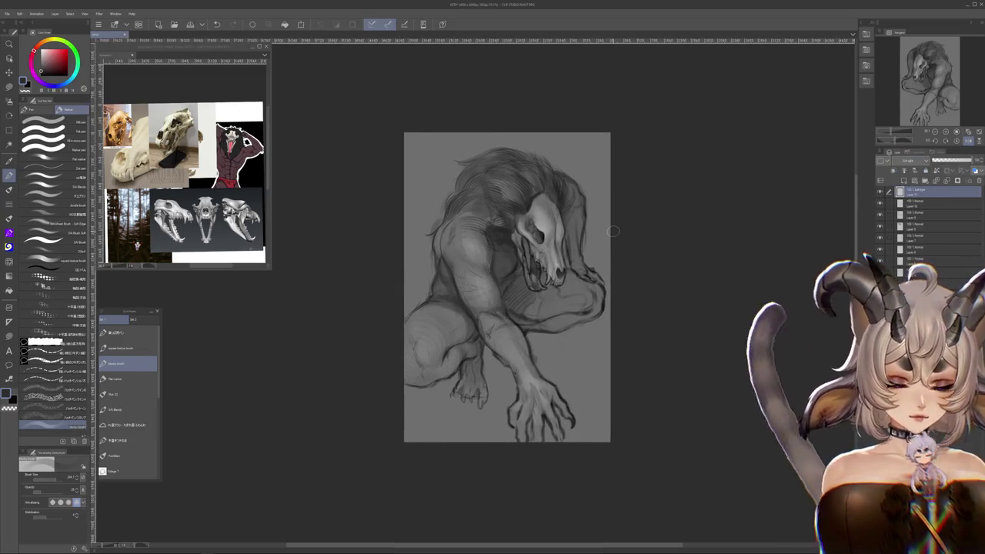
click(8, 100)
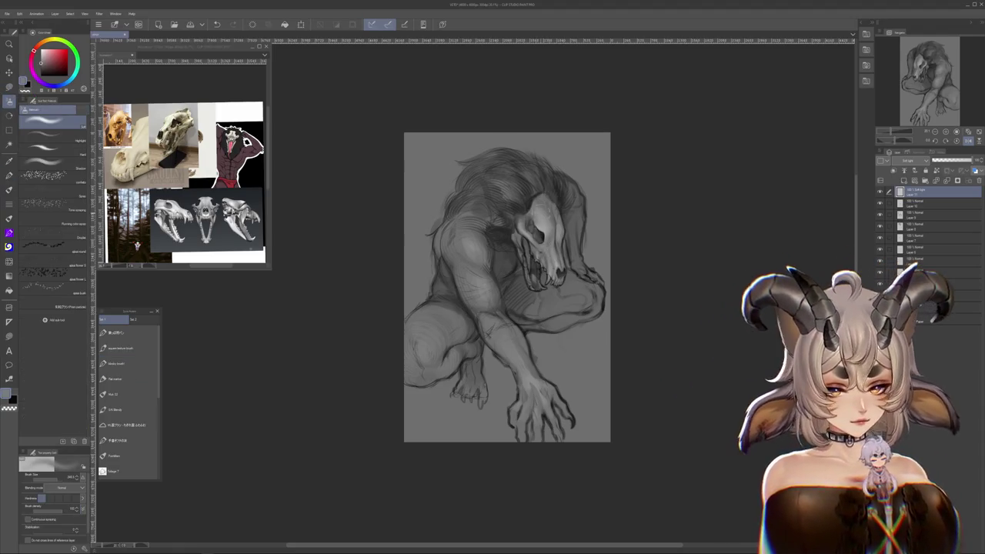
drag(508, 285, 416, 319)
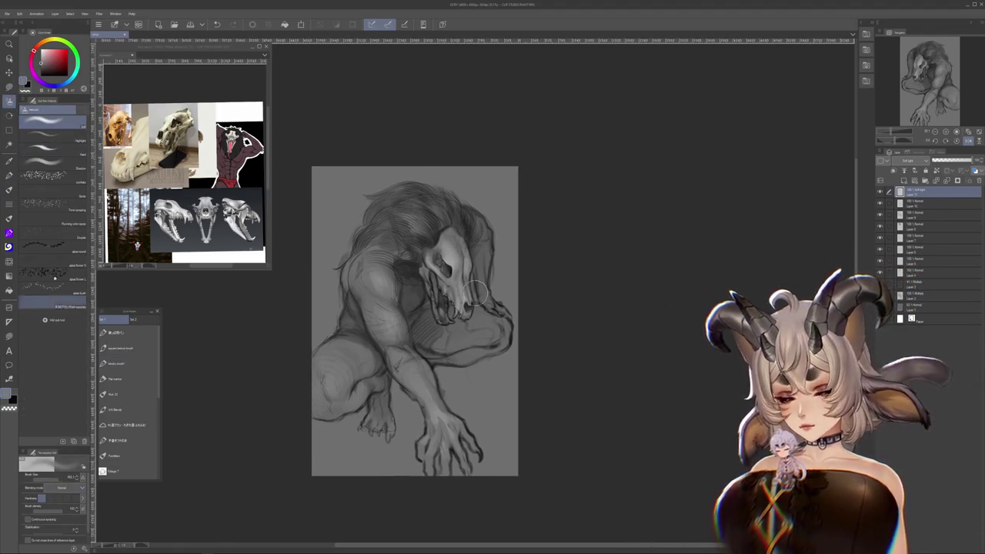
alt+click(477, 291)
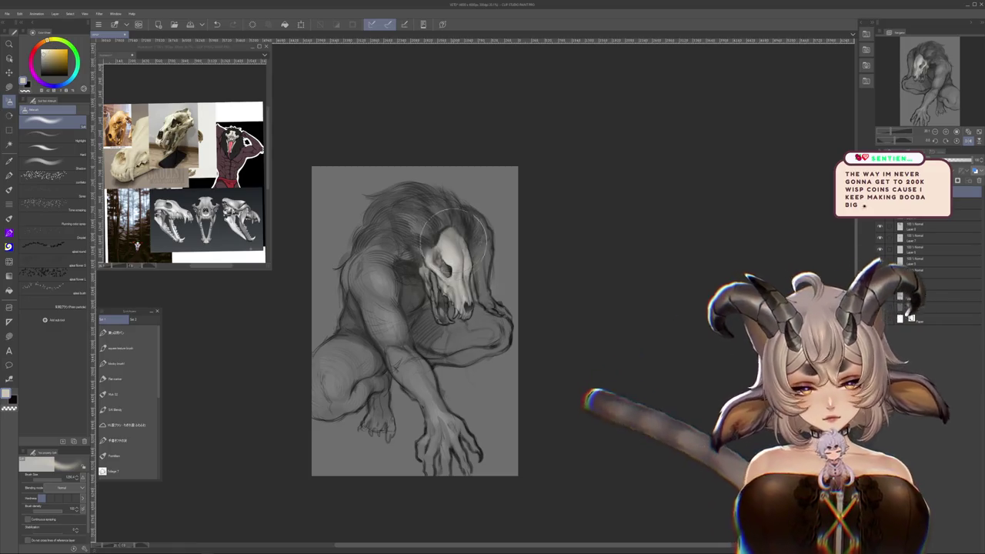
- Airbrush soft light over the skull, chest, arm, left thigh and clawed hand
drag(483, 287, 447, 338)
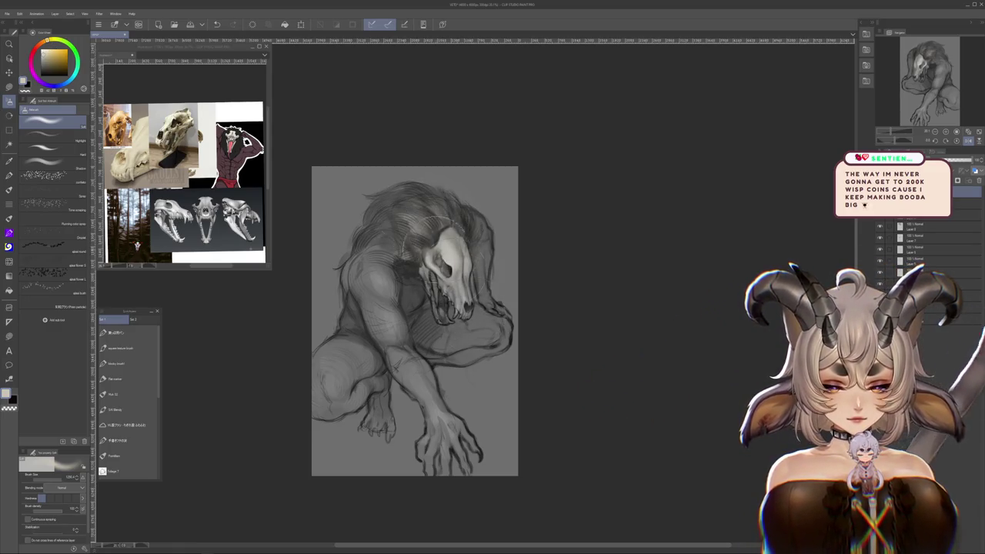
drag(459, 258, 470, 338)
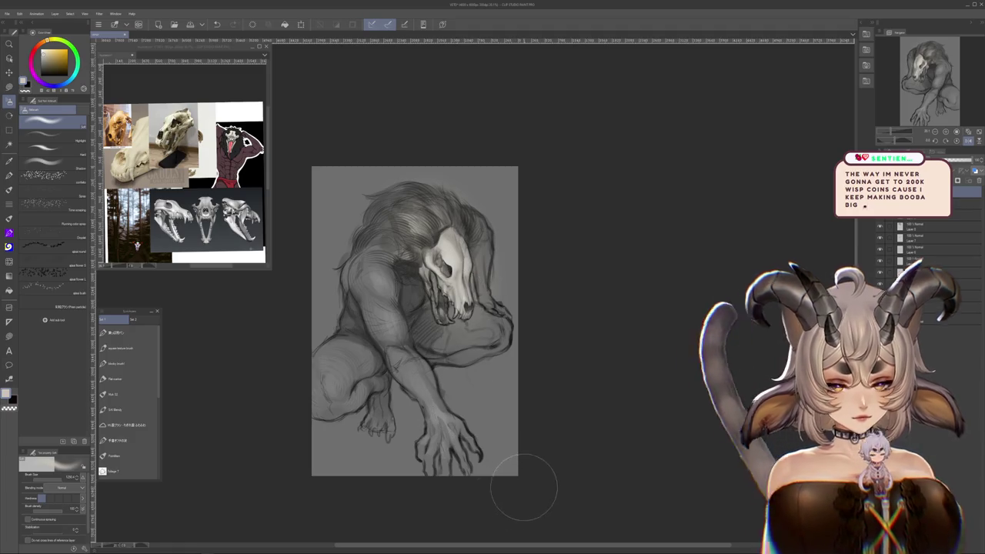
drag(356, 373, 331, 394)
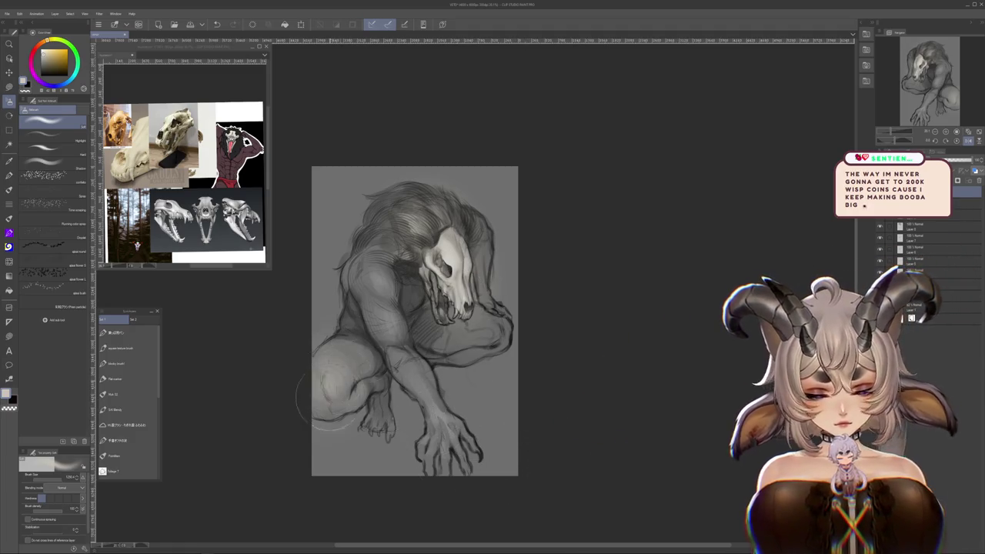
drag(453, 470, 415, 354)
drag(462, 423, 408, 354)
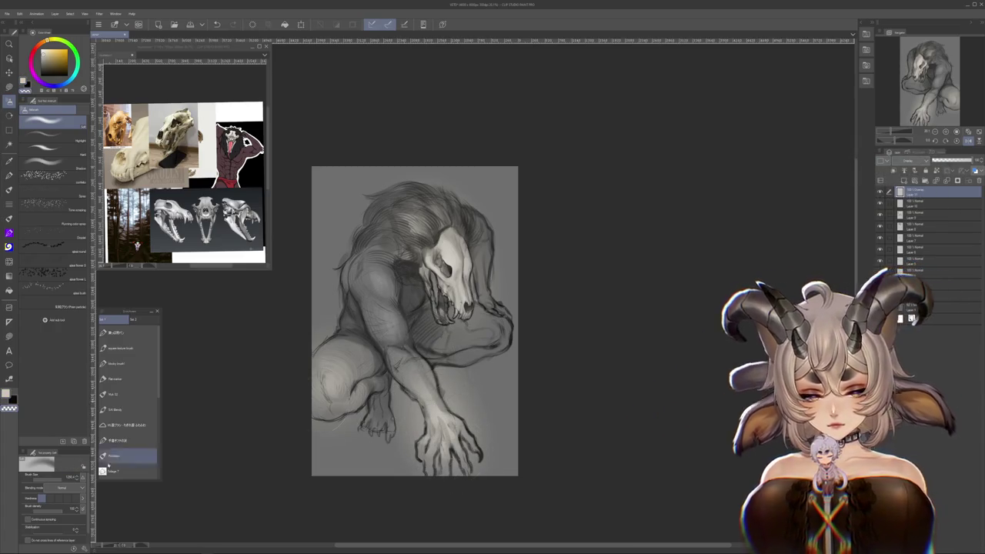
- Lasso-select the left knee, clear the selection, and recentre the drawing
key(m)
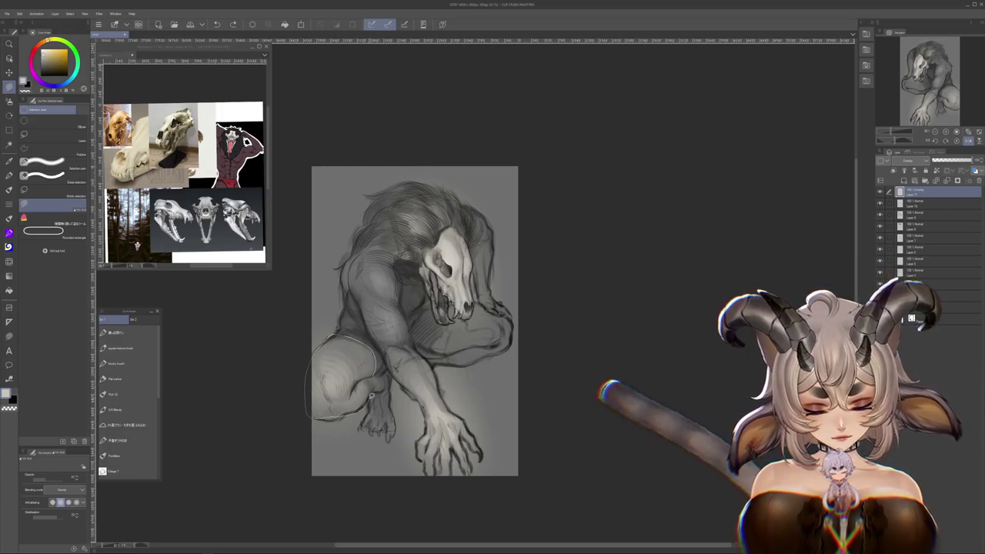
key(ctrl+d)
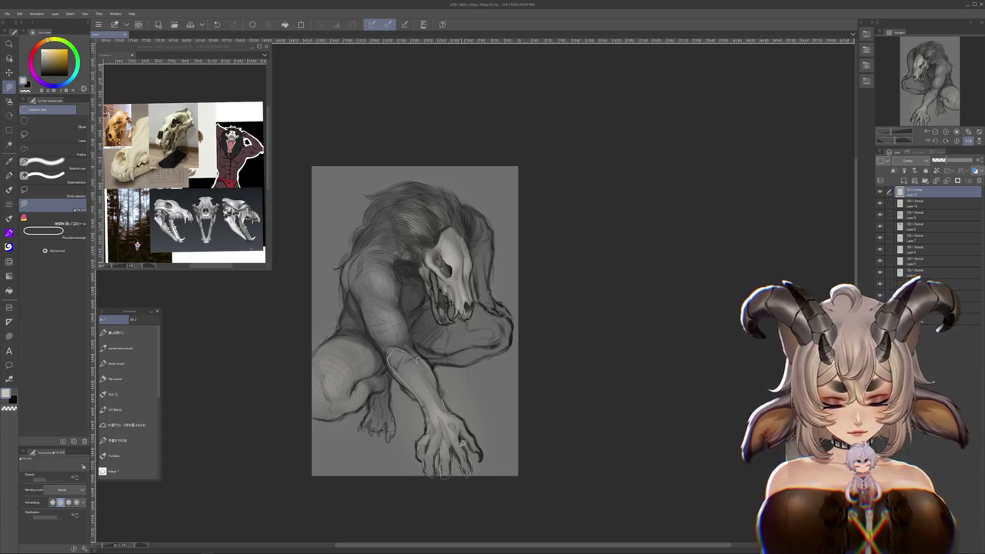
scroll(531, 387, down, 1)
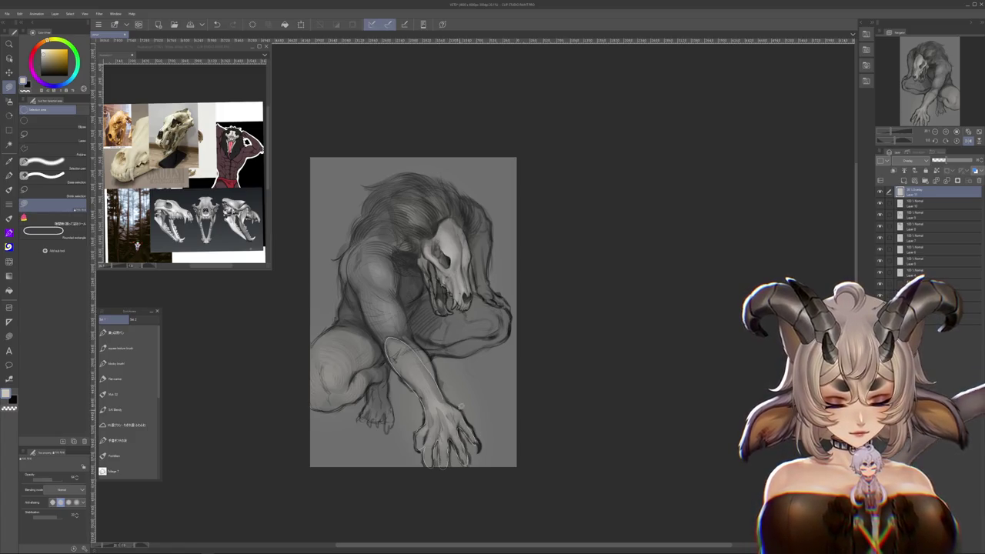
drag(521, 327, 526, 433)
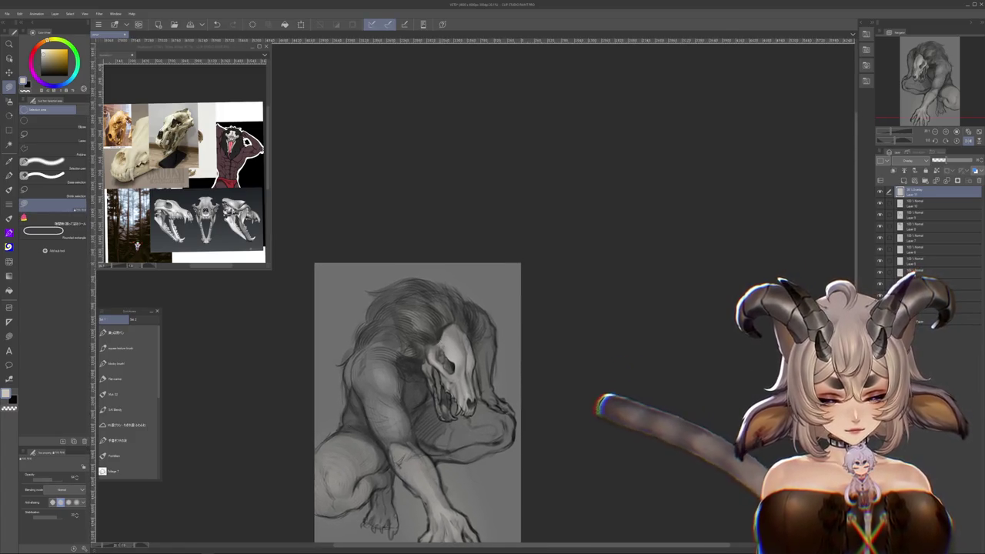
mouse_move(431, 323)
mouse_down()
mouse_move(468, 385)
mouse_move(497, 389)
mouse_move(411, 375)
mouse_up()
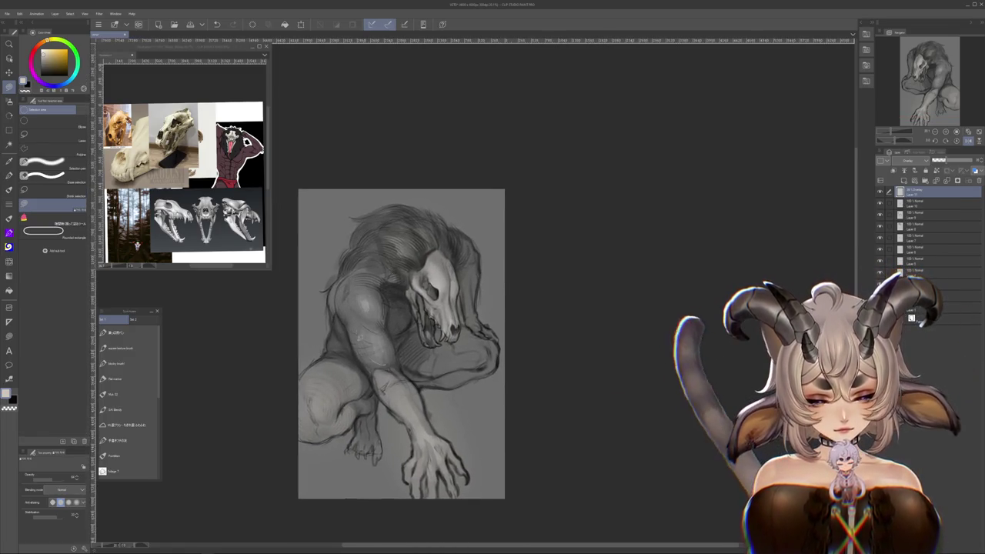
mouse_move(470, 398)
mouse_down()
mouse_move(530, 367)
mouse_move(520, 353)
mouse_up()
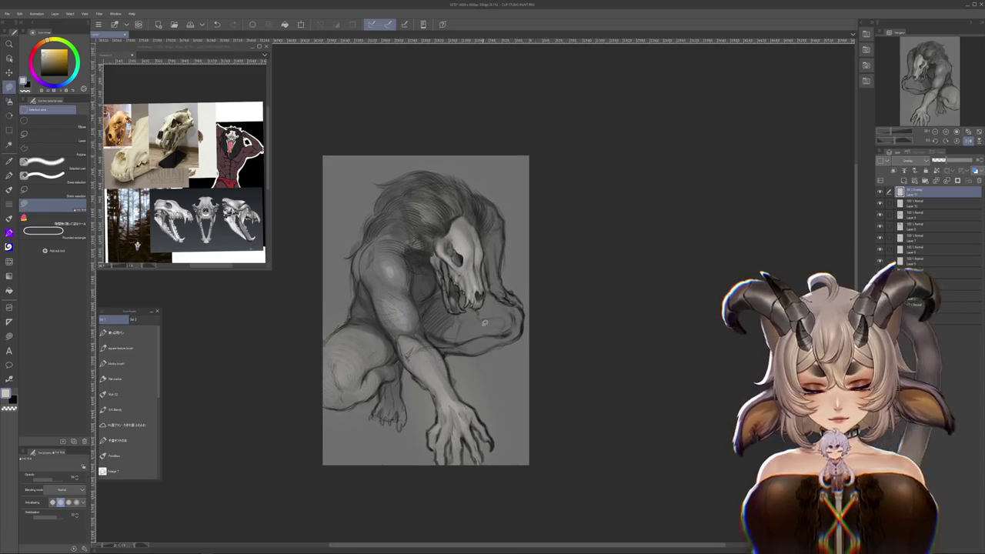
- Compare the forearm and leg shading via undo/redo, then hide the top layer and select the layer below
key(ctrl+z)
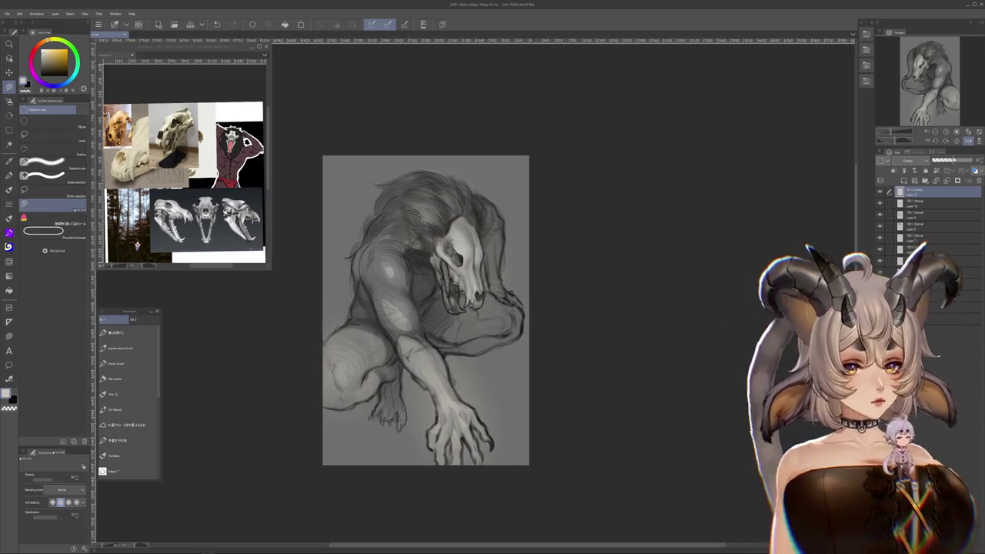
key(ctrl+y)
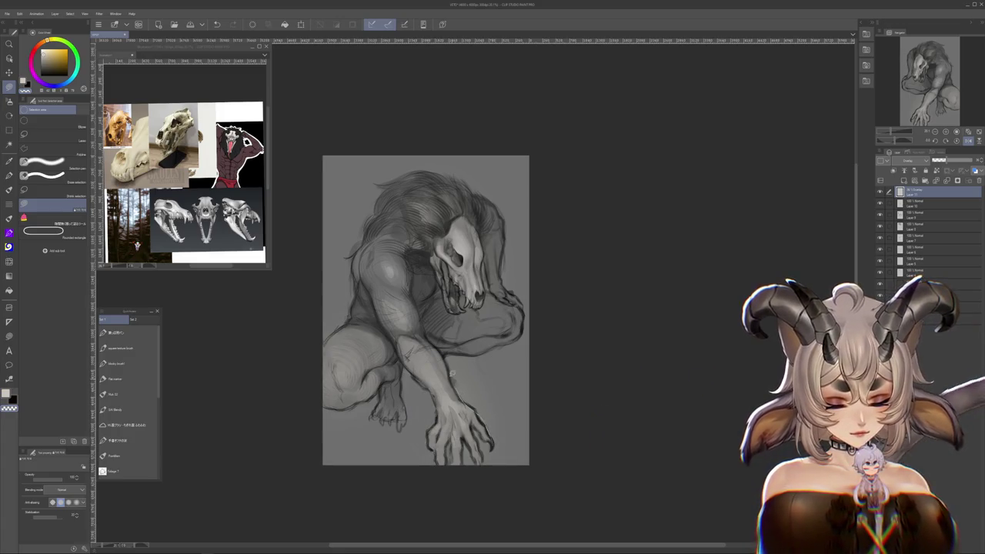
scroll(550, 451, left, 1)
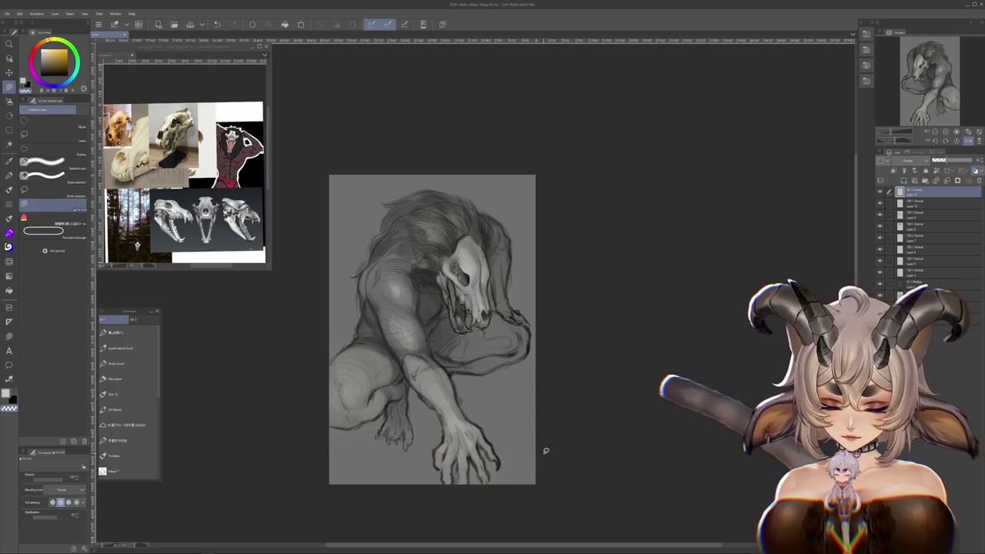
scroll(578, 473, left, 2)
click(881, 192)
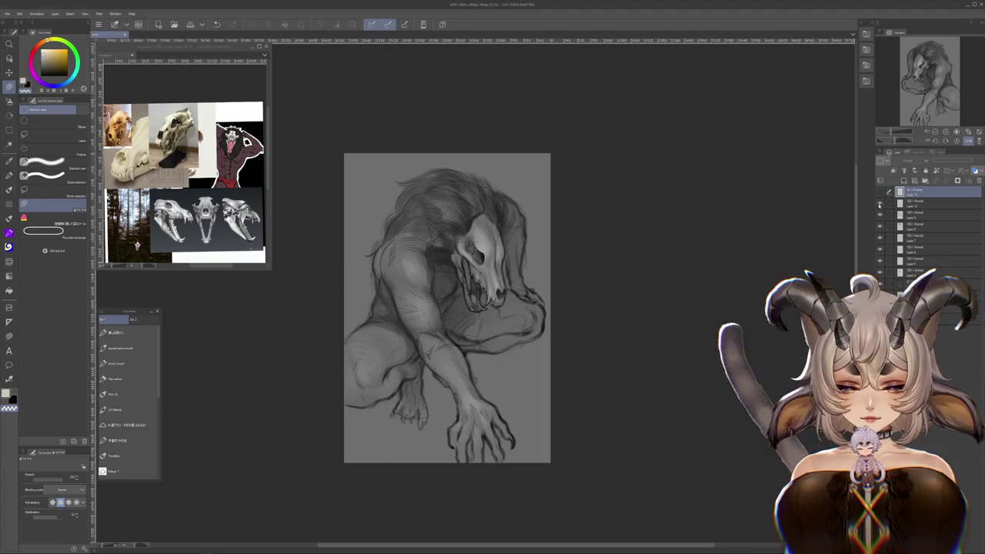
click(920, 204)
- Make the hidden top layer visible and active again
key(b)
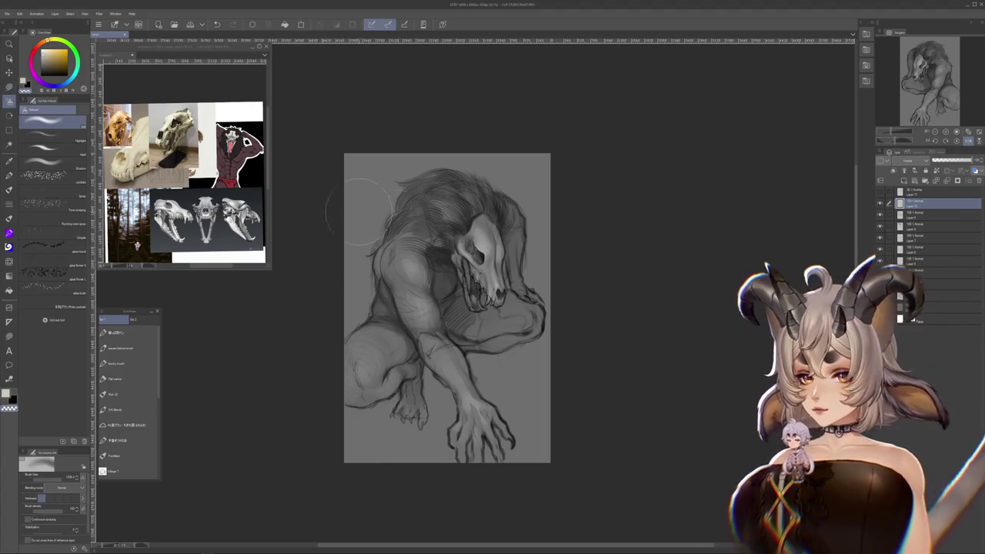
drag(587, 276, 610, 327)
click(881, 192)
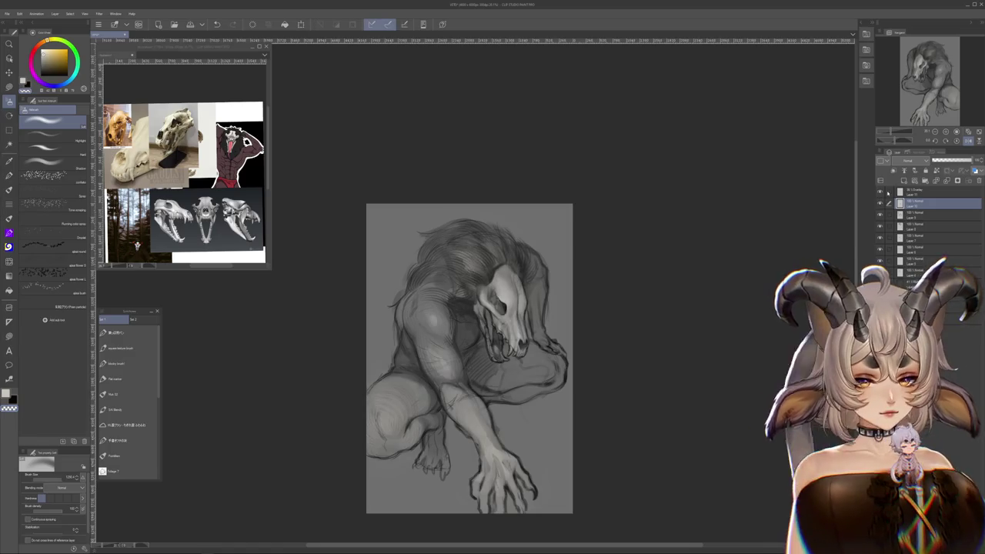
click(920, 191)
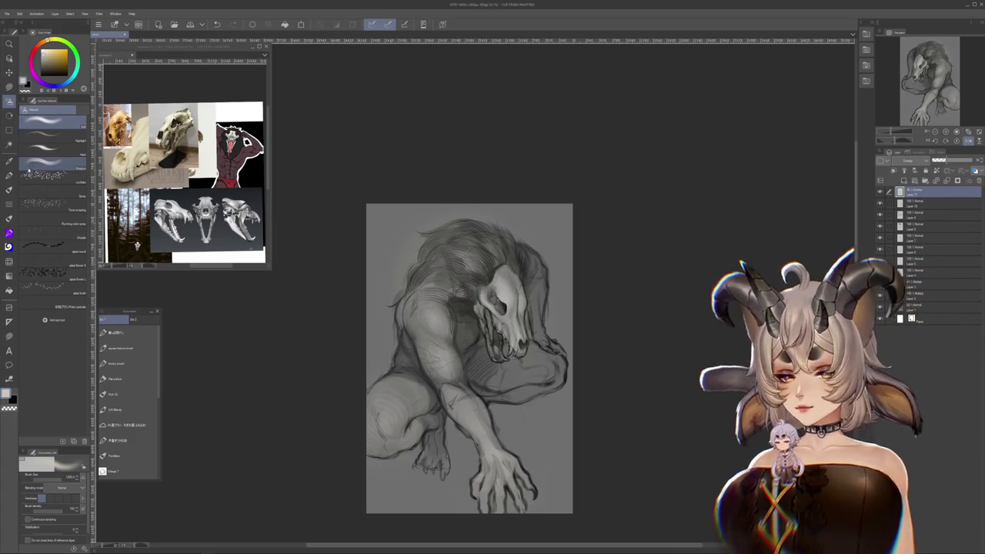
- Flip the canvas view horizontally so the skull faces left and tilt it about 30° clockwise
key(b)
click(968, 140)
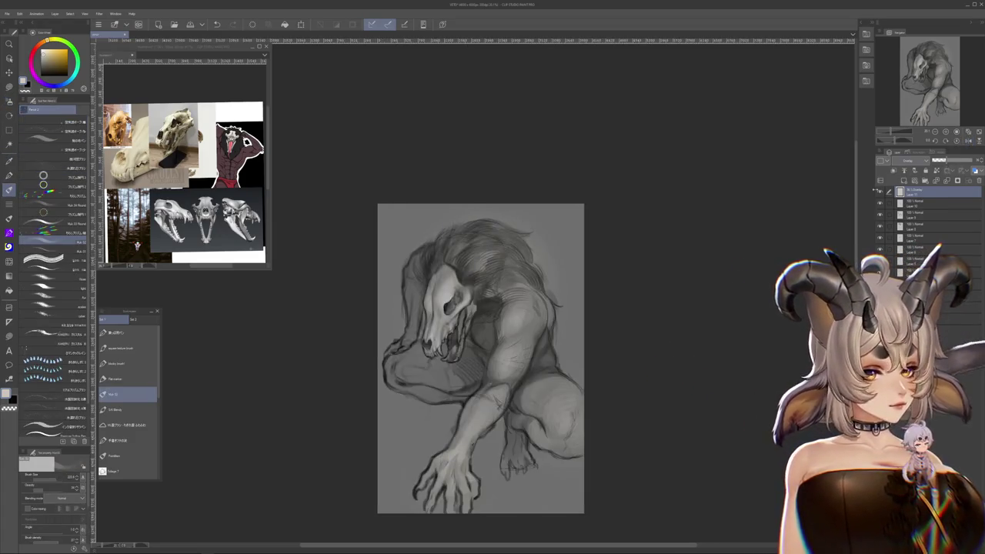
drag(478, 354, 464, 383)
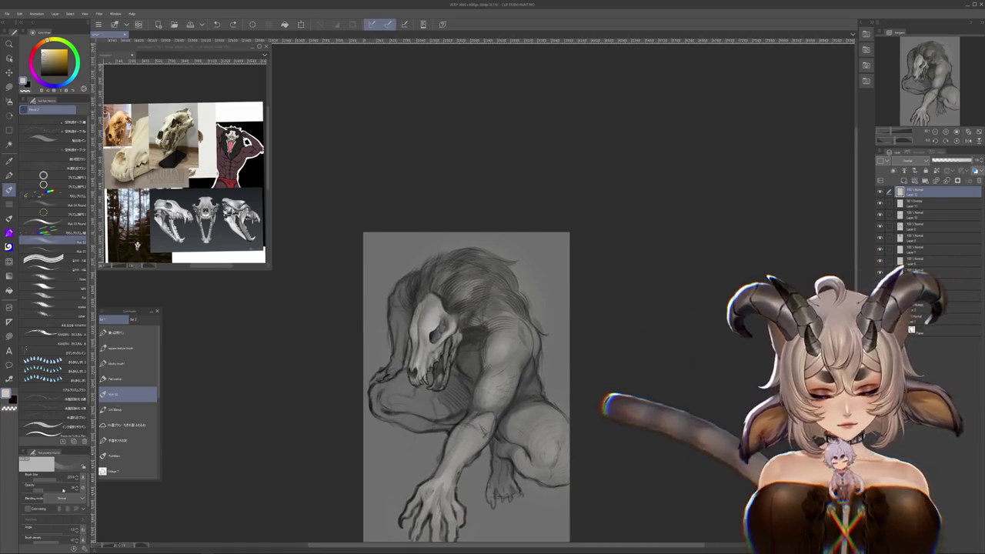
drag(475, 292, 644, 333)
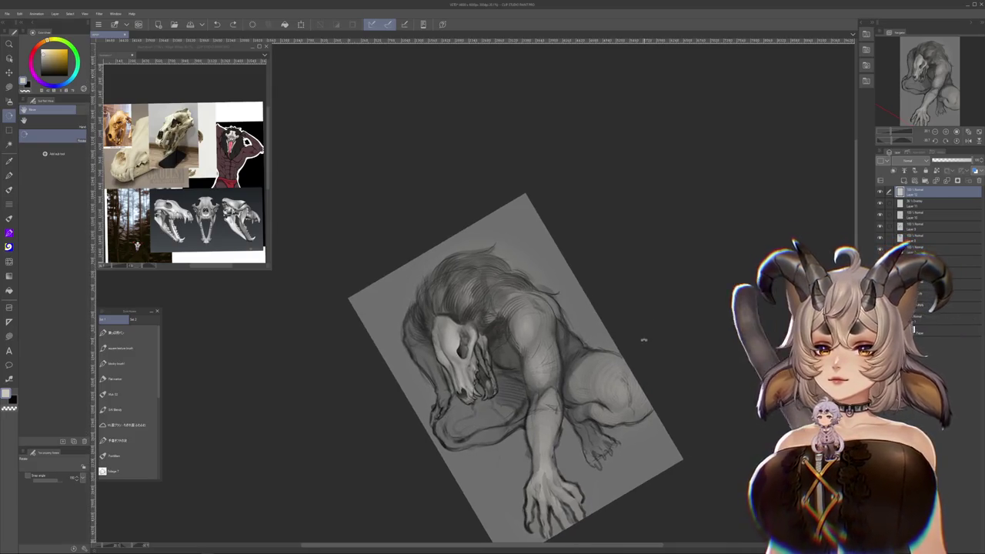
key(b)
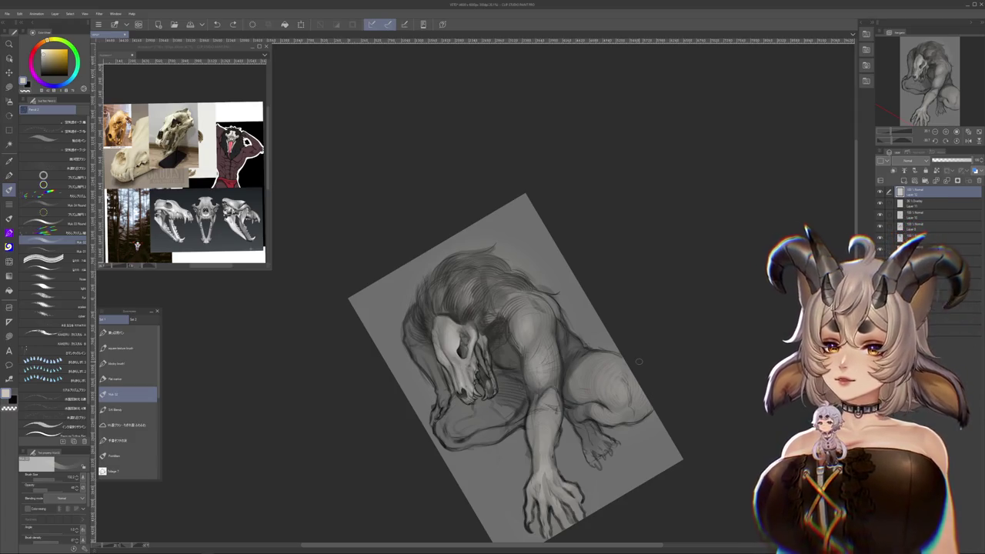
mouse_move(639, 361)
mouse_down()
mouse_move(570, 301)
mouse_move(607, 322)
mouse_move(684, 279)
mouse_up()
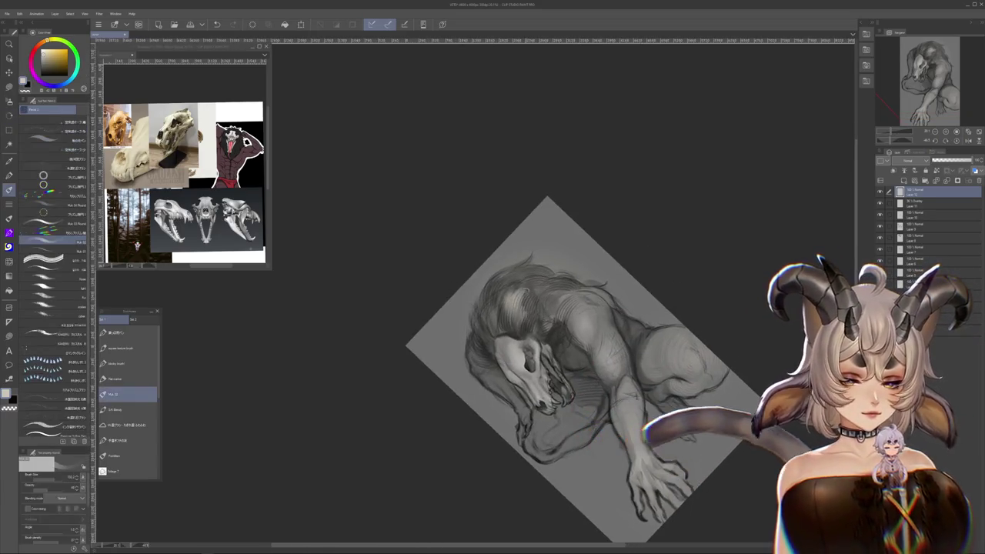
key(r)
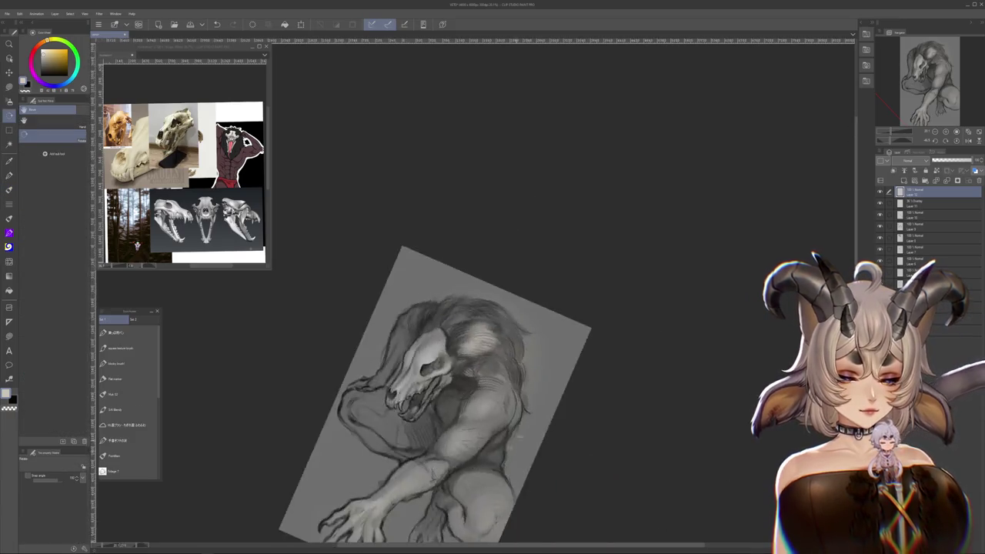
drag(574, 438, 537, 187)
click(128, 394)
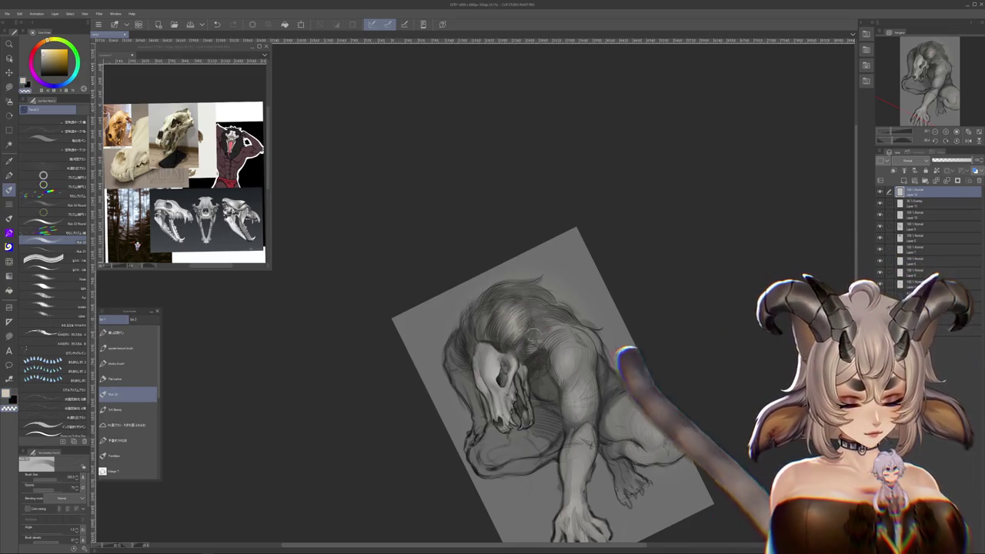
key(r)
mouse_move(543, 309)
mouse_down()
mouse_move(517, 459)
mouse_move(440, 431)
mouse_up()
key(b)
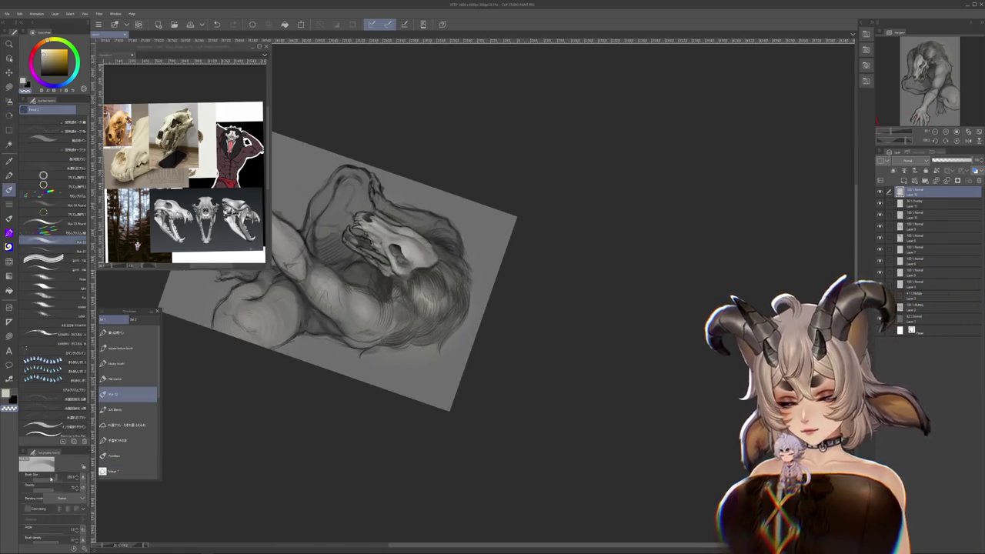
scroll(419, 366, up, 2)
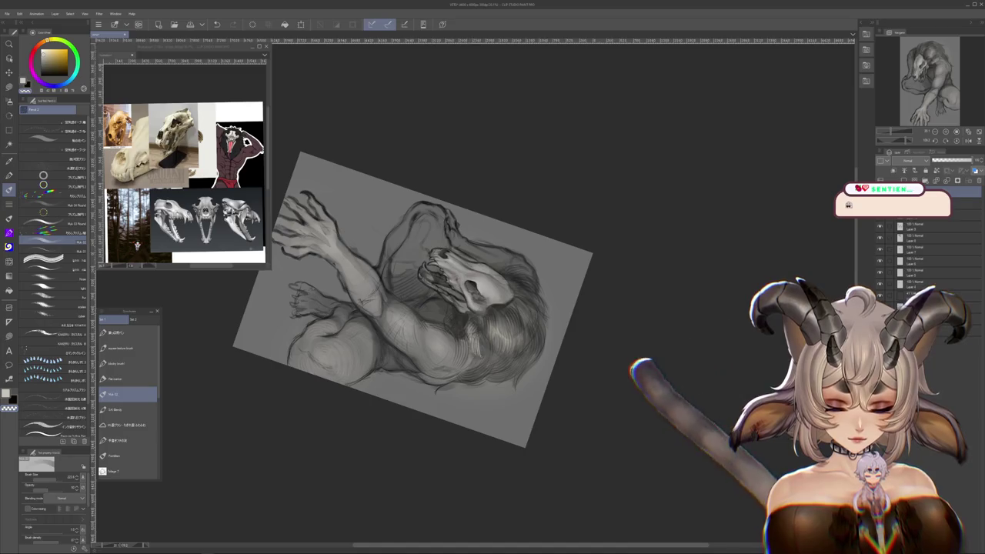
mouse_move(416, 301)
mouse_down()
mouse_move(500, 231)
mouse_move(431, 362)
mouse_up()
mouse_move(512, 323)
mouse_down()
mouse_move(707, 274)
mouse_move(580, 155)
mouse_move(490, 103)
mouse_move(474, 198)
mouse_up()
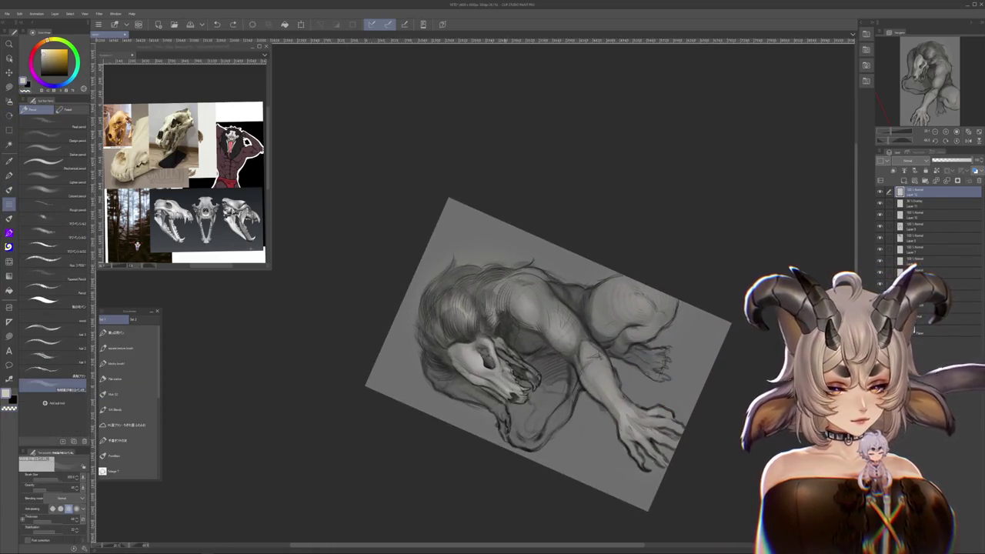
mouse_move(470, 477)
mouse_down()
mouse_move(646, 462)
mouse_move(498, 298)
mouse_up()
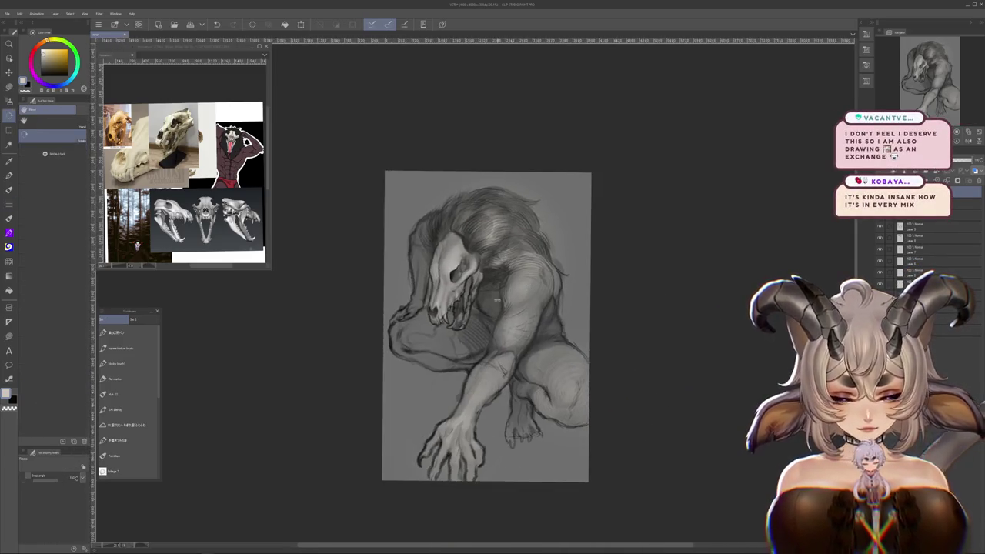
key(p)
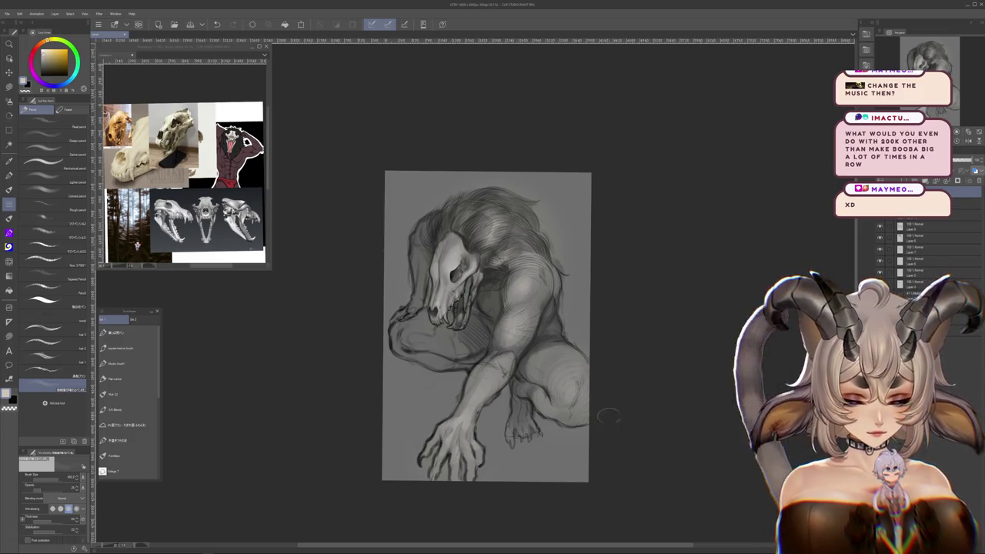
drag(608, 416, 601, 444)
click(117, 456)
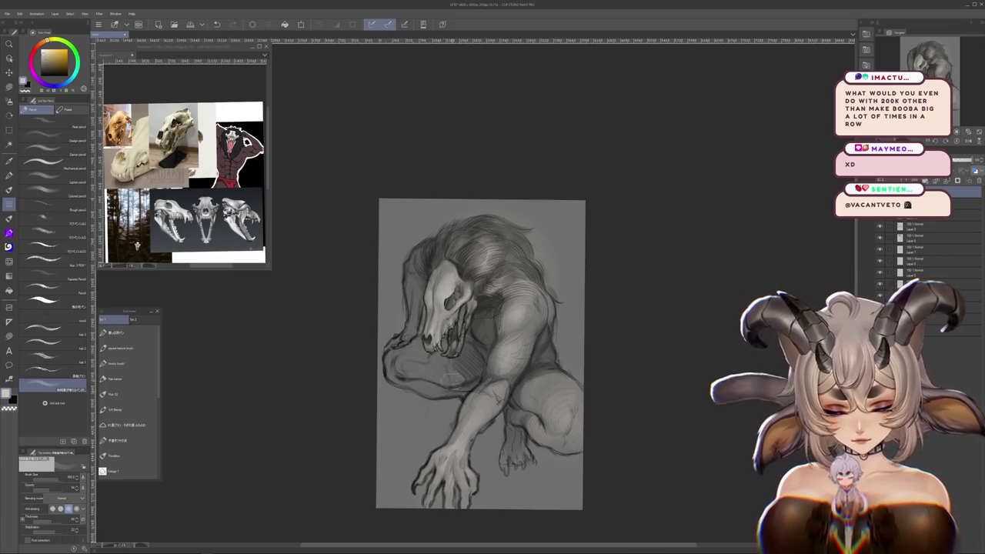
drag(471, 238, 504, 467)
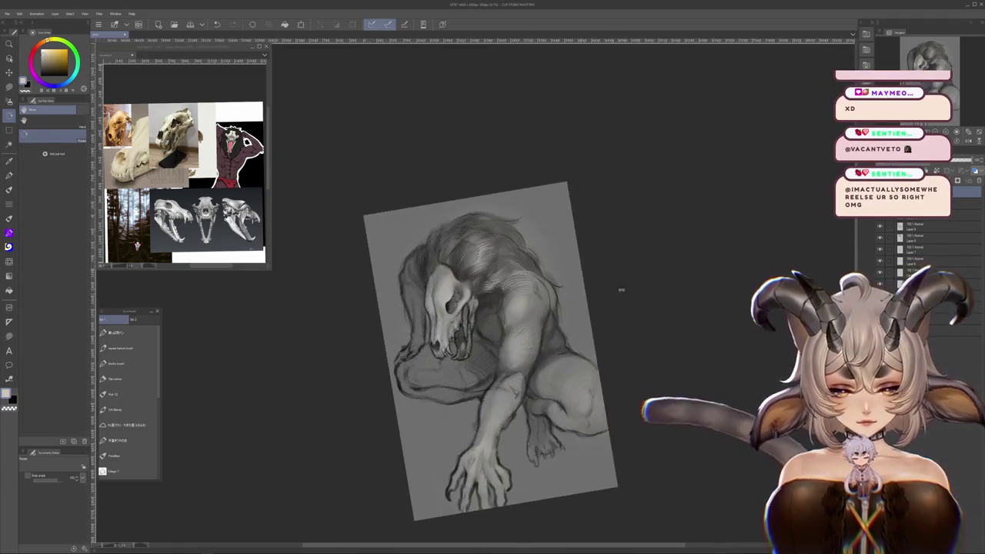
drag(504, 468, 621, 285)
scroll(719, 383, up, 2)
scroll(719, 383, up, 2)
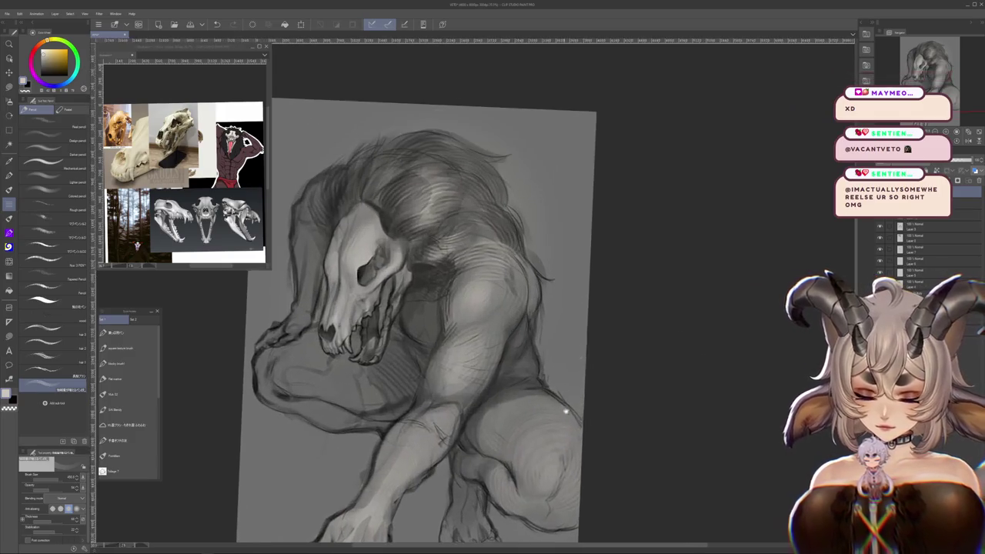
- Switch to a soft brush and paint a lighter highlight on the right knee
scroll(719, 382, up, 1)
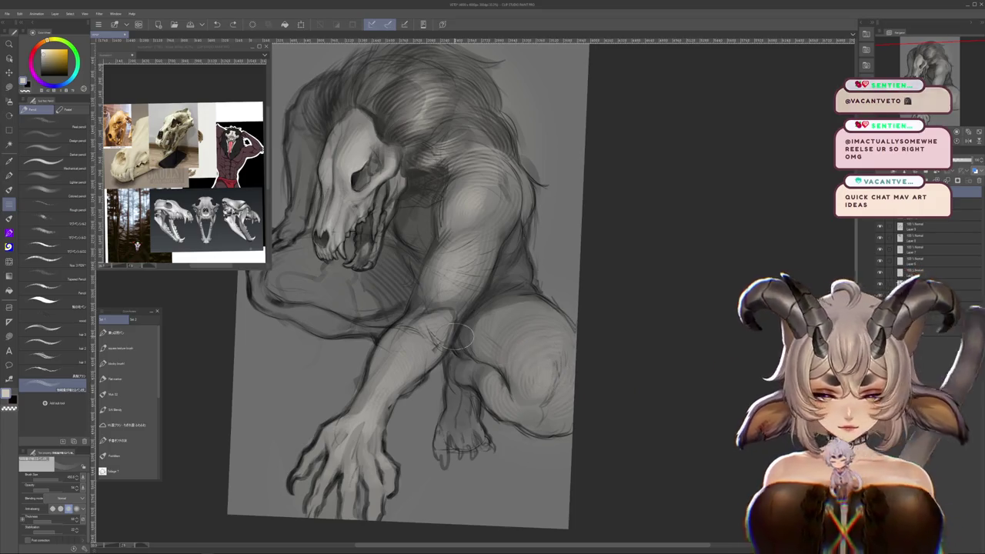
click(123, 362)
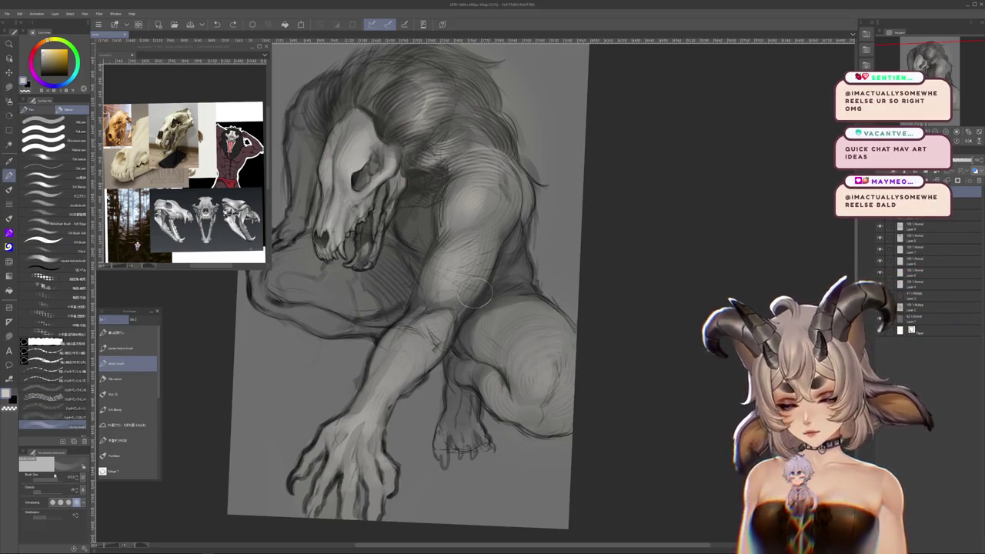
drag(508, 342, 562, 322)
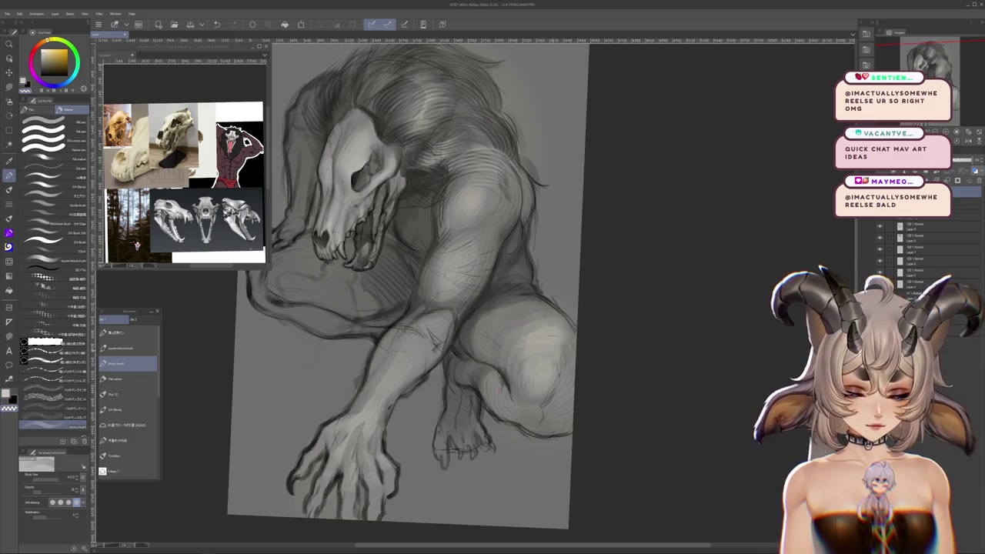
- Zoom out, reframe the whole painting, and straighten the tilted view upright
scroll(552, 390, up, 1)
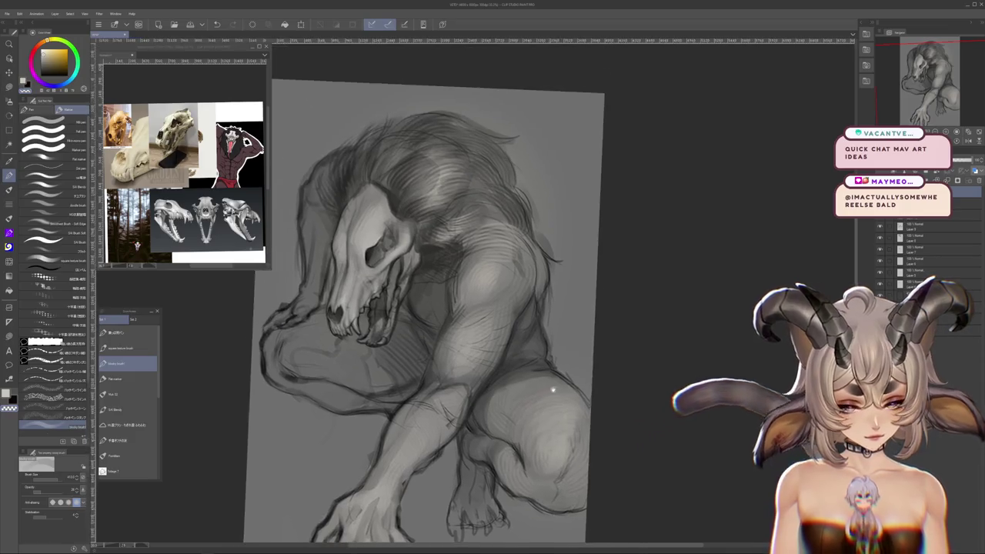
drag(552, 391, 671, 330)
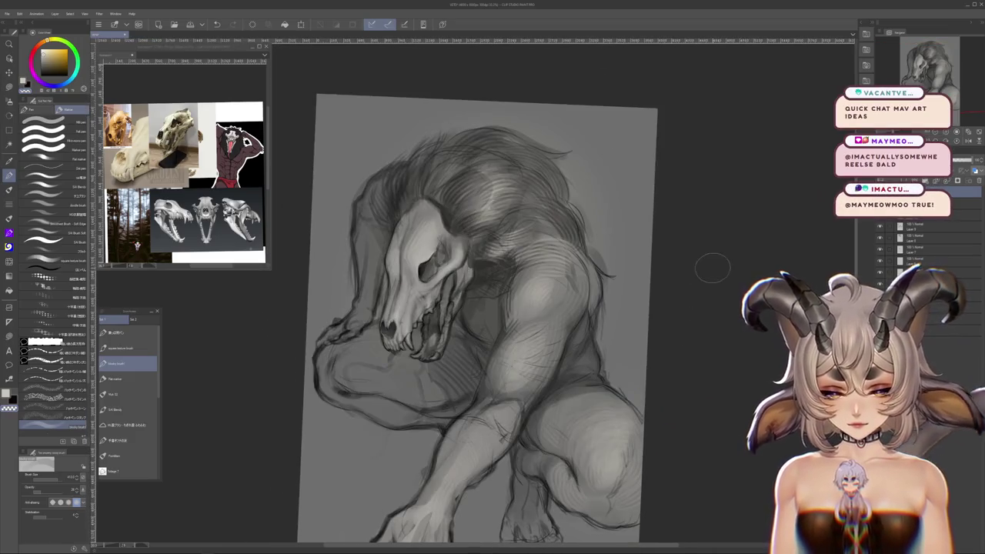
scroll(712, 267, down, 3)
scroll(592, 378, up, 1)
scroll(592, 377, up, 2)
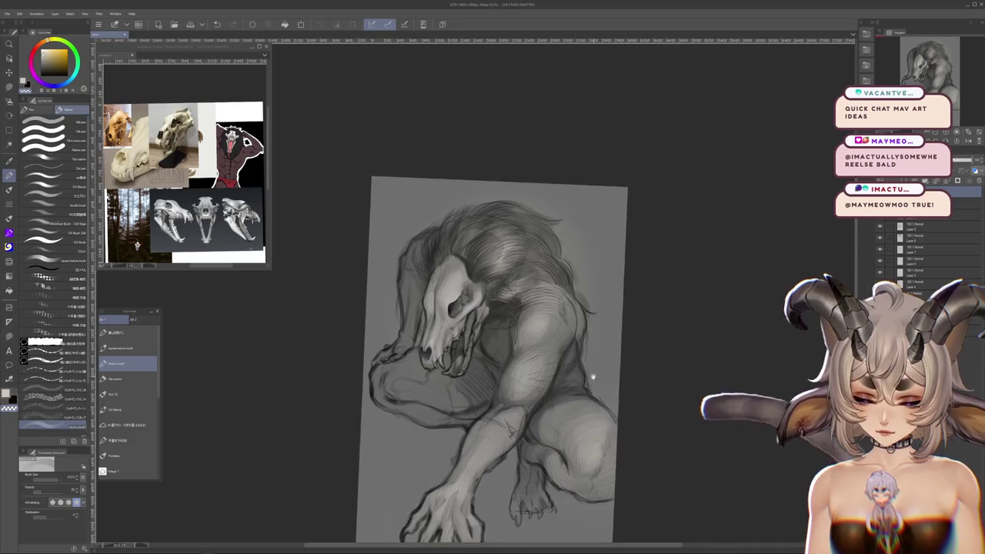
drag(594, 376, 585, 294)
scroll(585, 295, down, 1)
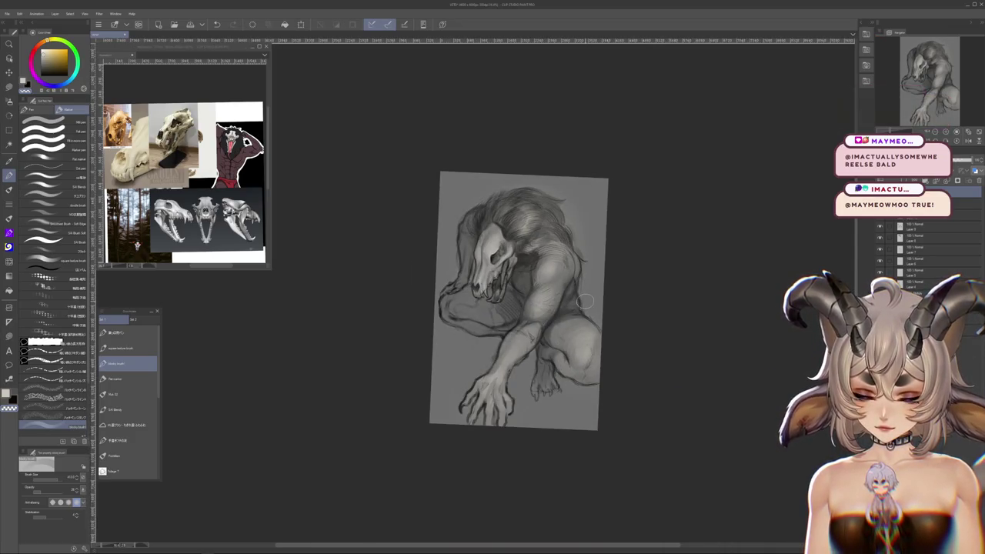
mouse_move(585, 302)
mouse_down()
mouse_move(528, 462)
mouse_move(544, 219)
mouse_up()
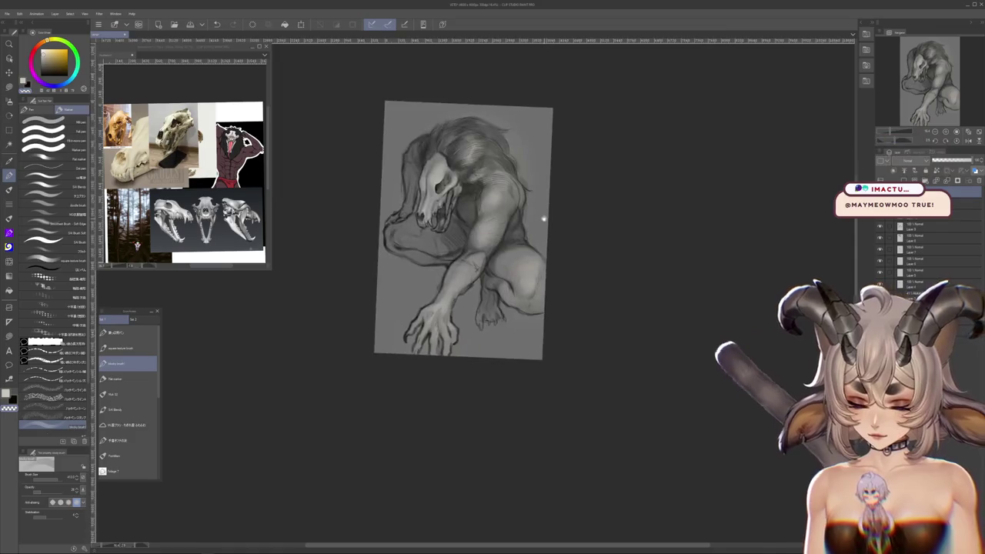
drag(712, 250, 715, 234)
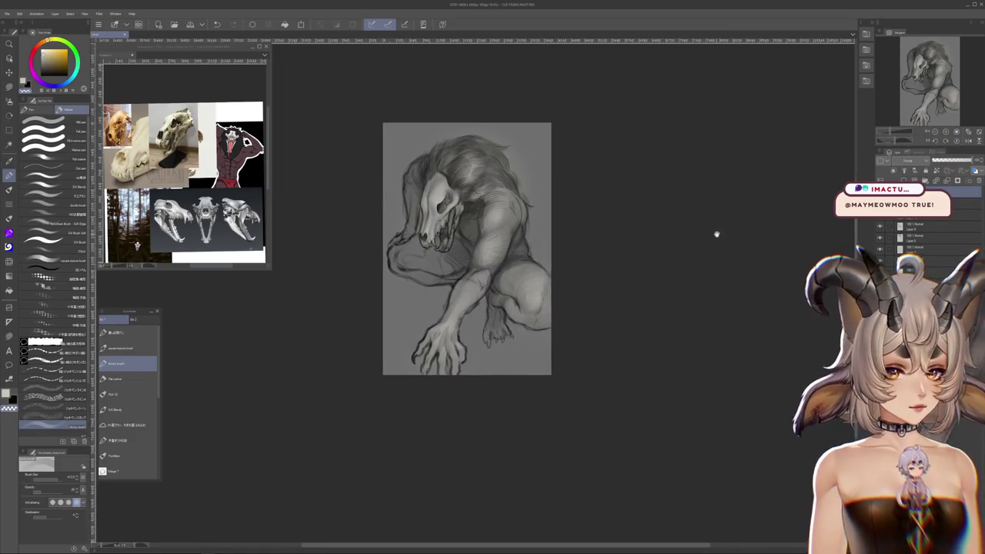